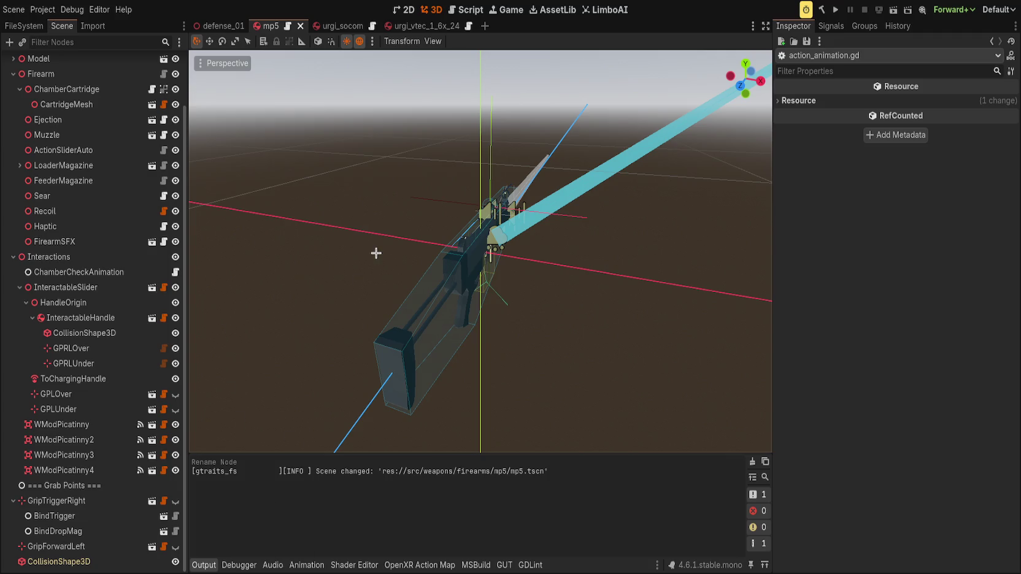
# Leave the mp5 scene and switch to the urgi_socom rifle scene with nothing selected.
pyautogui.moveTo(348, 227); pyautogui.dragTo(309, 219)
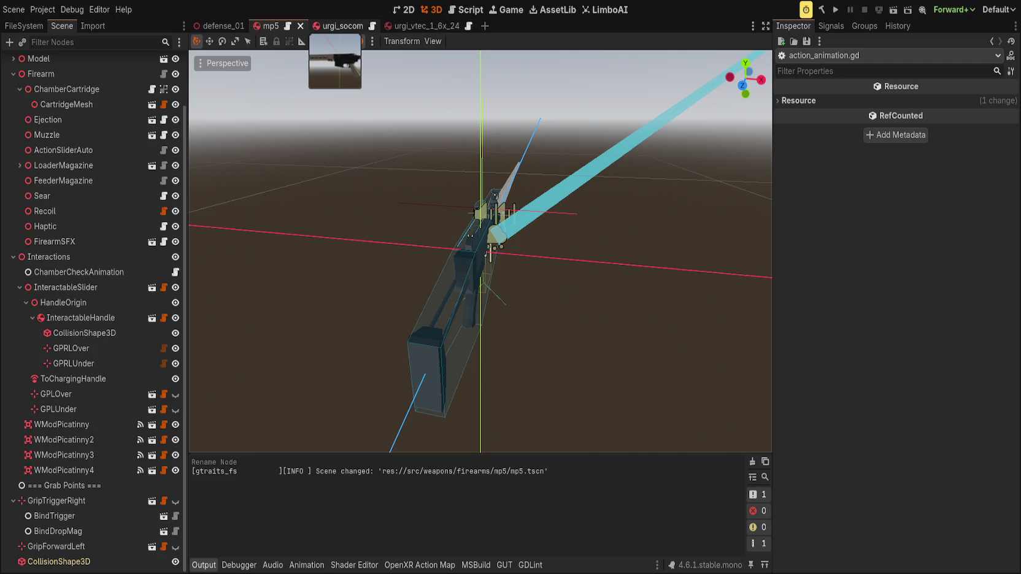
pyautogui.click(335, 26)
pyautogui.click(125, 240)
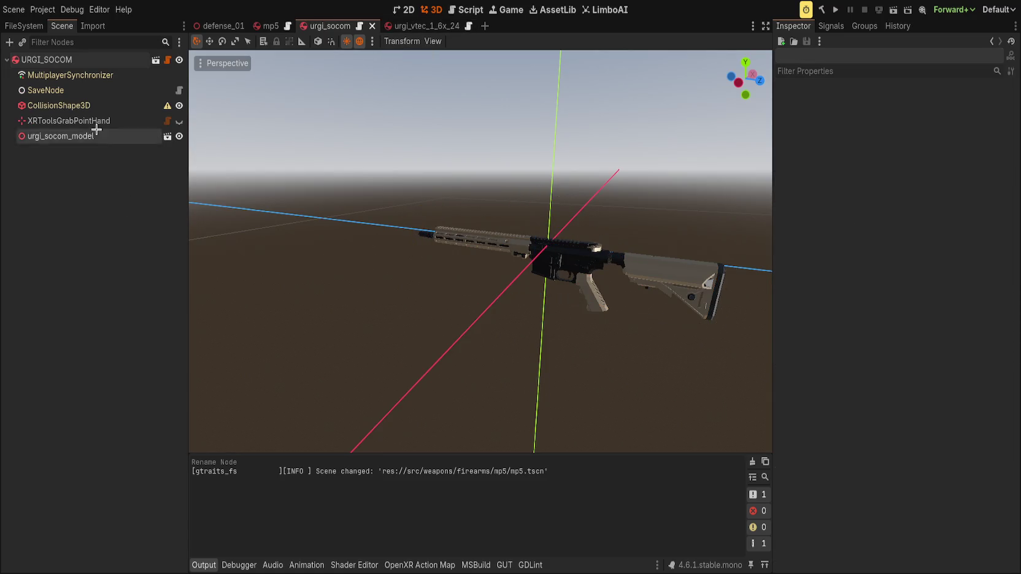
# Add a Node3D child named Interactions under URGI_SOCOM.
pyautogui.click(86, 59)
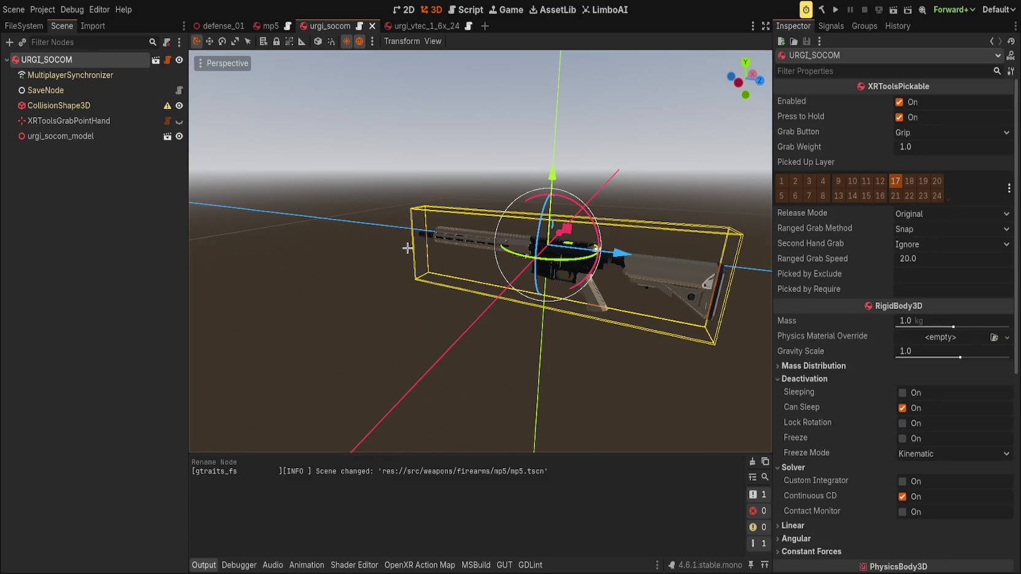
pyautogui.hotkey('ctrl', 'a')
pyautogui.press('Return')
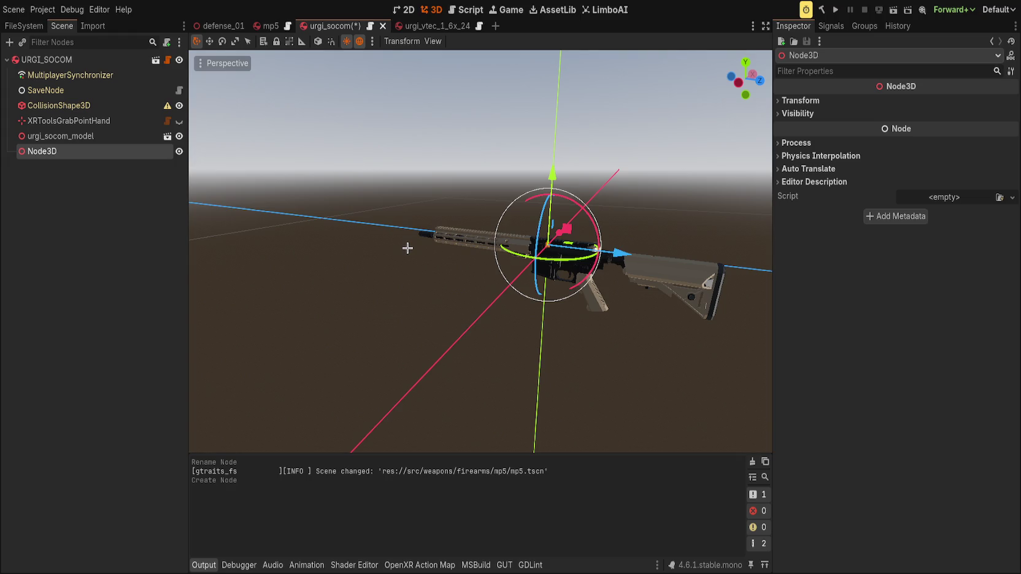
pyautogui.press('F2')
pyautogui.write('Interactions')
pyautogui.press('Return')
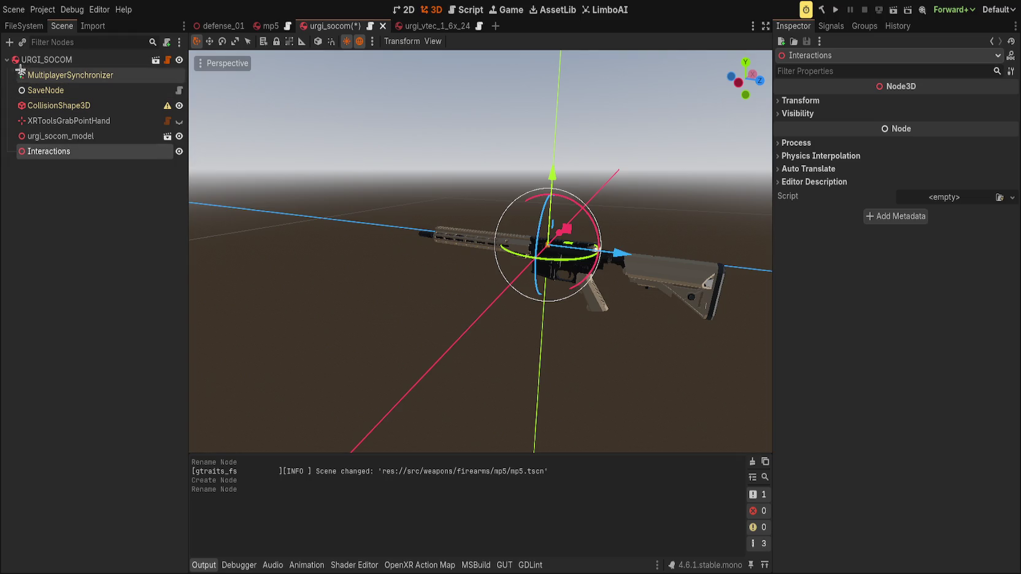
# After checking the mp5 scene layout, add a second Node3D child named Rails under URGI_SOCOM.
pyautogui.click(268, 26)
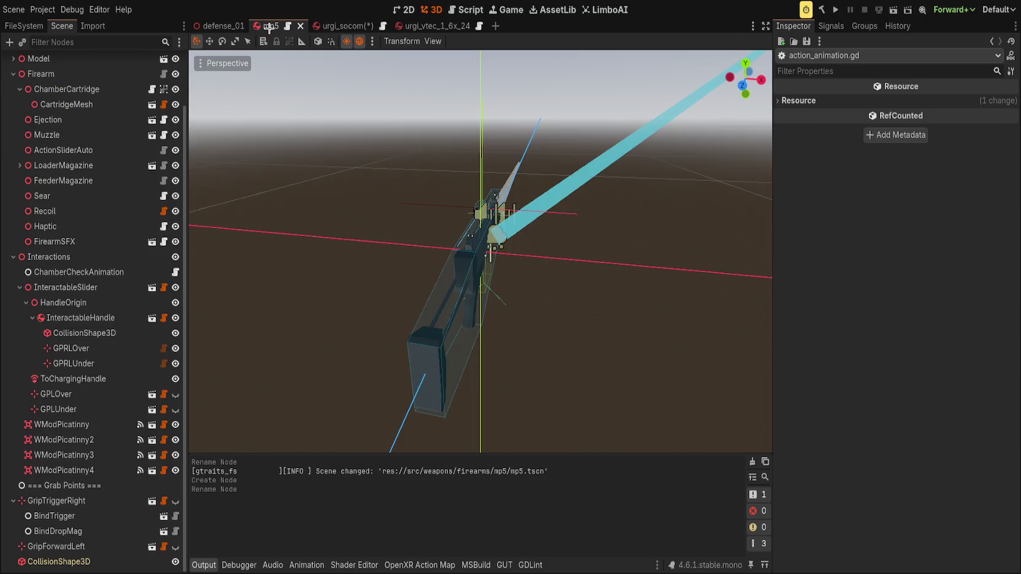
pyautogui.click(9, 287)
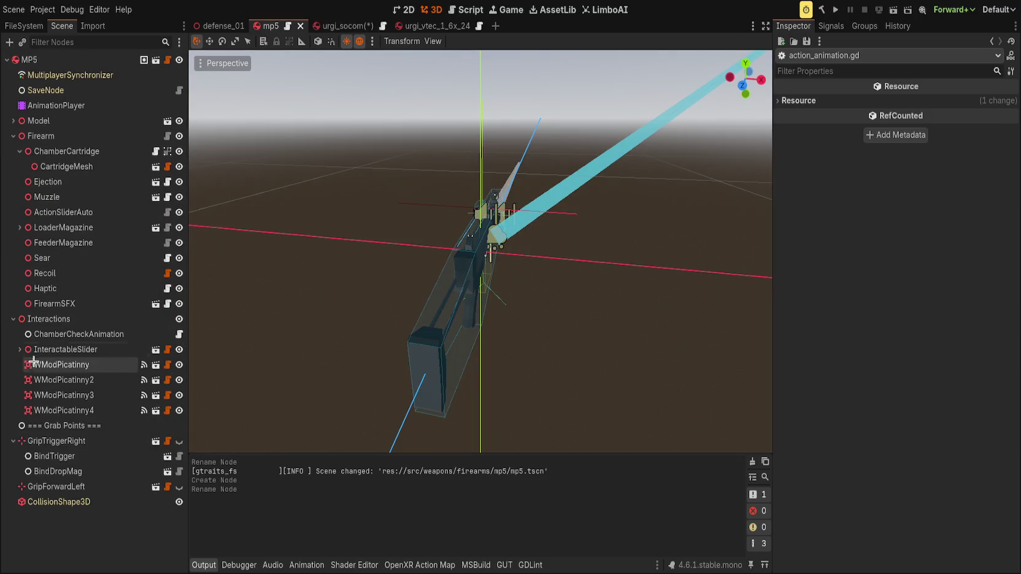
pyautogui.click(338, 25)
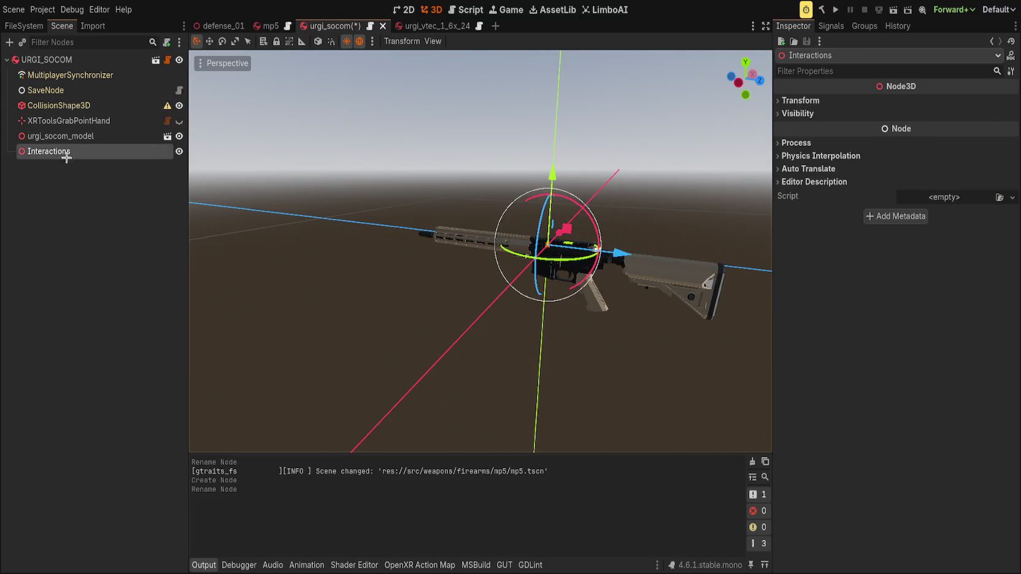
pyautogui.click(81, 60)
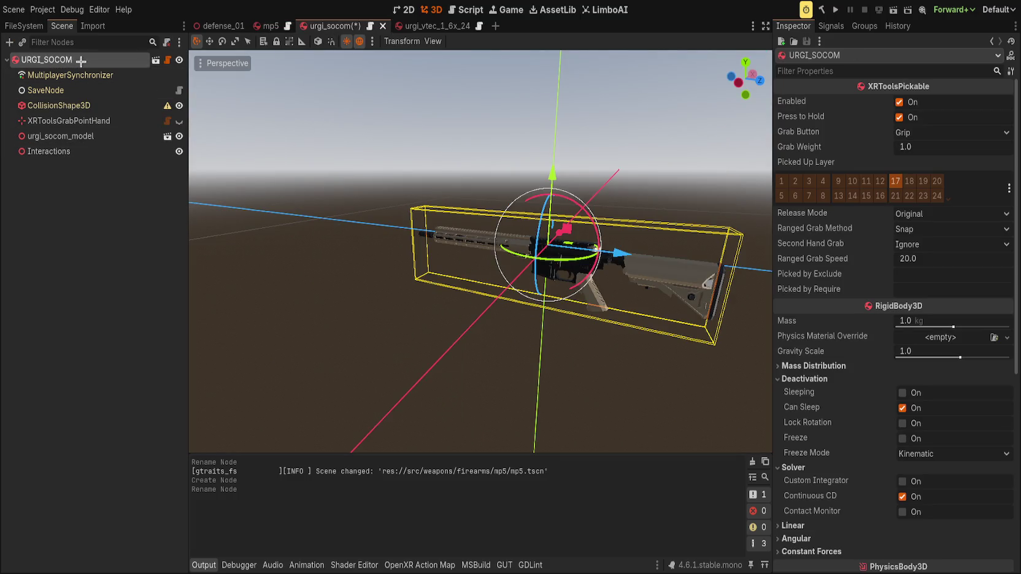
pyautogui.hotkey('ctrl', 'a')
pyautogui.press('Return')
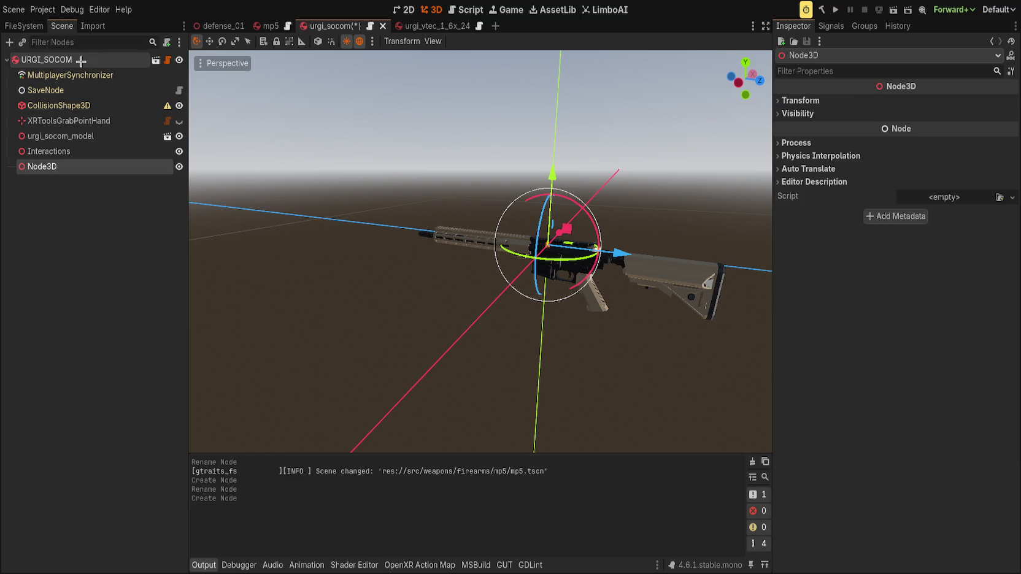
pyautogui.press('Return')
# Add a plain Node divider named '----- Grab Points -----' under URGI_SOCOM and save the scene.
pyautogui.click(268, 26)
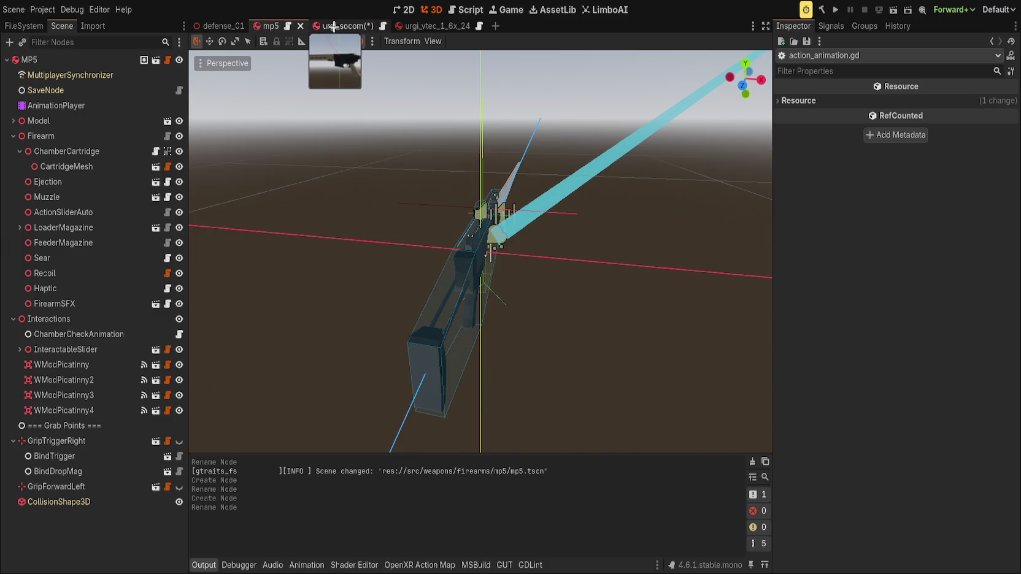
pyautogui.click(333, 26)
pyautogui.click(76, 59)
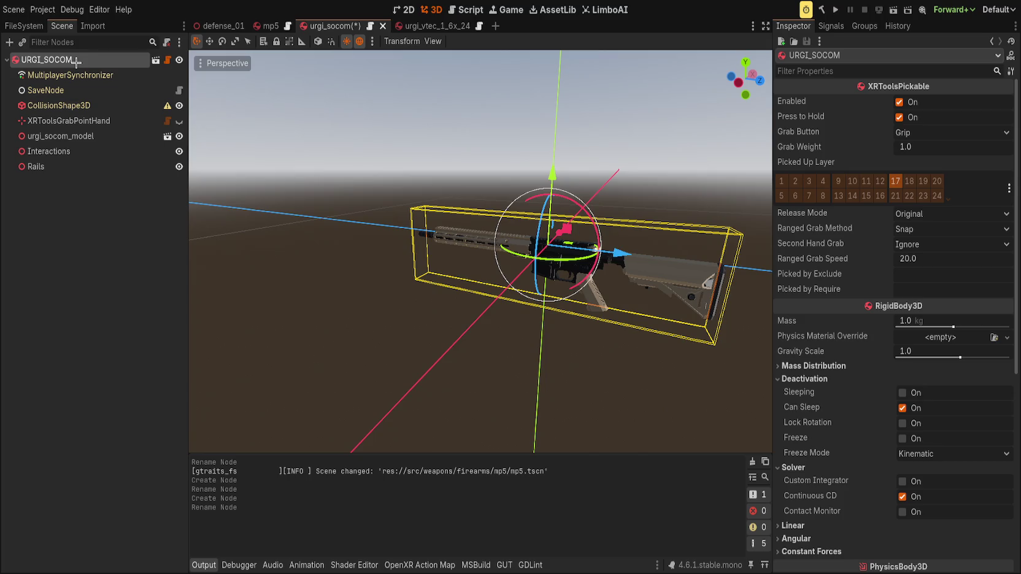
pyautogui.hotkey('ctrl', 'a')
pyautogui.press('Return')
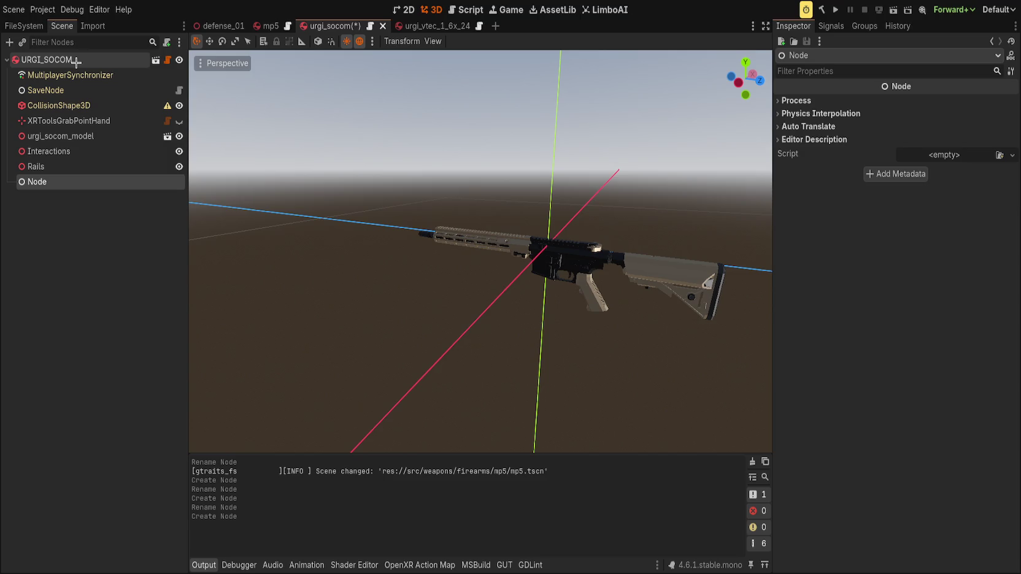
pyautogui.press('F2')
pyautogui.write('- - - - - Grab Points - - - -')
pyautogui.press('Return')
pyautogui.write('-')
pyautogui.press('Return')
pyautogui.click(144, 231)
pyautogui.hotkey('ctrl', 's')
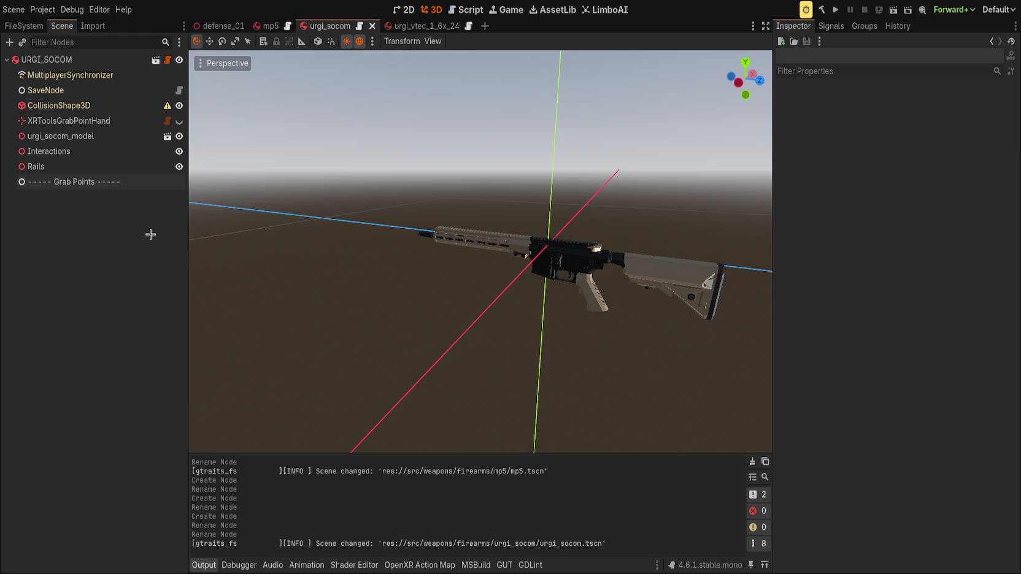
# Rename the rifle scene's urgi_socom_model node to Model.
pyautogui.click(83, 136)
pyautogui.click(96, 248)
pyautogui.click(89, 135)
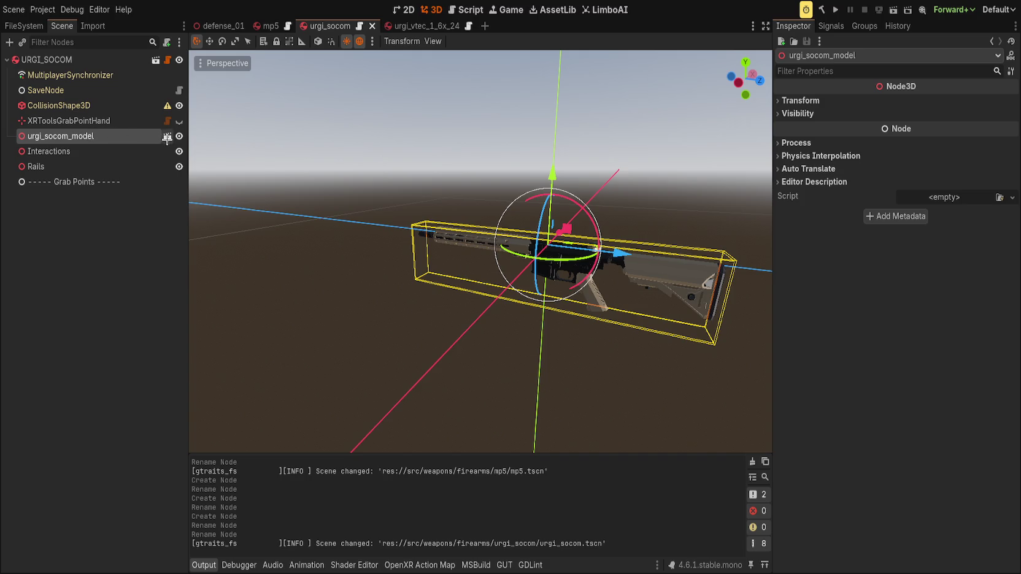
pyautogui.click(167, 136)
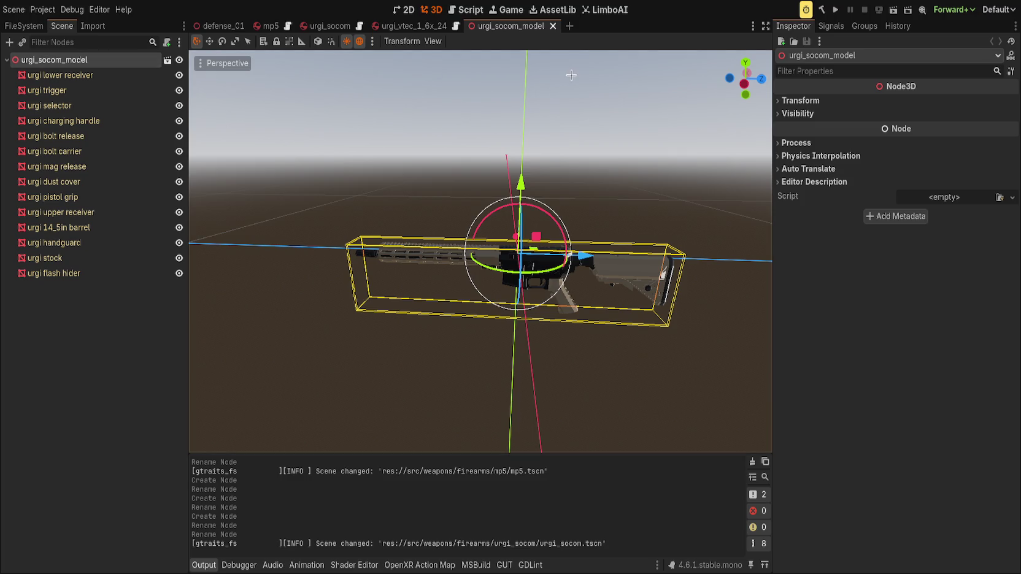
pyautogui.click(414, 26)
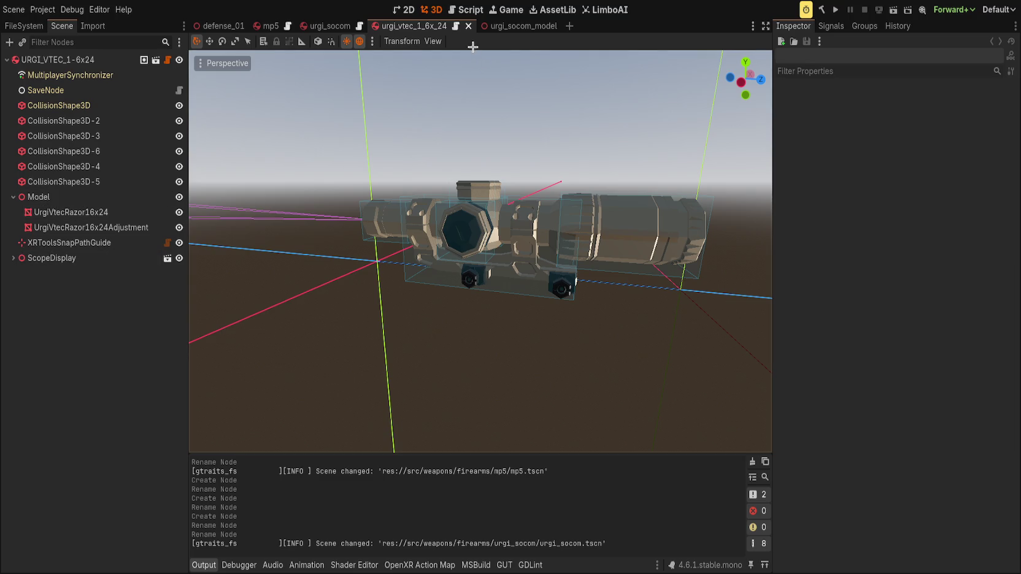
pyautogui.click(510, 28)
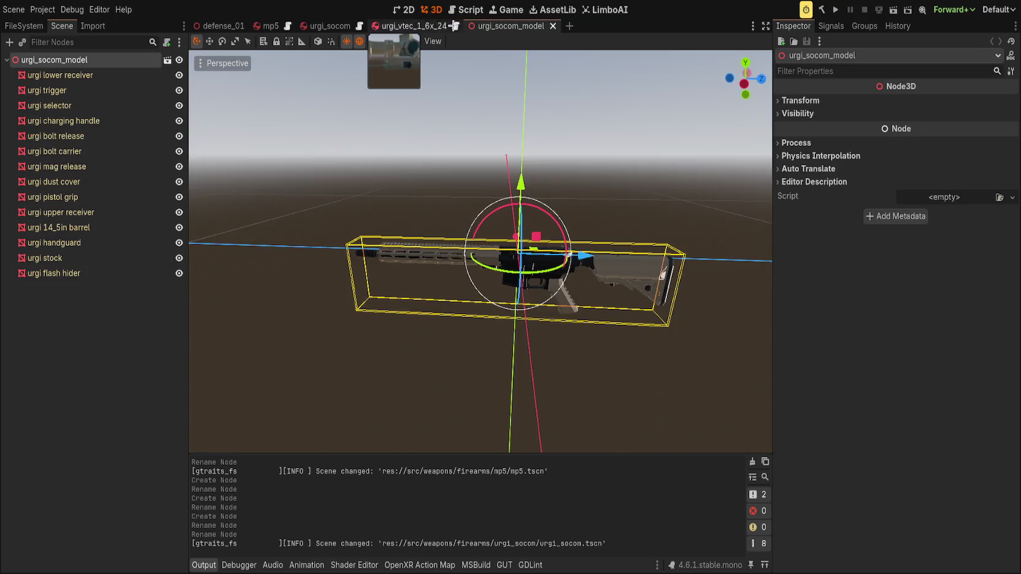
pyautogui.click(417, 26)
pyautogui.click(310, 23)
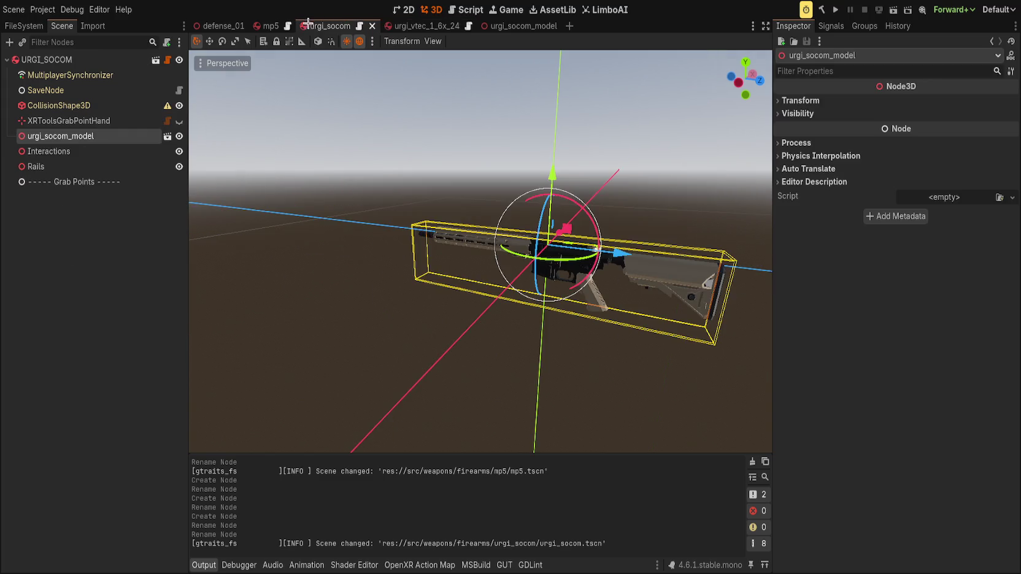
pyautogui.click(95, 136)
pyautogui.write('Model')
pyautogui.press('Return')
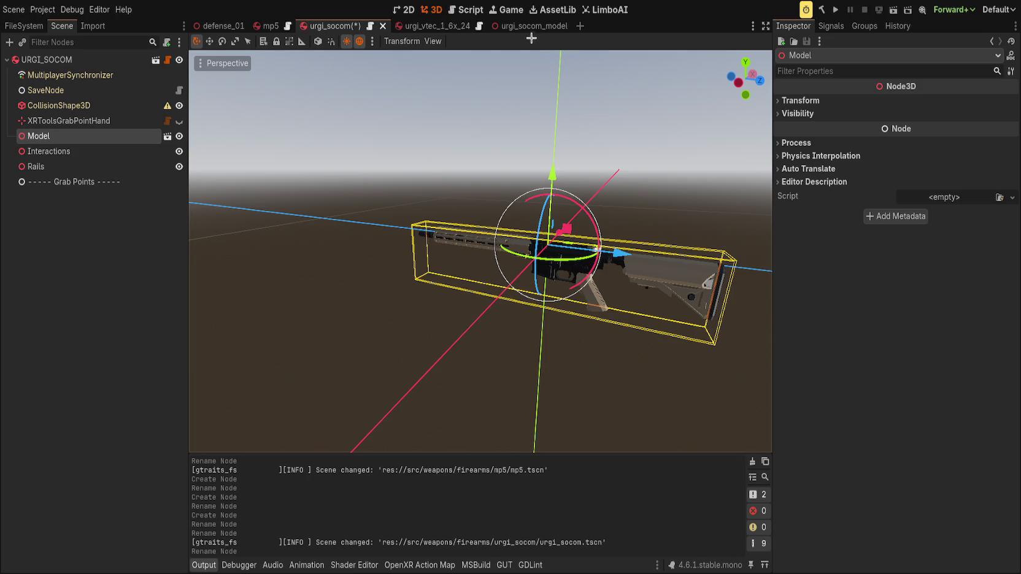
# Rename the urgi_socom_model scene's root node to Model.
pyautogui.click(523, 26)
pyautogui.click(126, 61)
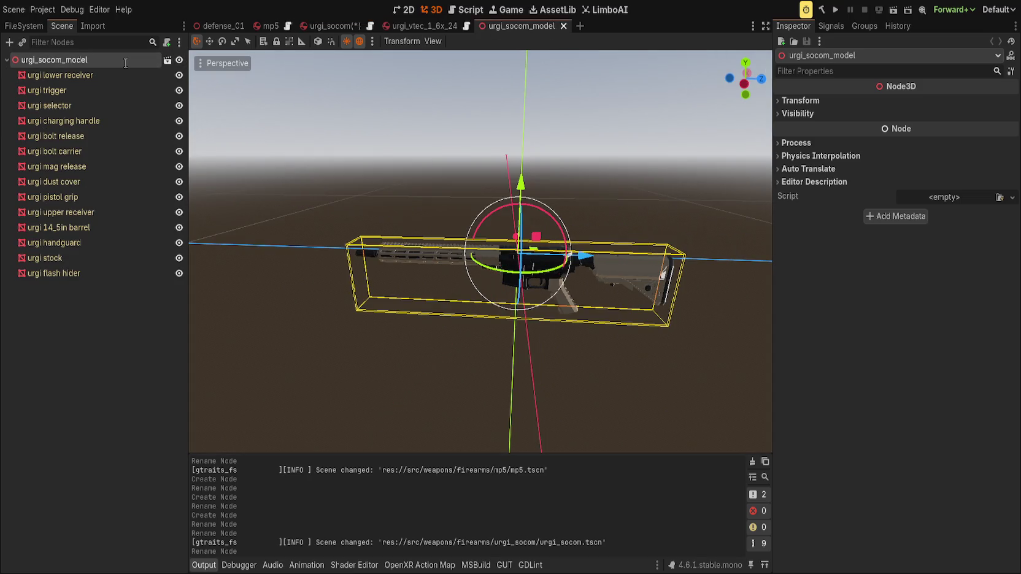
pyautogui.write('Model')
pyautogui.press('Return')
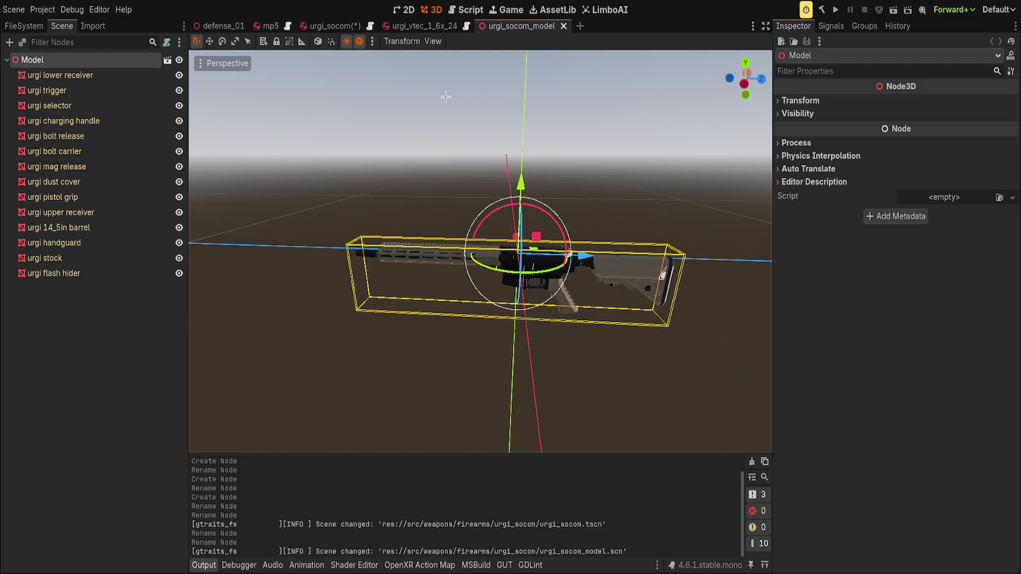
# Close the urgi_vtec_1_6x_24 scope scene, leaving the rifle scene in the Script workspace.
pyautogui.click(423, 26)
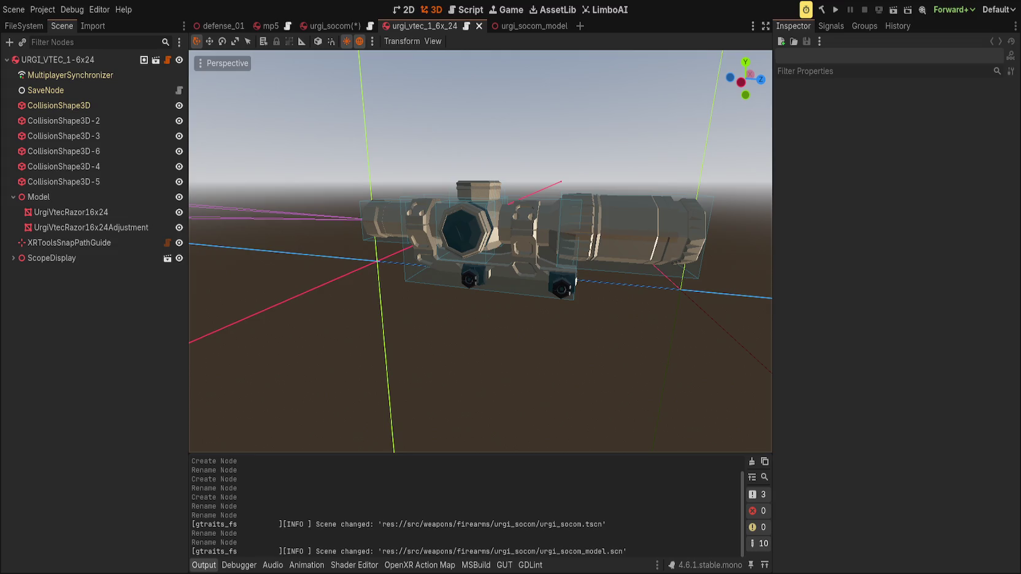
pyautogui.click(13, 196)
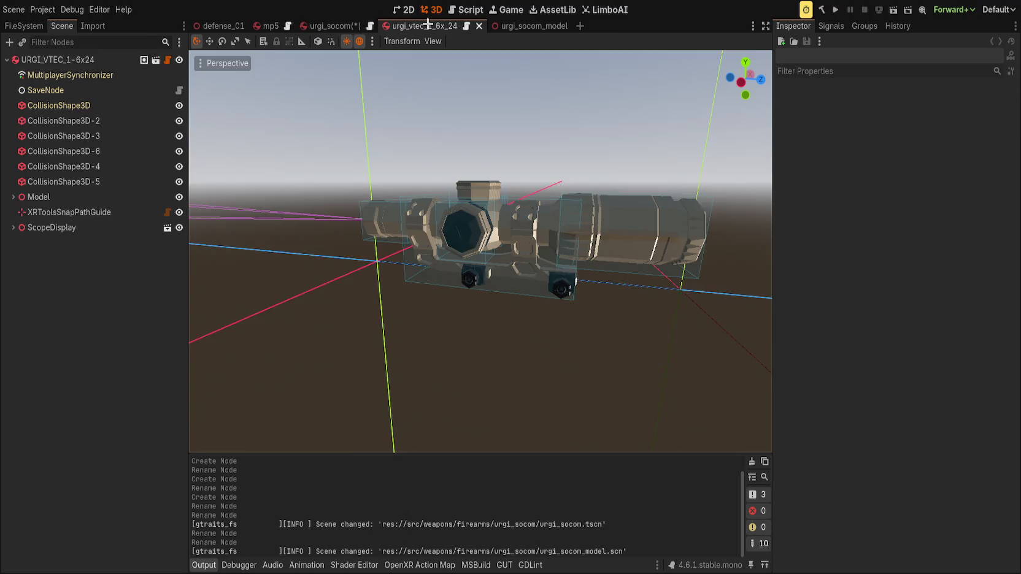
pyautogui.middleClick(427, 25)
pyautogui.click(459, 11)
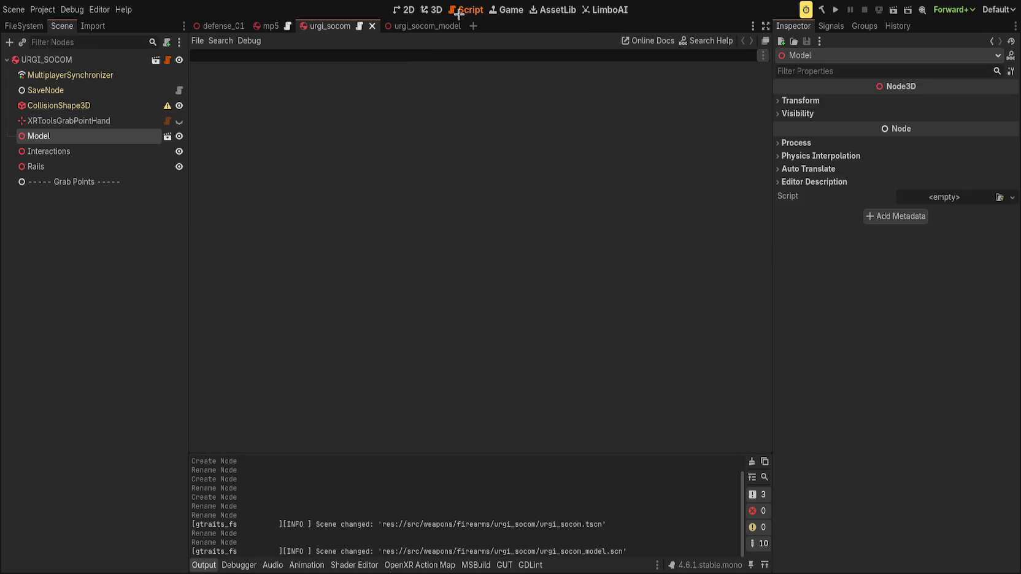
# Frame the rifle Model in the 3D view and select the Rails node.
pyautogui.click(431, 10)
pyautogui.scroll(3, 376, 223)
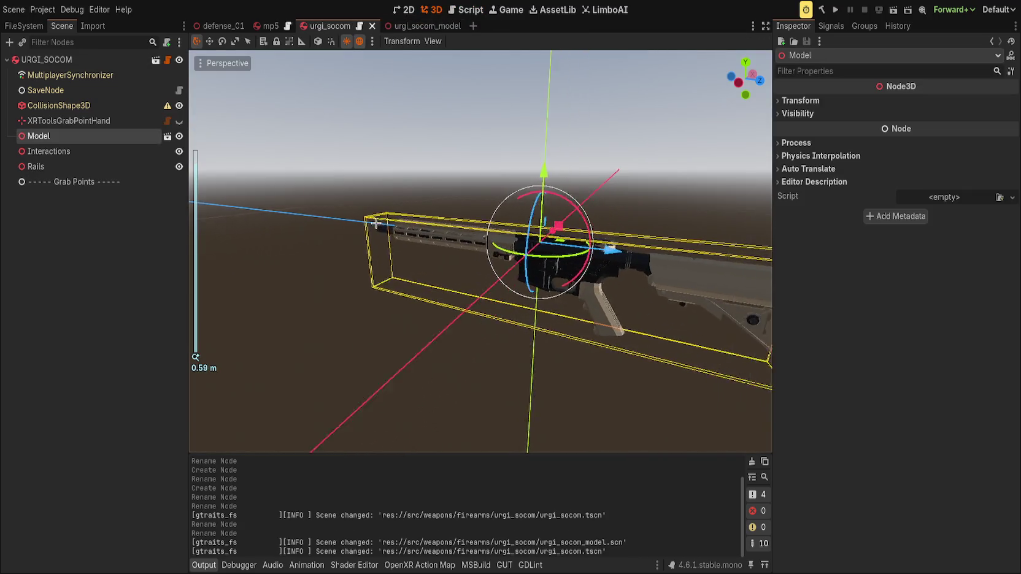
pyautogui.press('f')
pyautogui.click(36, 166)
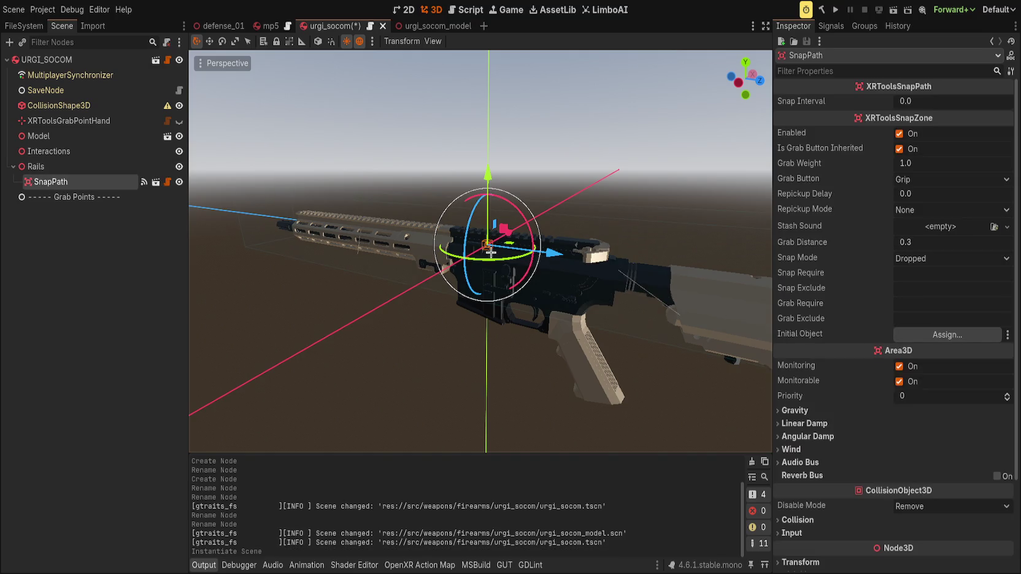
# In Left view, test-move the SnapPath along the top rail, undo the move, and open snap_path.gd.
pyautogui.click(738, 82)
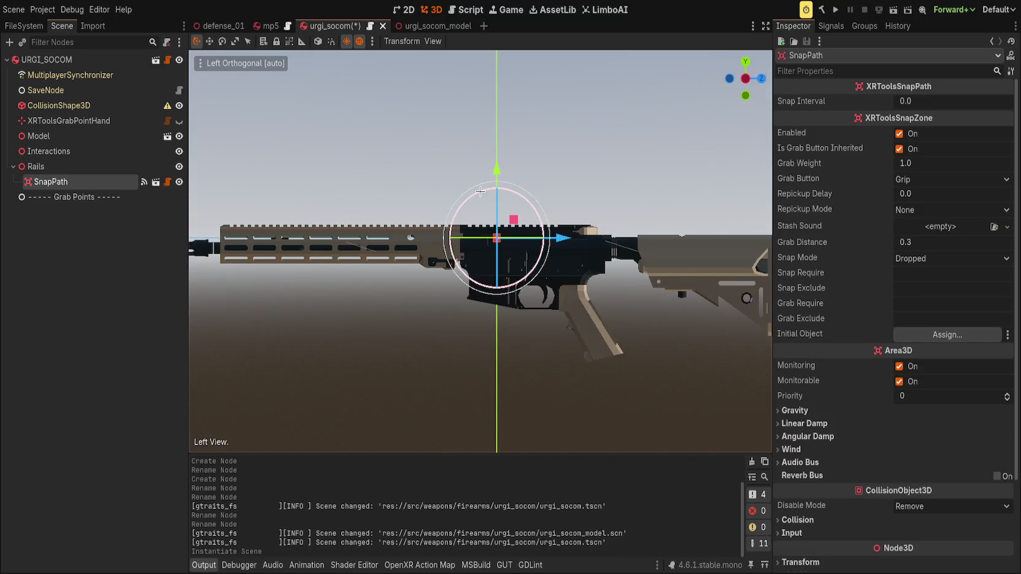
pyautogui.scroll(4, 552, 233)
pyautogui.moveTo(601, 227)
pyautogui.mouseDown()
pyautogui.moveTo(422, 203)
pyautogui.moveTo(540, 233)
pyautogui.moveTo(508, 228)
pyautogui.mouseUp()
pyautogui.hotkey('ctrl', 'z')
pyautogui.hotkey('ctrl', 'z')
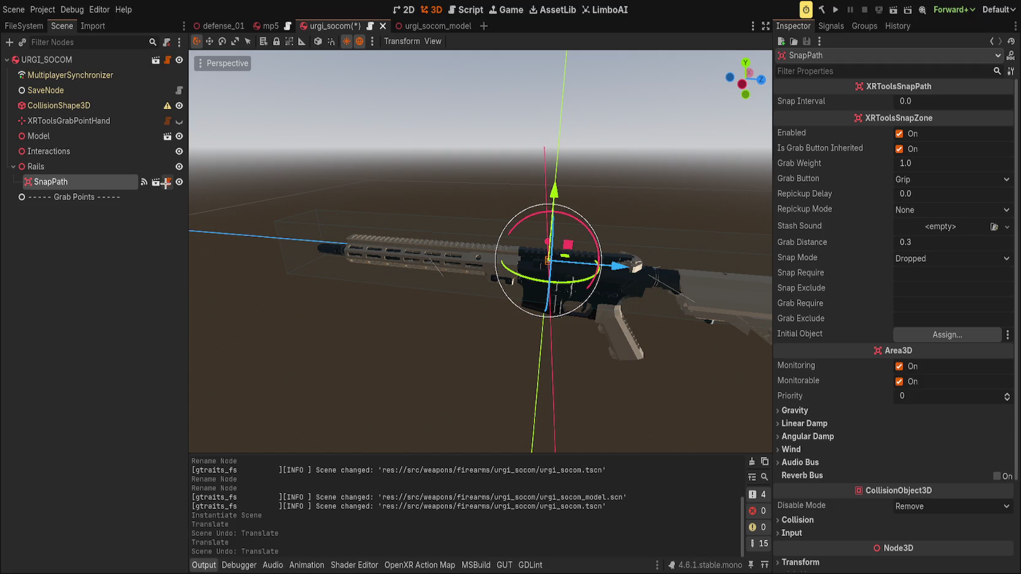
pyautogui.click(141, 181)
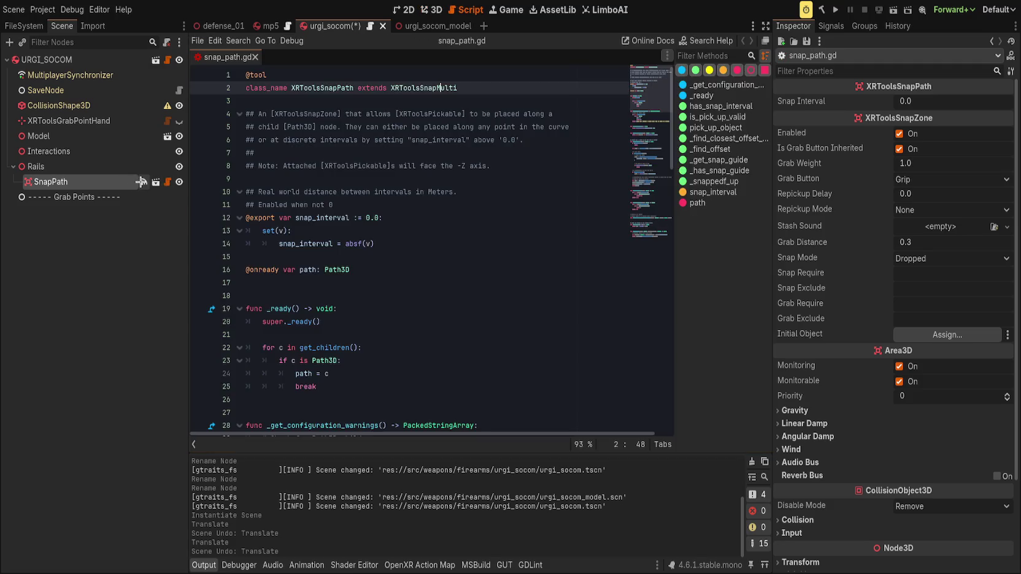
# Inspect snap_path.gd's _ready function and jump to the parent snap_zone.gd ready code.
pyautogui.click(490, 311)
pyautogui.click(494, 323)
pyautogui.scroll(-5, 496, 326)
pyautogui.scroll(3, 510, 276)
pyautogui.press('Return')
pyautogui.press('Return')
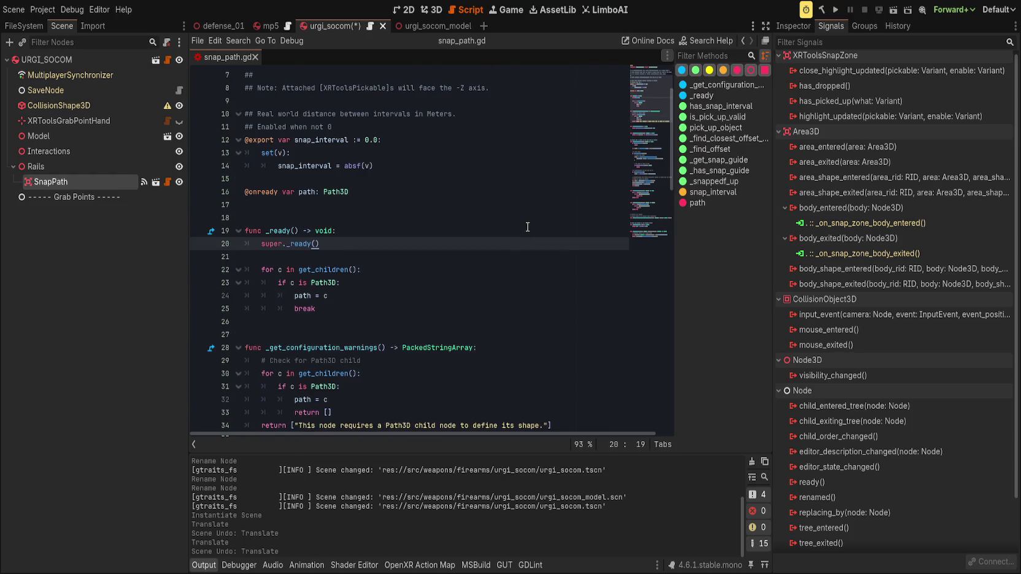
pyautogui.click(303, 244)
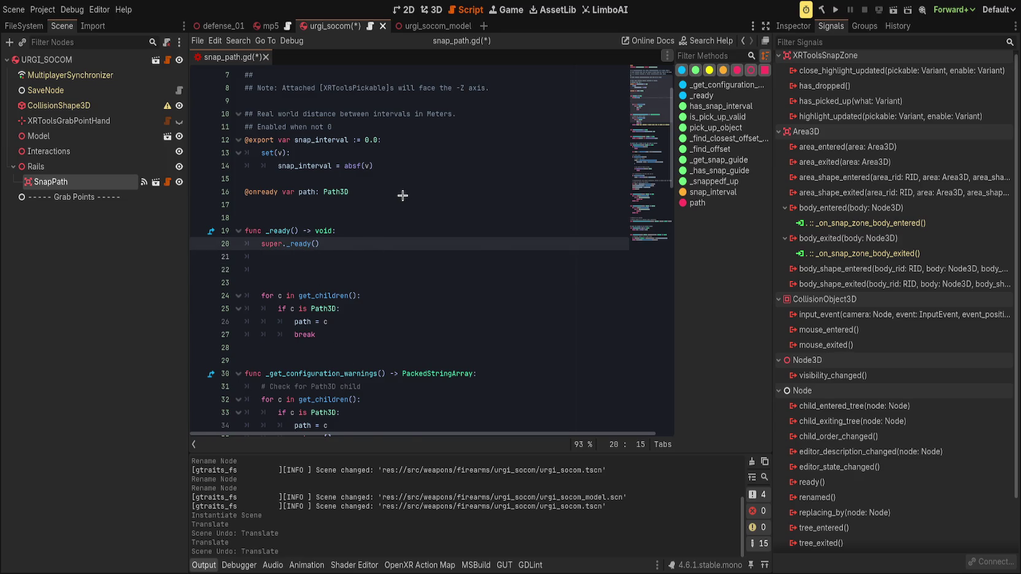
pyautogui.hotkey('ctrl', 'b')
pyautogui.scroll(4, 434, 220)
pyautogui.scroll(-3, 434, 219)
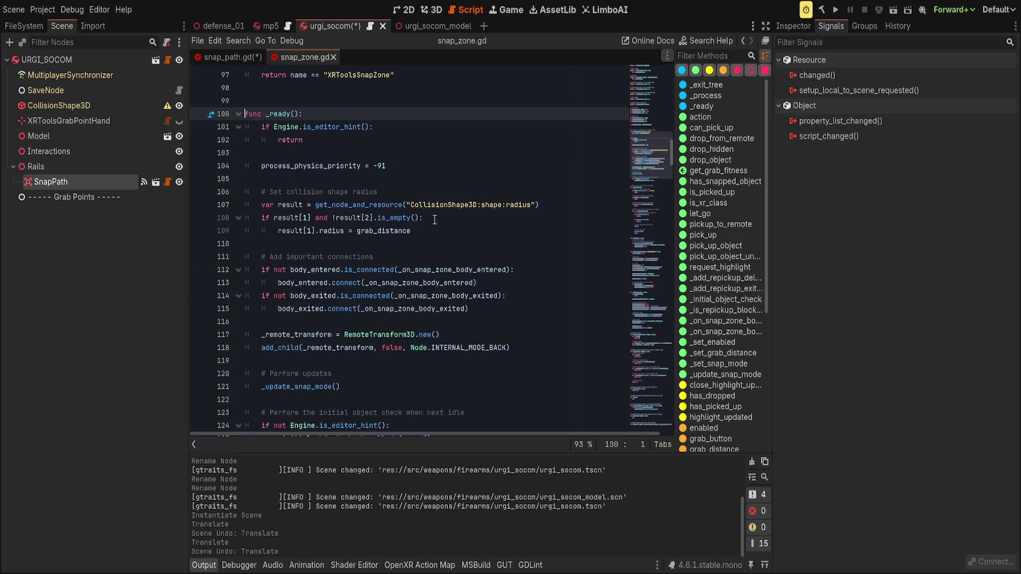
pyautogui.scroll(-1, 435, 220)
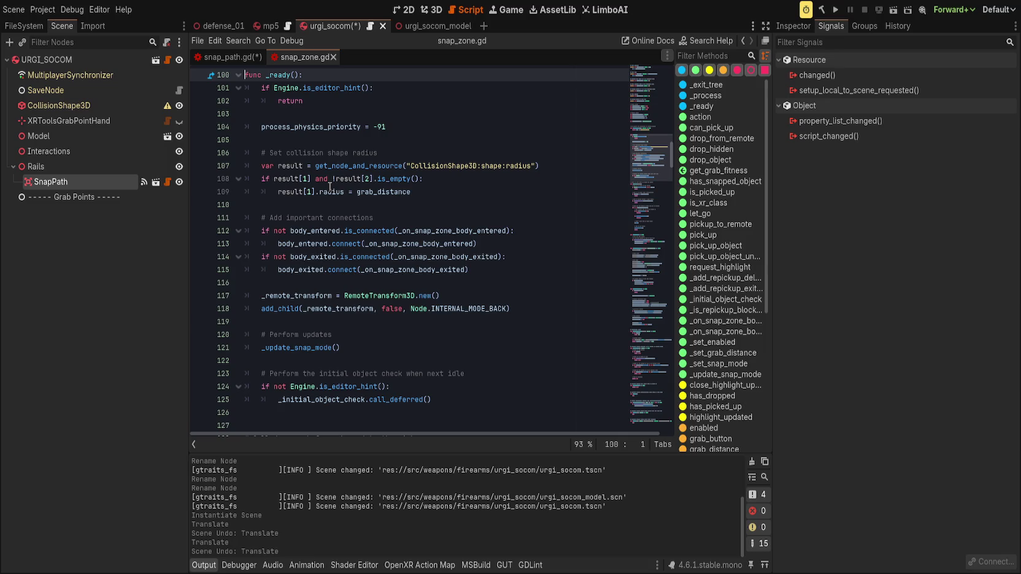
pyautogui.hotkey('ctrl', 'Home')
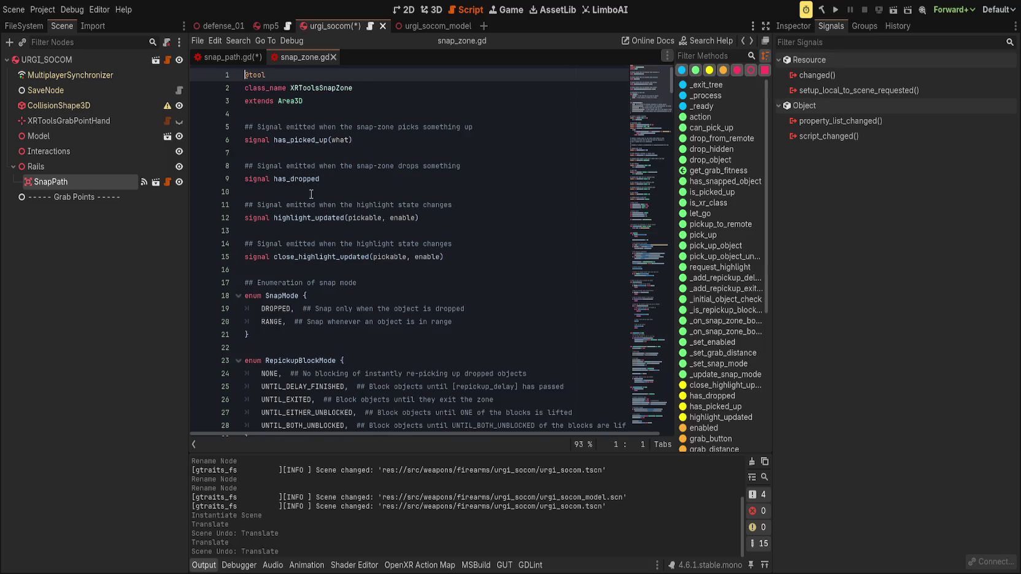
# Back in snap_path.gd, delete the blank lines under super._ready() and save the script.
pyautogui.click(240, 56)
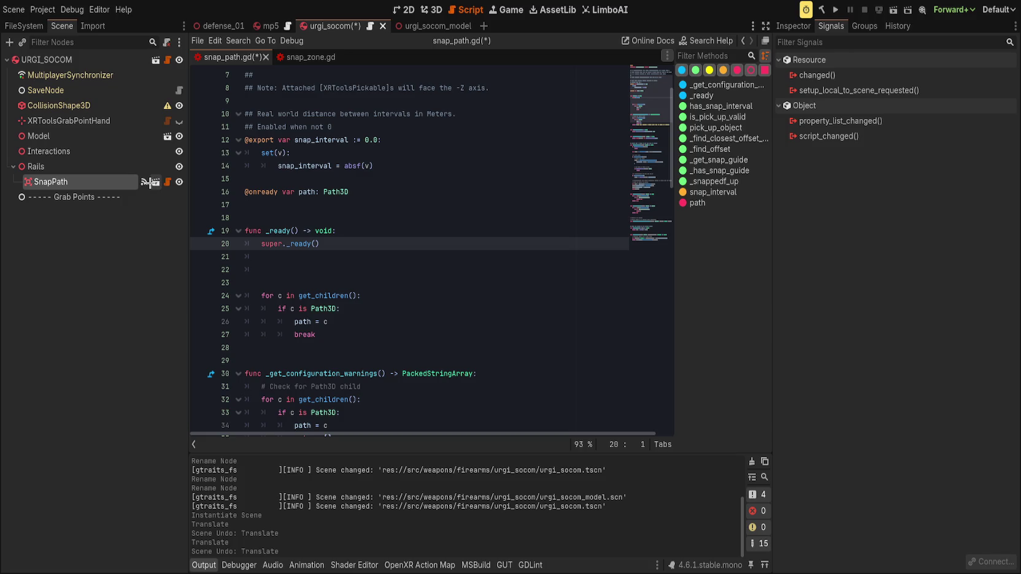
pyautogui.click(146, 182)
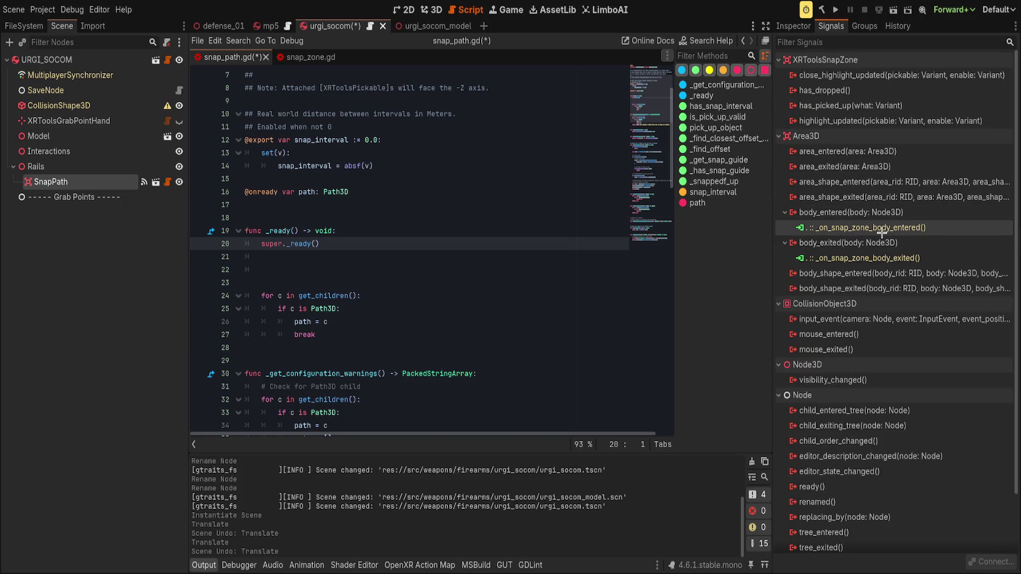
pyautogui.click(397, 265)
pyautogui.press('BackSpace')
pyautogui.press('BackSpace')
pyautogui.press('BackSpace')
pyautogui.scroll(-5, 402, 258)
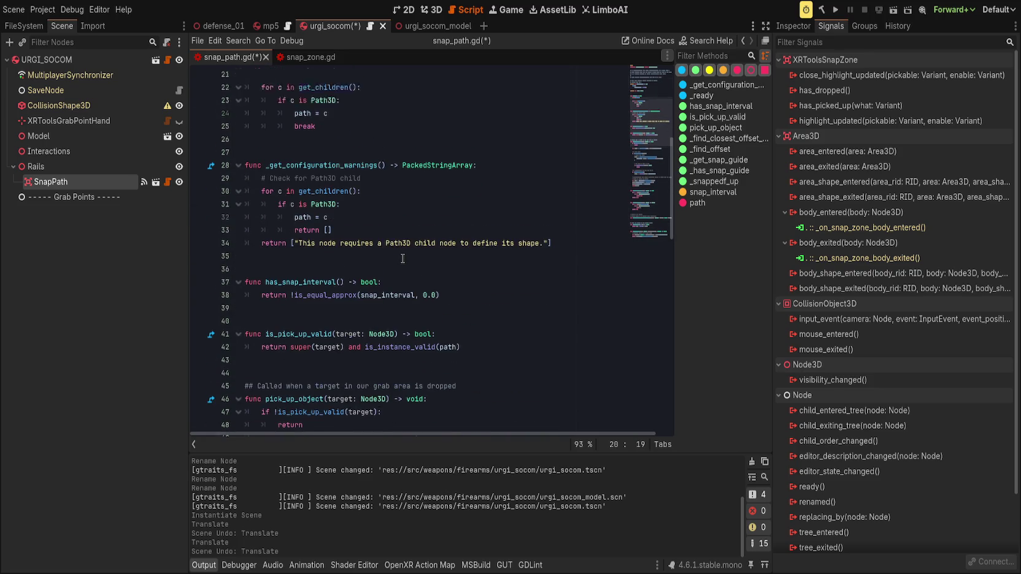
pyautogui.scroll(-1, 403, 258)
pyautogui.hotkey('ctrl', 's')
# Drag snap_path.tscn onto Rails to add a new XRToolsSnapPath node.
pyautogui.click(437, 270)
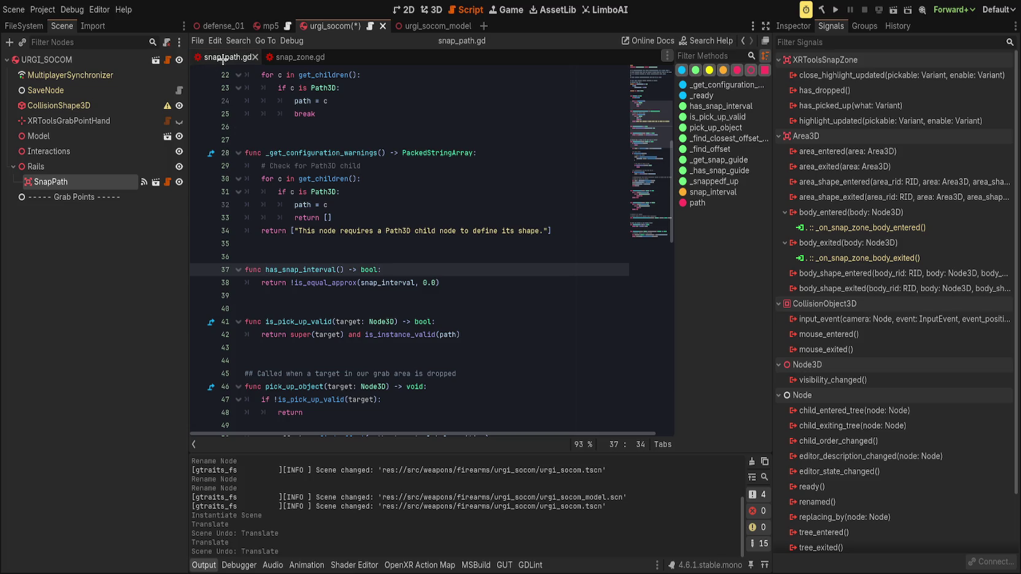
pyautogui.click(62, 166)
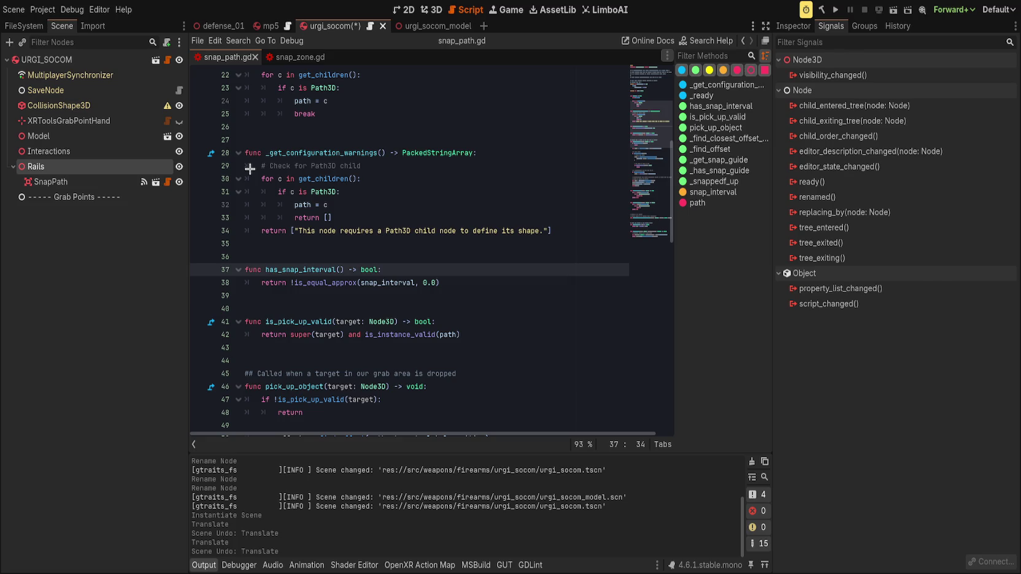
pyautogui.moveTo(250, 169); pyautogui.dragTo(92, 191)
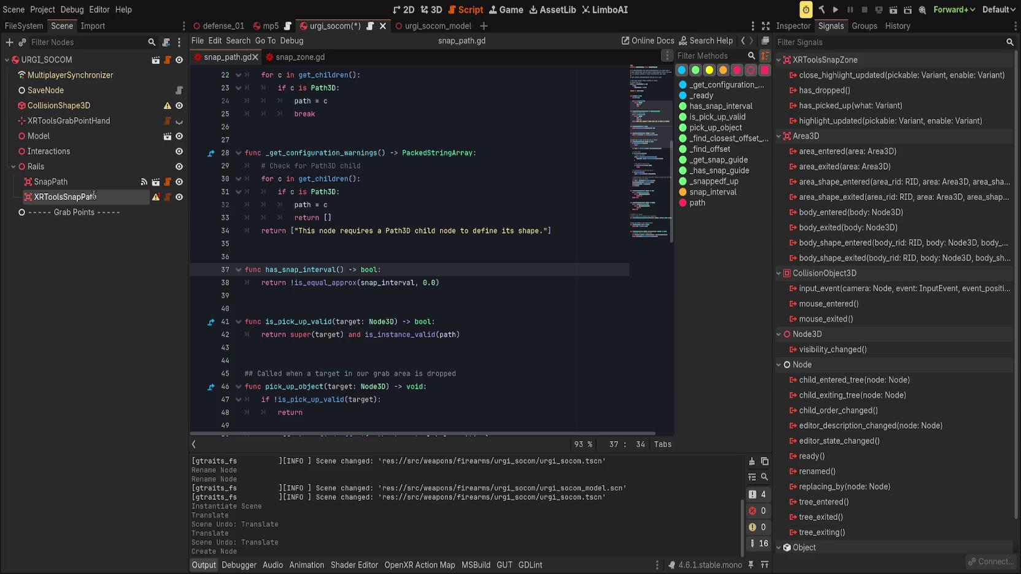
# Rename the new snap path node RailTop and check the SnapPath sub-scene for reference.
pyautogui.write('RailTop')
pyautogui.press('Return')
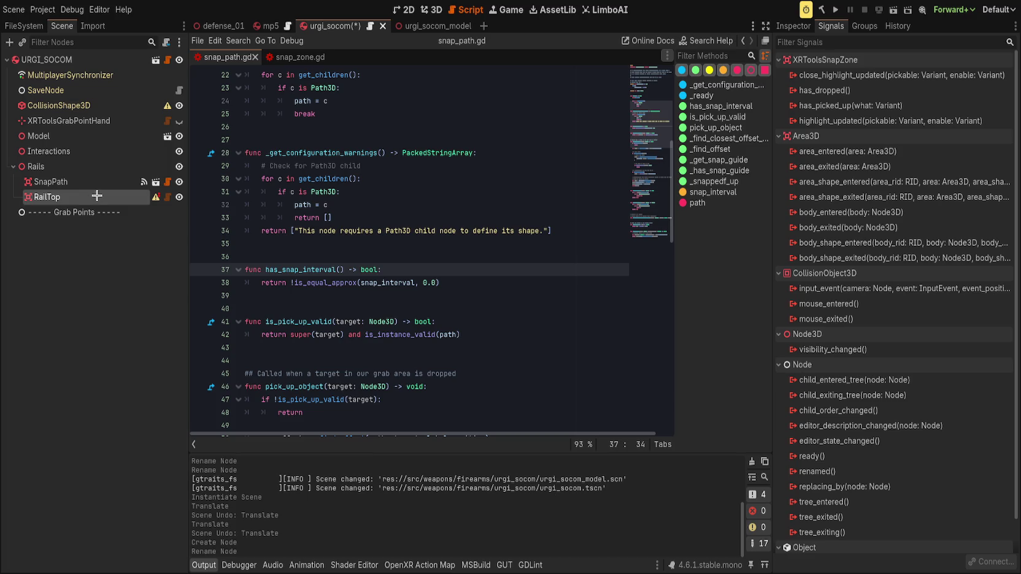
pyautogui.click(99, 179)
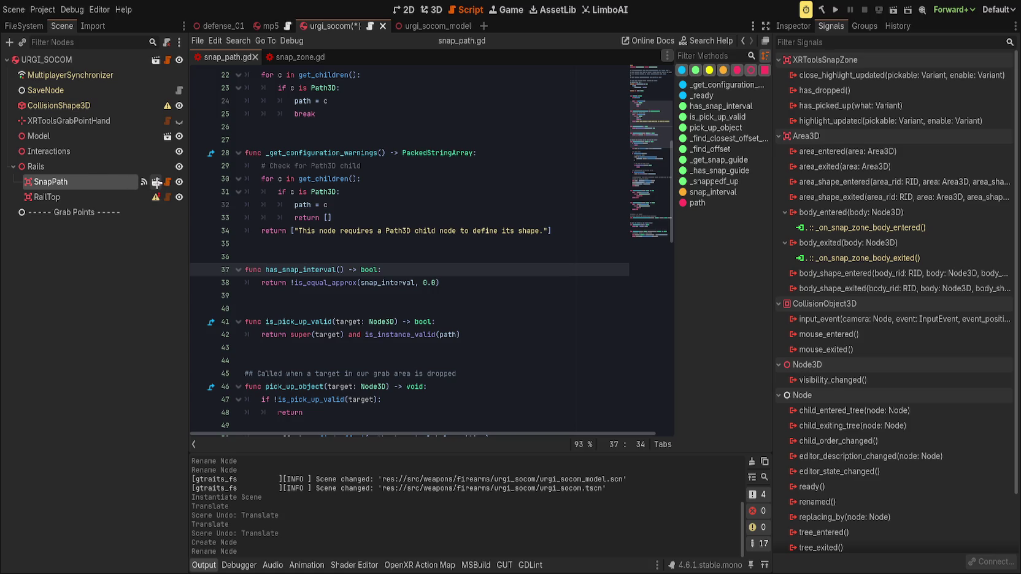
pyautogui.click(156, 182)
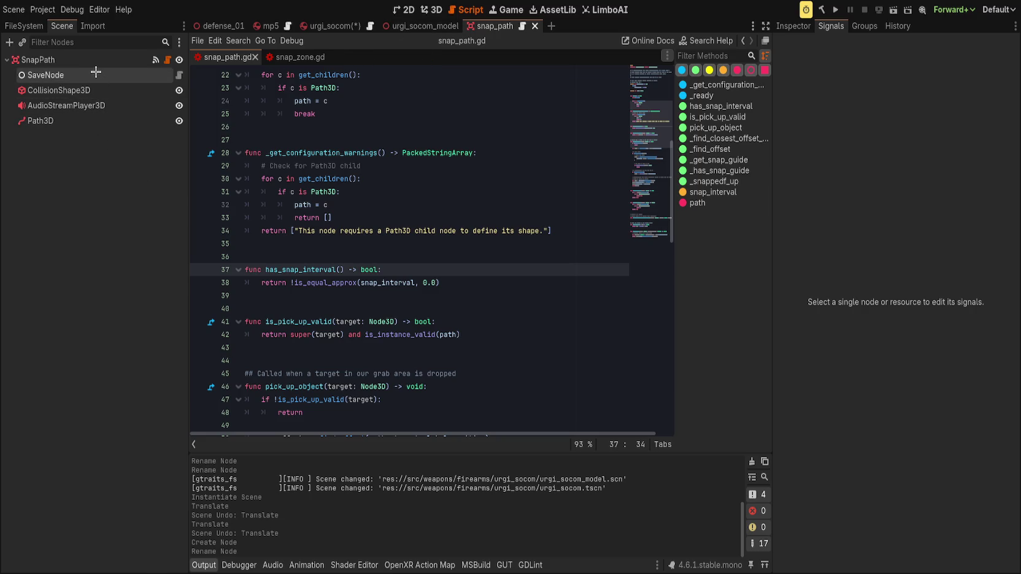
pyautogui.click(328, 24)
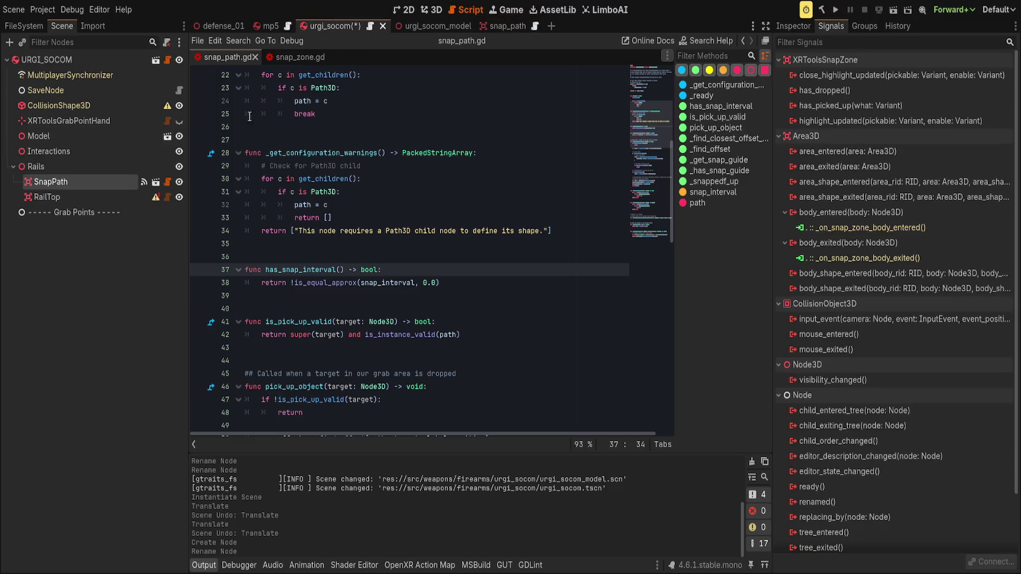
# Paste a SaveNode child under RailTop and review its SaveSnapMulti properties in the Inspector.
pyautogui.click(62, 196)
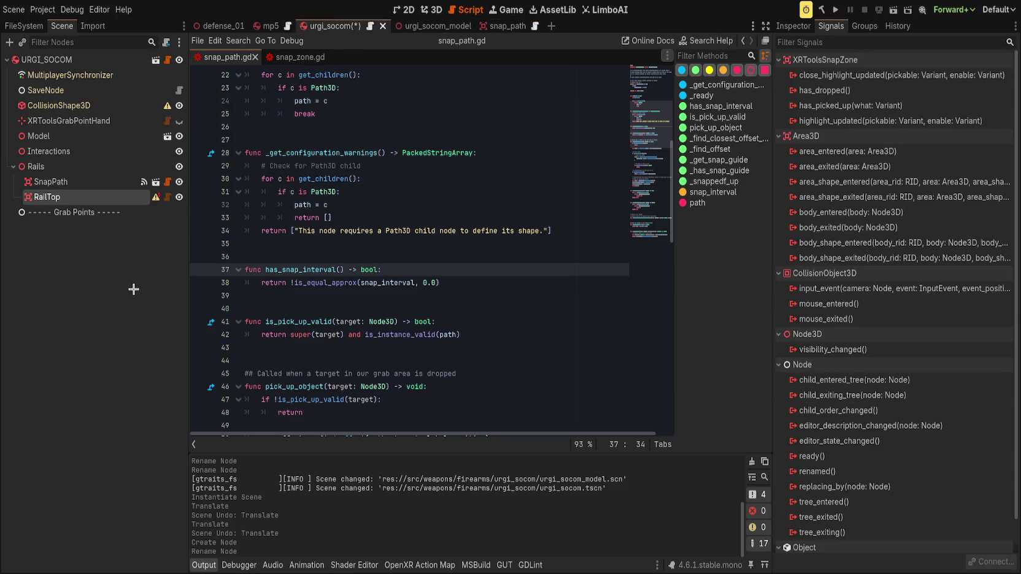
pyautogui.hotkey('ctrl', 'v')
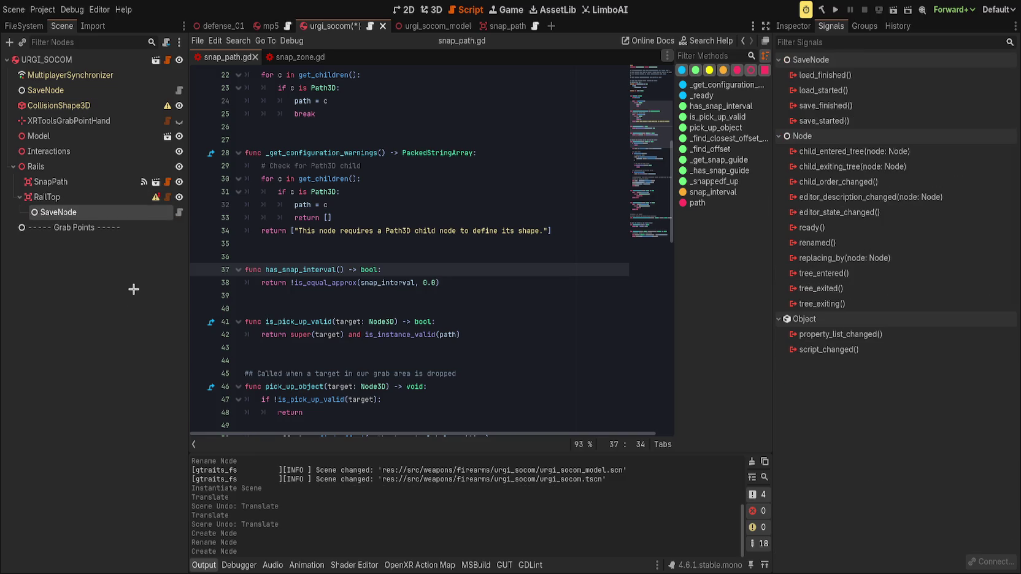
pyautogui.click(798, 28)
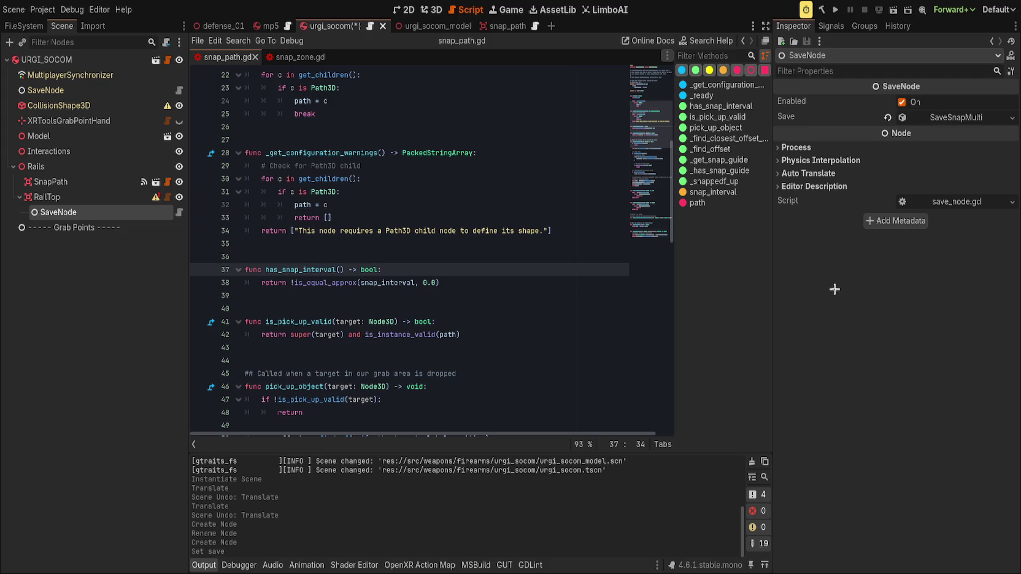
pyautogui.click(47, 197)
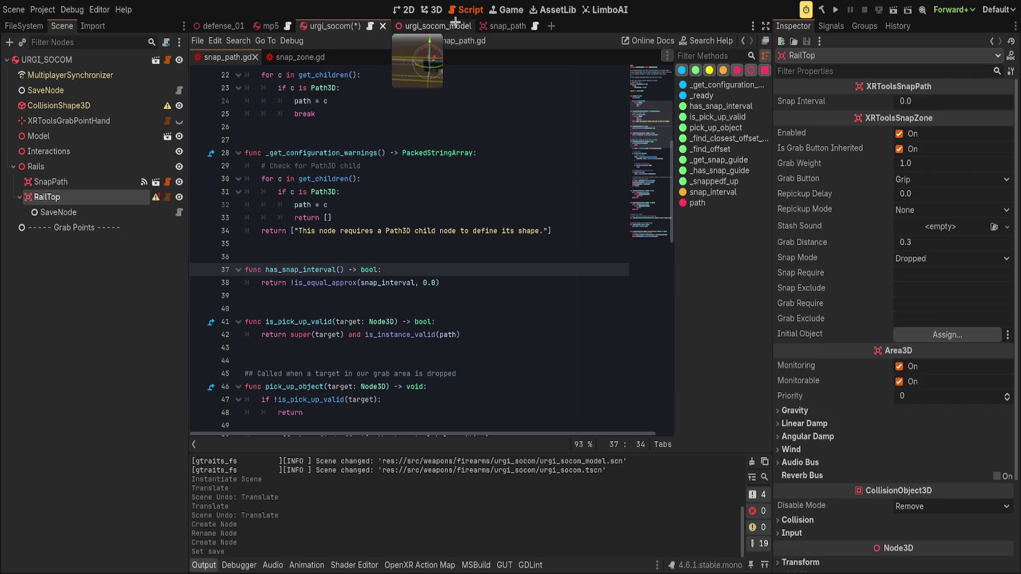
# In Left Orthogonal view, reset RailTop's position and raise it to Y 0.018 on the rail.
pyautogui.click(432, 10)
pyautogui.moveTo(576, 232)
pyautogui.mouseDown()
pyautogui.moveTo(440, 216)
pyautogui.moveTo(513, 225)
pyautogui.moveTo(564, 208)
pyautogui.mouseUp()
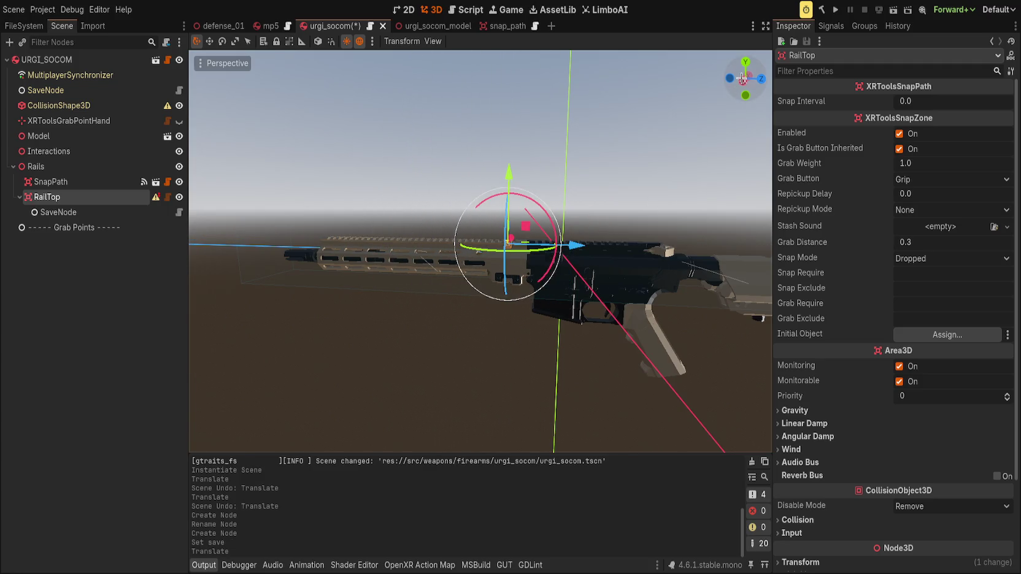
pyautogui.press('ctrl+KP_3')
pyautogui.scroll(-3, 890, 368)
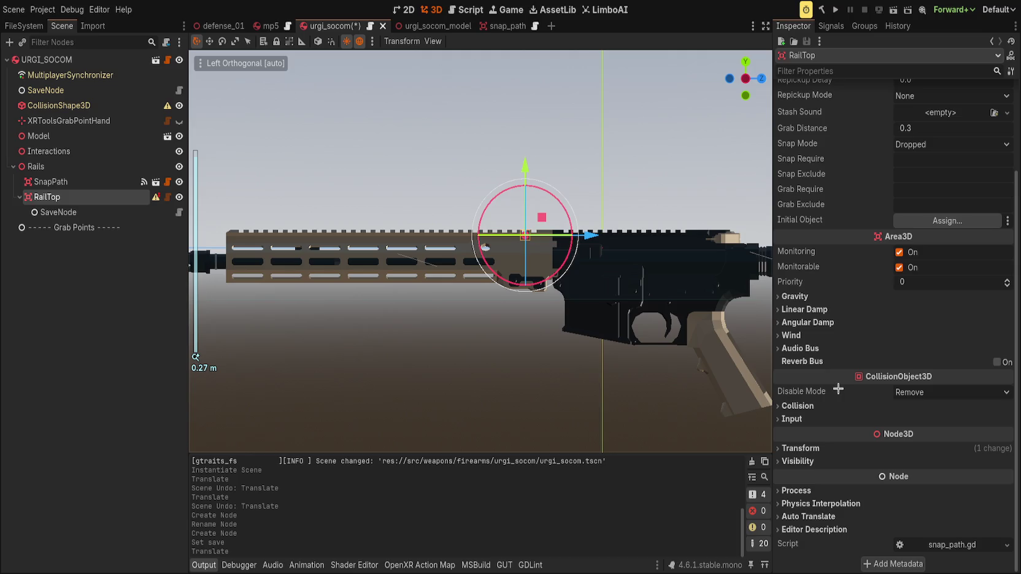
pyautogui.click(800, 447)
pyautogui.click(999, 464)
pyautogui.moveTo(602, 178); pyautogui.dragTo(603, 161)
pyautogui.scroll(3, 666, 326)
pyautogui.scroll(5, 666, 327)
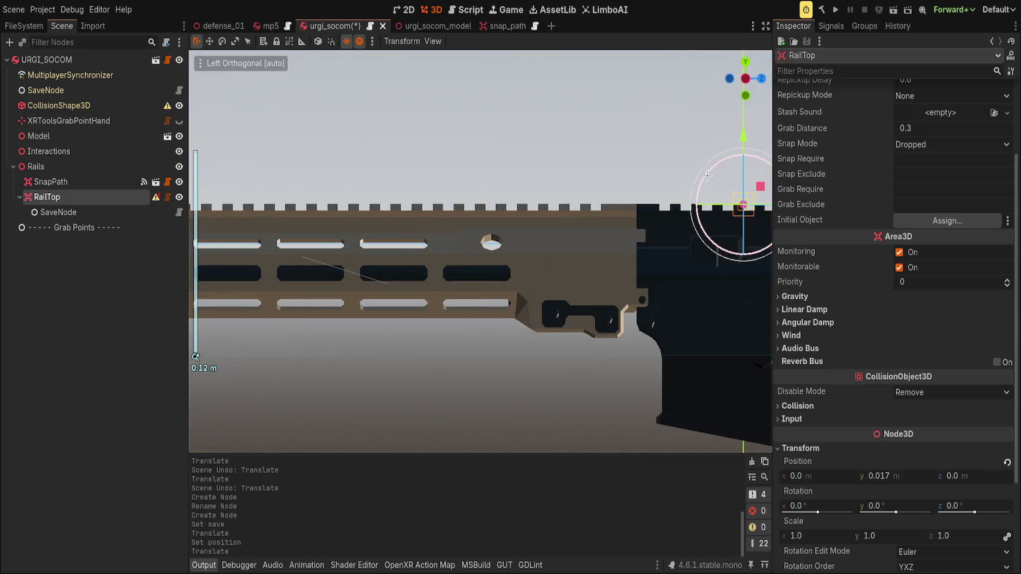
pyautogui.moveTo(513, 126); pyautogui.dragTo(513, 121)
pyautogui.scroll(-3, 539, 271)
pyautogui.scroll(-3, 597, 307)
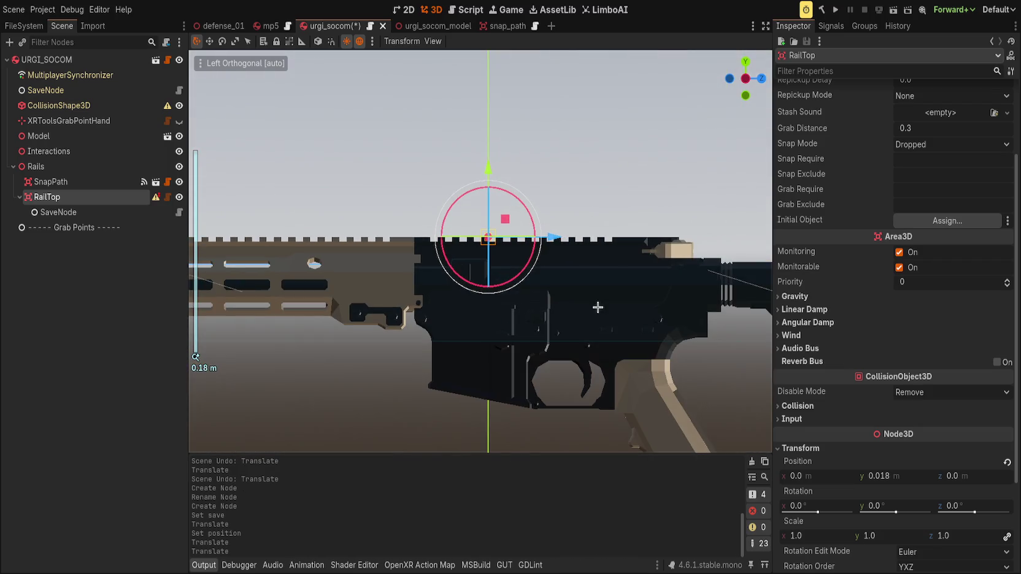
pyautogui.scroll(-4, 638, 257)
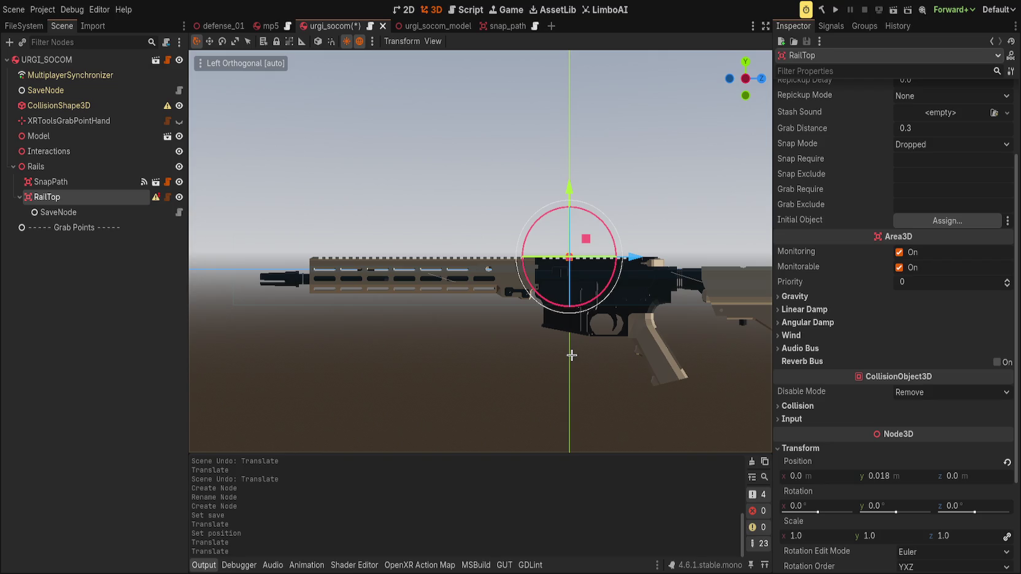
# Add a CollisionShape3D child under RailTop.
pyautogui.hotkey('ctrl', 'a')
pyautogui.press('Return')
pyautogui.click(69, 196)
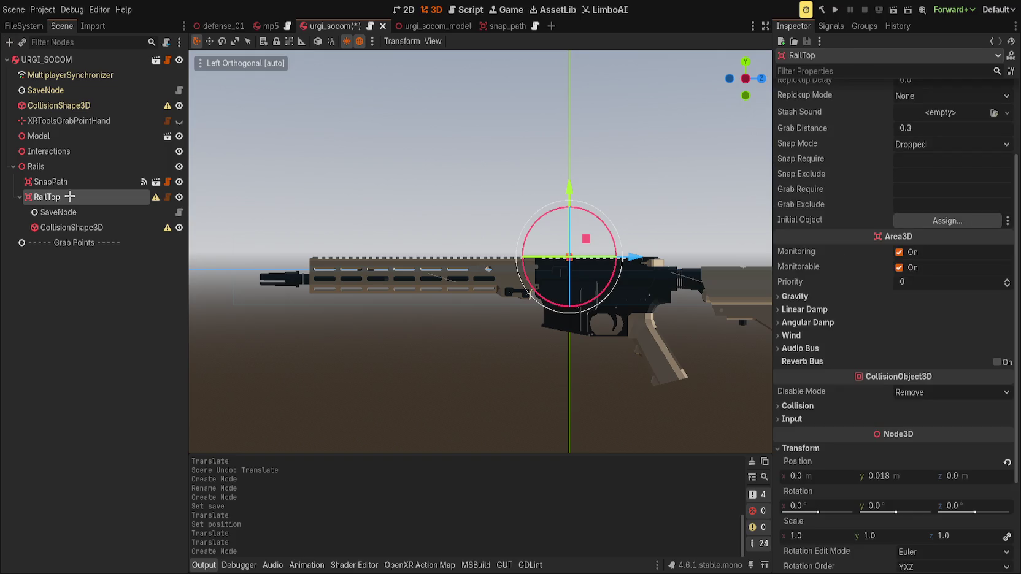
# Add a Path3D child under RailTop and give its Curve3D two points.
pyautogui.hotkey('ctrl', 'a')
pyautogui.write('path3d')
pyautogui.press('Return')
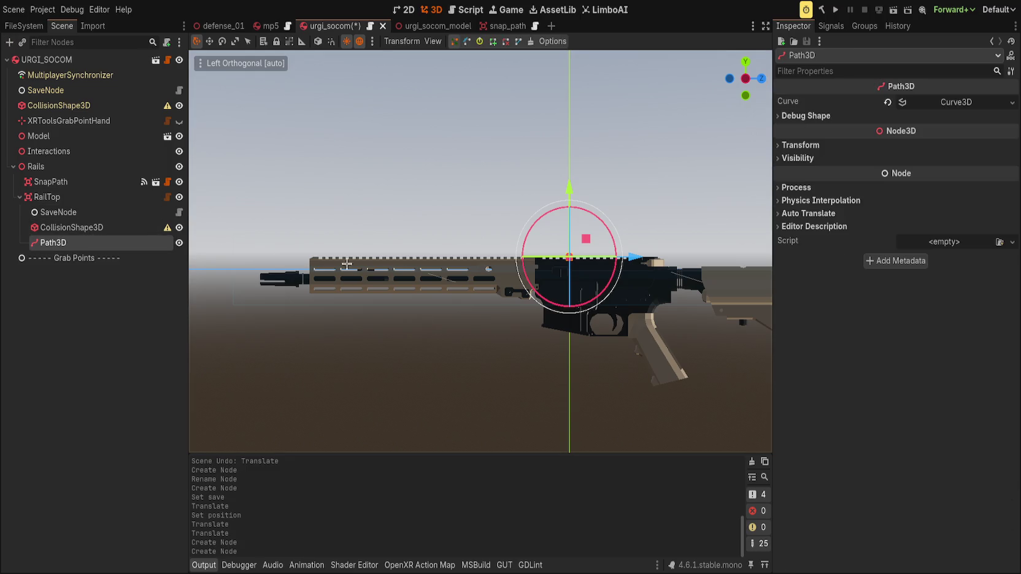
pyautogui.click(936, 103)
pyautogui.click(795, 148)
pyautogui.click(892, 164)
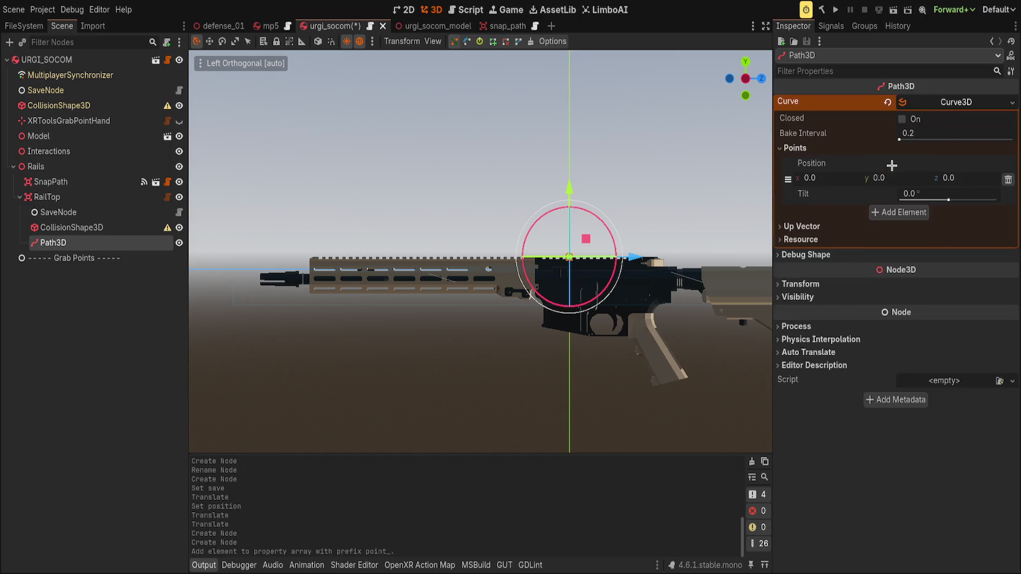
pyautogui.click(903, 216)
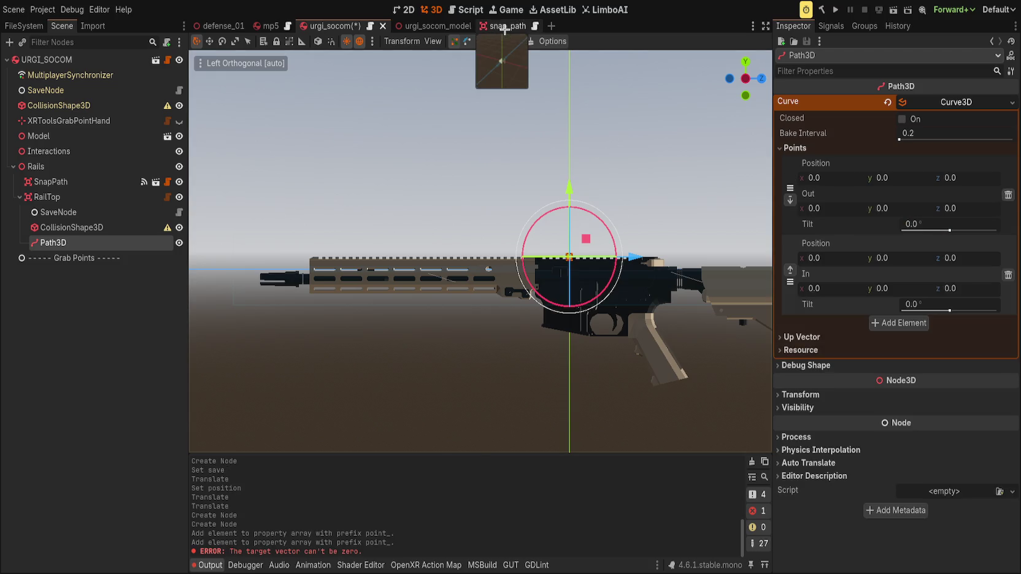
# Check how the Path3D is set up in the snap_path scene, then return to urgi_socom.
pyautogui.click(495, 26)
pyautogui.click(41, 121)
pyautogui.scroll(5, 302, 223)
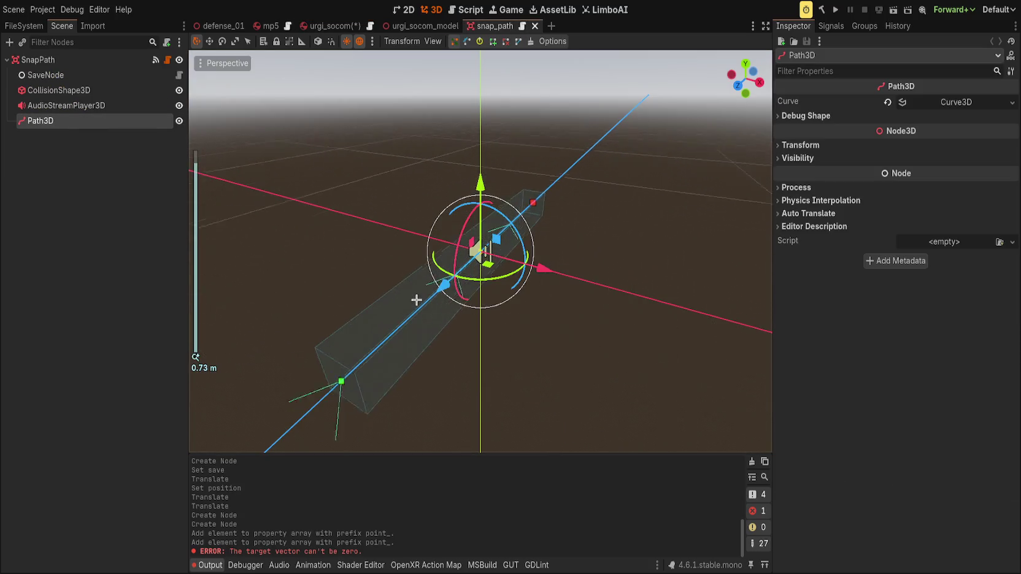
pyautogui.click(332, 26)
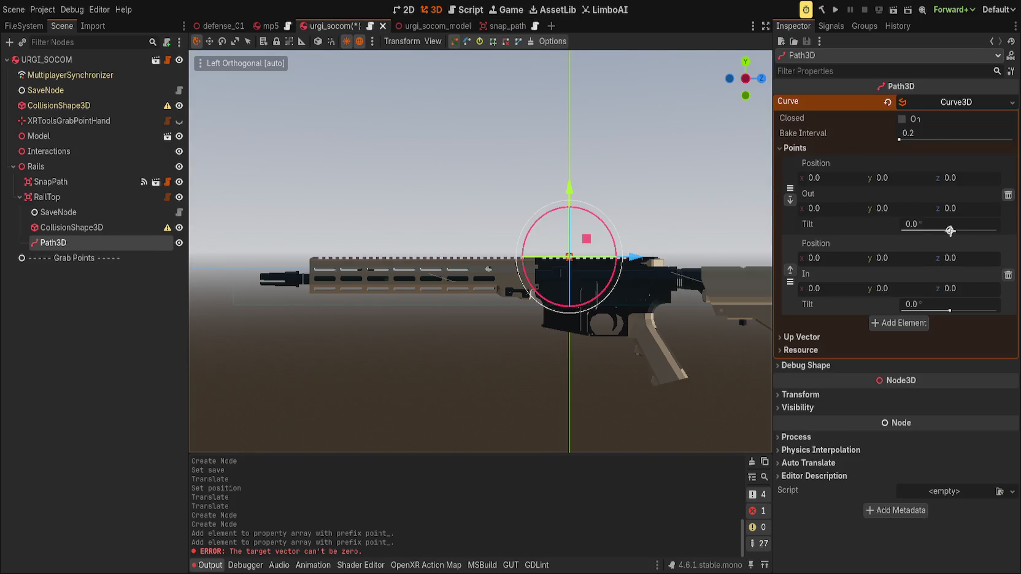
# Set the curve points' Z positions to 0.086 and -0.373 so the path runs along the top rail.
pyautogui.moveTo(971, 176); pyautogui.dragTo(981, 177)
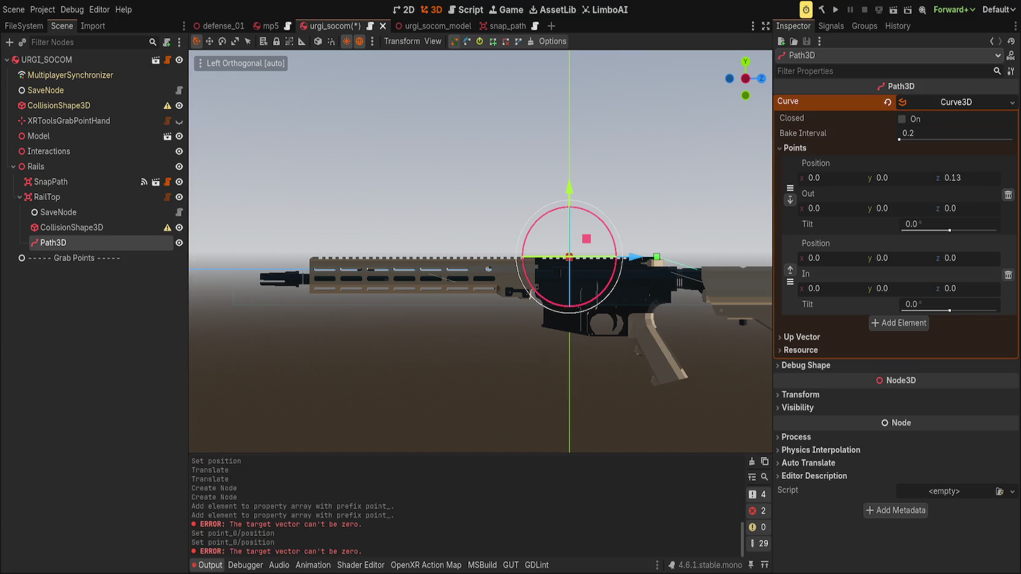
pyautogui.moveTo(974, 258); pyautogui.dragTo(954, 257)
pyautogui.scroll(2, 533, 241)
pyautogui.scroll(3, 343, 344)
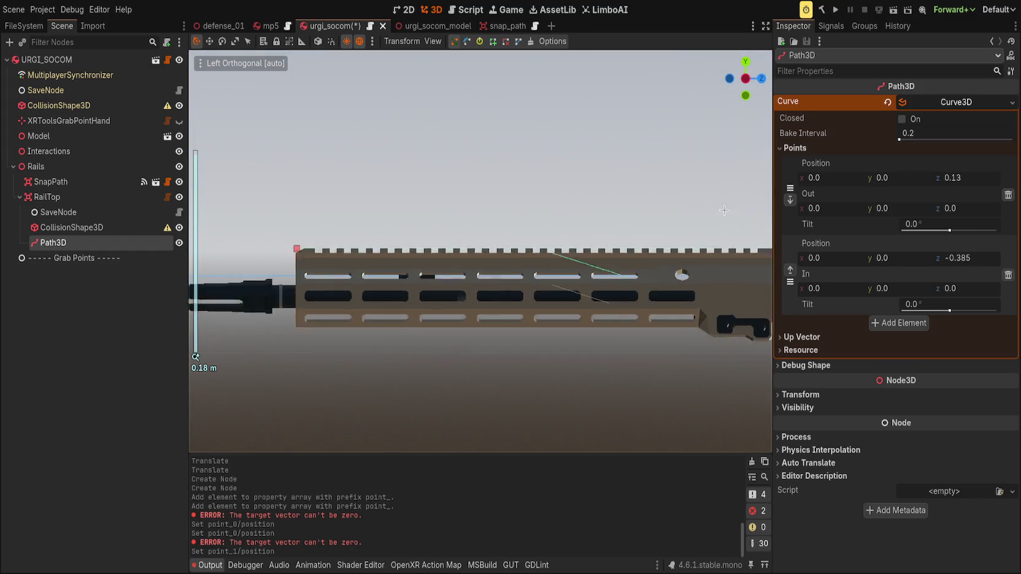
pyautogui.moveTo(971, 258); pyautogui.dragTo(975, 258)
pyautogui.moveTo(443, 265); pyautogui.dragTo(444, 265)
pyautogui.scroll(-2, 527, 265)
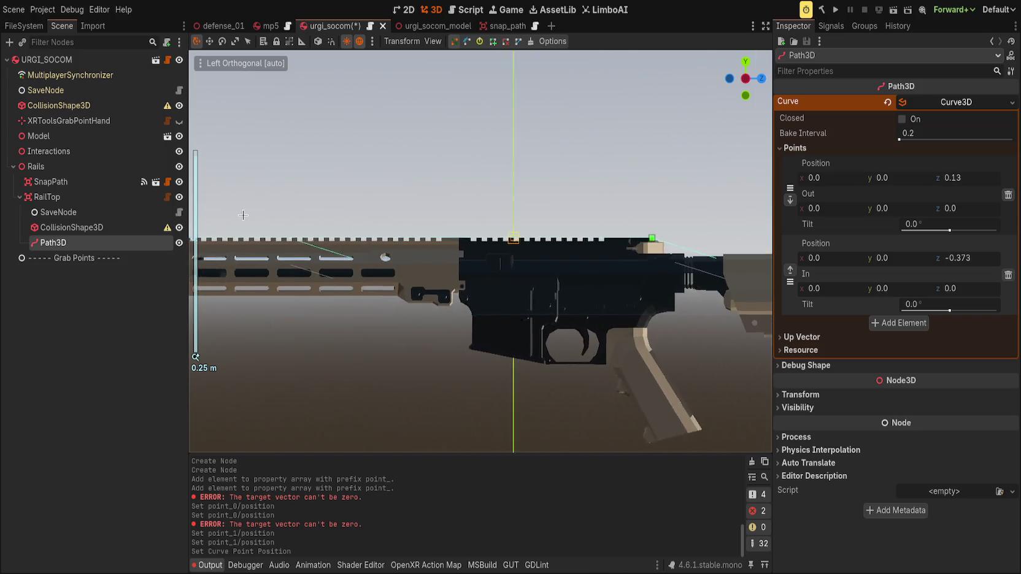
pyautogui.moveTo(686, 239); pyautogui.dragTo(641, 245)
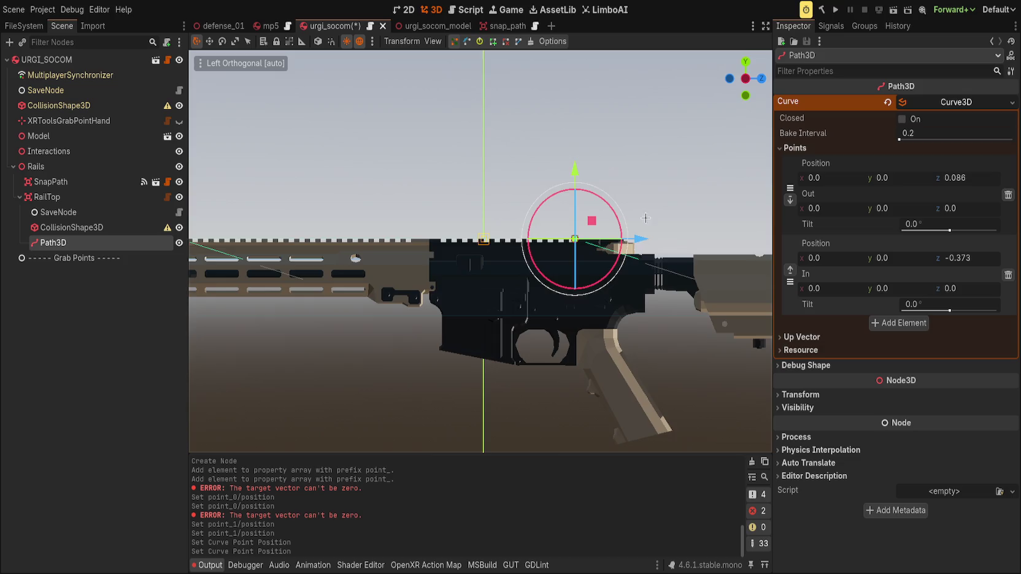
pyautogui.scroll(-4, 612, 189)
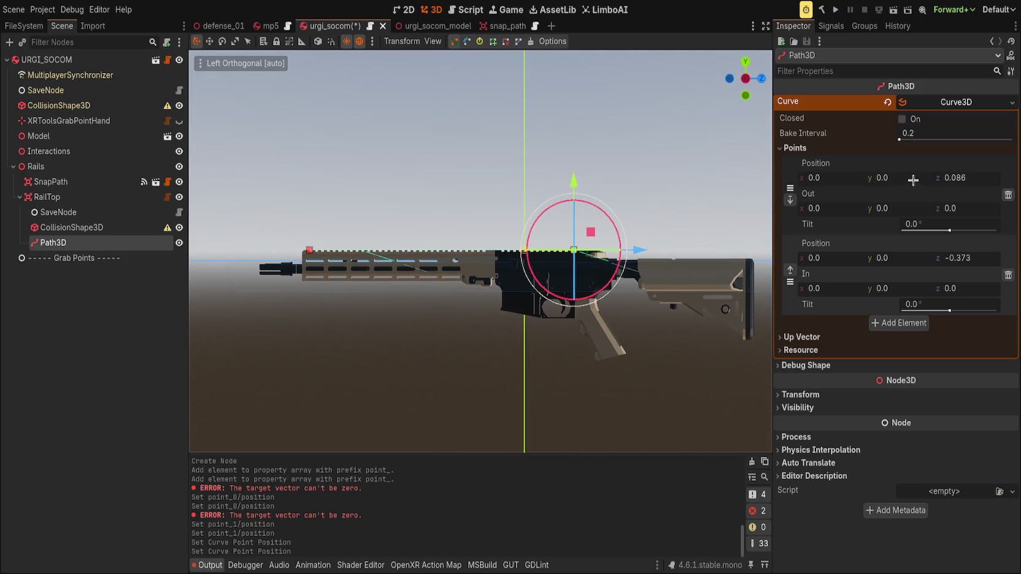
pyautogui.click(69, 227)
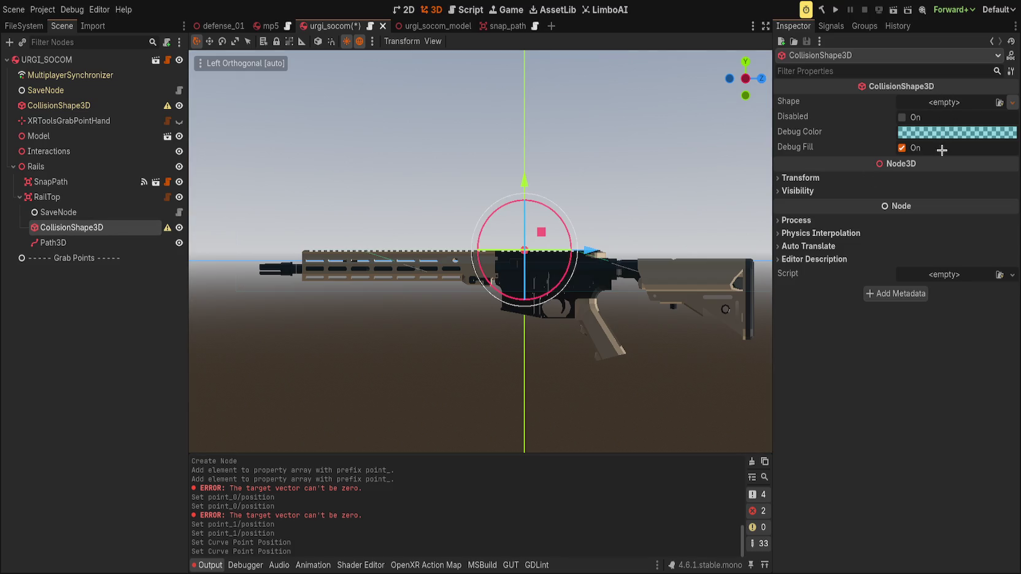
# Give RailTop's collision shape a new BoxShape3D and flatten it into a thin slab along the rail.
pyautogui.click(944, 102)
pyautogui.scroll(-4, 521, 245)
pyautogui.moveTo(497, 157); pyautogui.dragTo(498, 250)
pyautogui.moveTo(384, 251); pyautogui.dragTo(421, 257)
pyautogui.moveTo(613, 249); pyautogui.dragTo(560, 251)
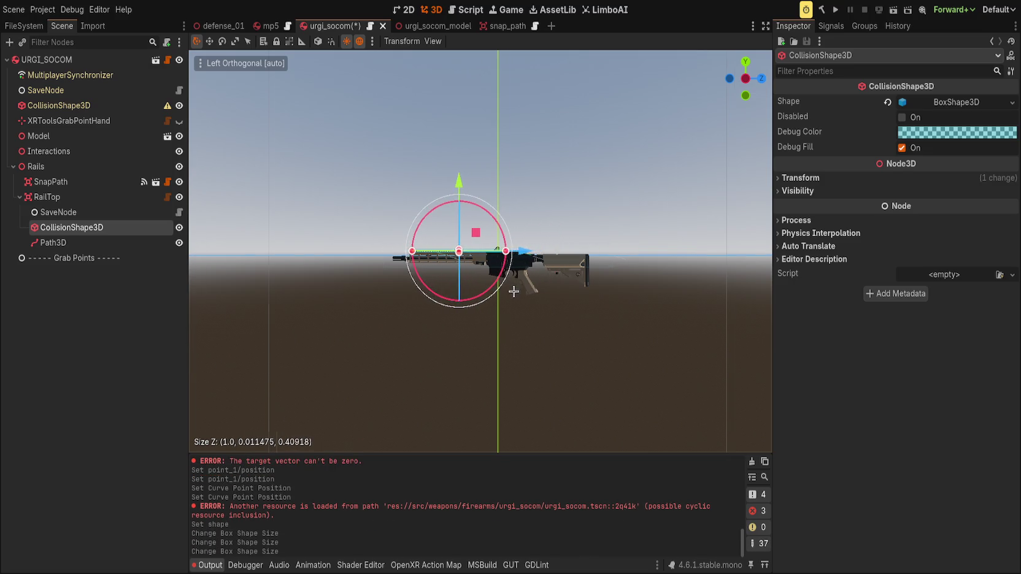
pyautogui.scroll(8, 520, 289)
pyautogui.hscroll(5, 695, 263)
pyautogui.moveTo(482, 246); pyautogui.dragTo(556, 246)
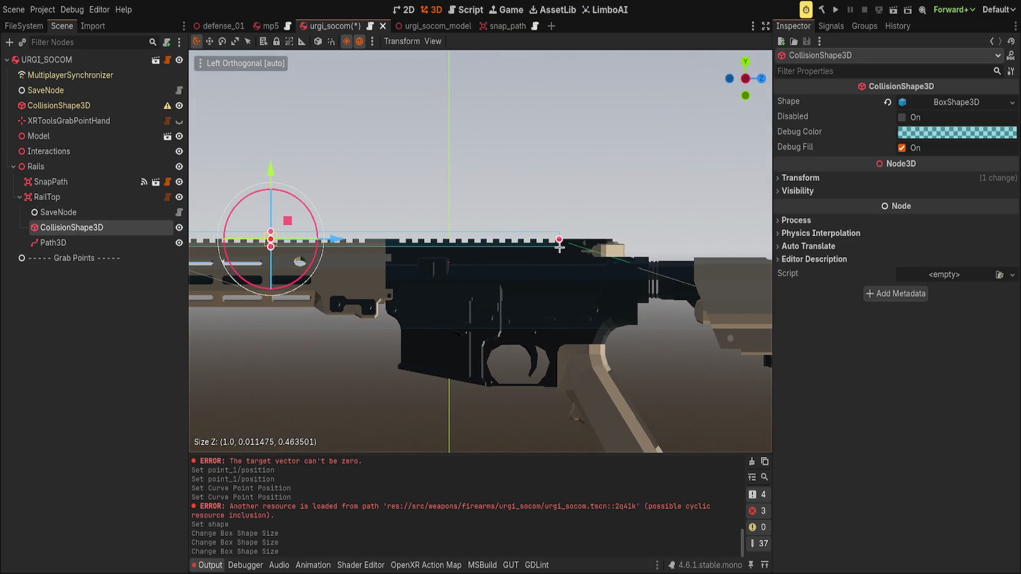
# Narrow the box to the rail's width and trim its length at the rail's front.
pyautogui.click(92, 242)
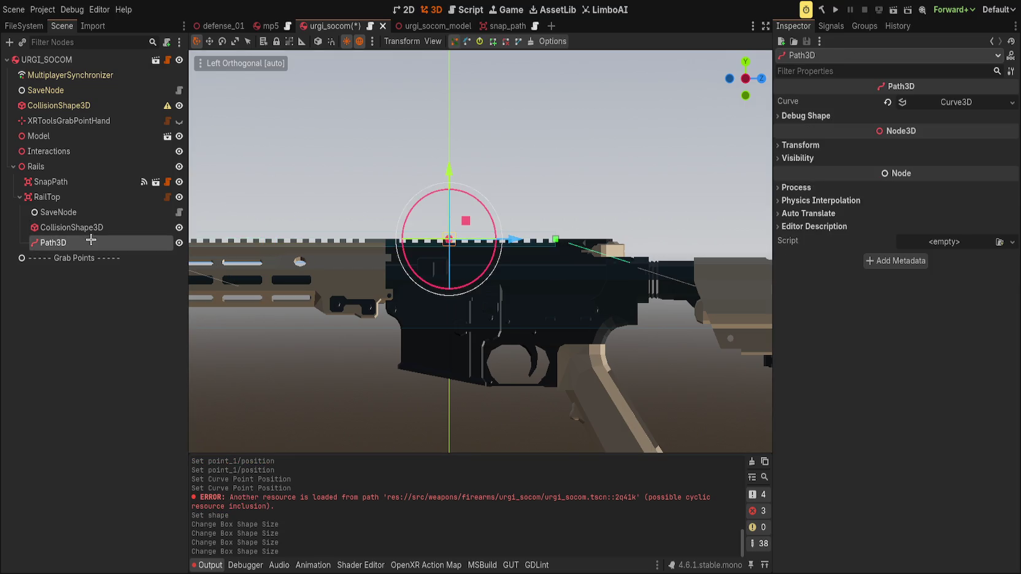
pyautogui.hscroll(-5, 242, 240)
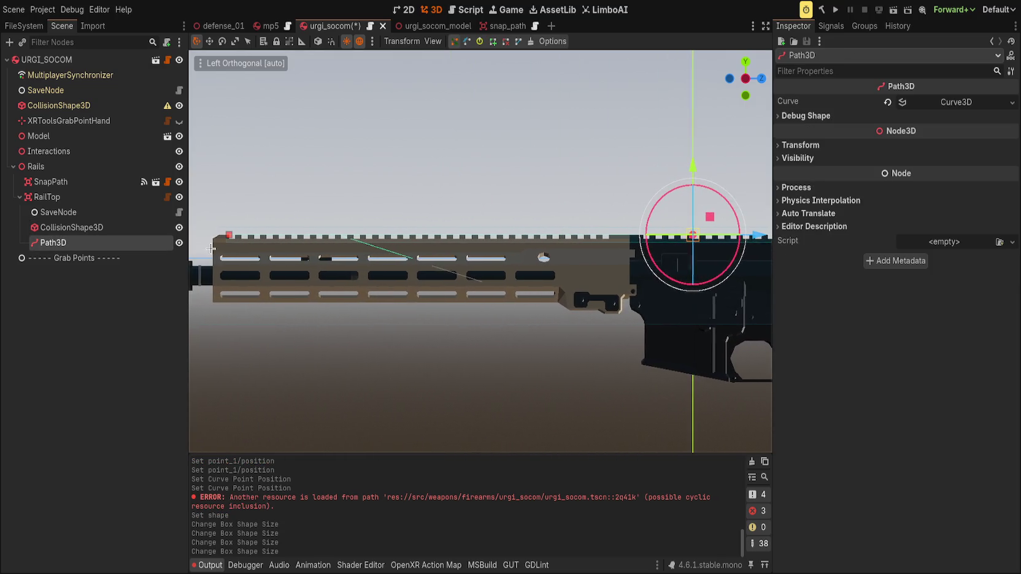
pyautogui.click(71, 227)
pyautogui.scroll(-2, 582, 191)
pyautogui.moveTo(582, 190); pyautogui.dragTo(264, 251)
pyautogui.click(430, 259)
pyautogui.moveTo(430, 259)
pyautogui.mouseDown()
pyautogui.moveTo(477, 253)
pyautogui.moveTo(530, 288)
pyautogui.moveTo(524, 358)
pyautogui.moveTo(533, 370)
pyautogui.moveTo(523, 360)
pyautogui.moveTo(740, 383)
pyautogui.moveTo(504, 299)
pyautogui.moveTo(547, 307)
pyautogui.mouseUp()
pyautogui.scroll(8, 531, 245)
pyautogui.scroll(4, 535, 329)
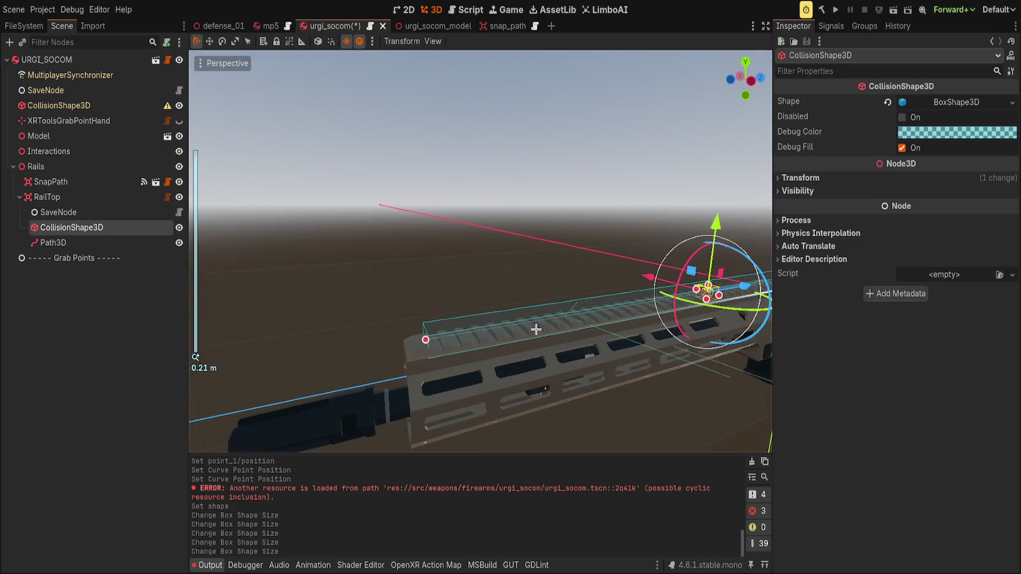
pyautogui.scroll(4, 392, 333)
pyautogui.moveTo(324, 397); pyautogui.dragTo(338, 392)
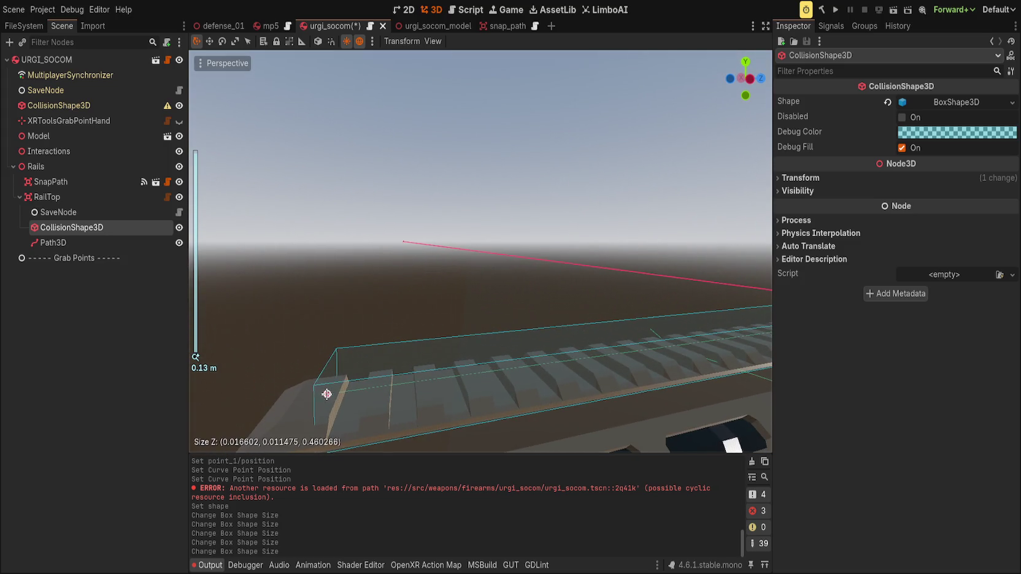
pyautogui.scroll(-5, 467, 269)
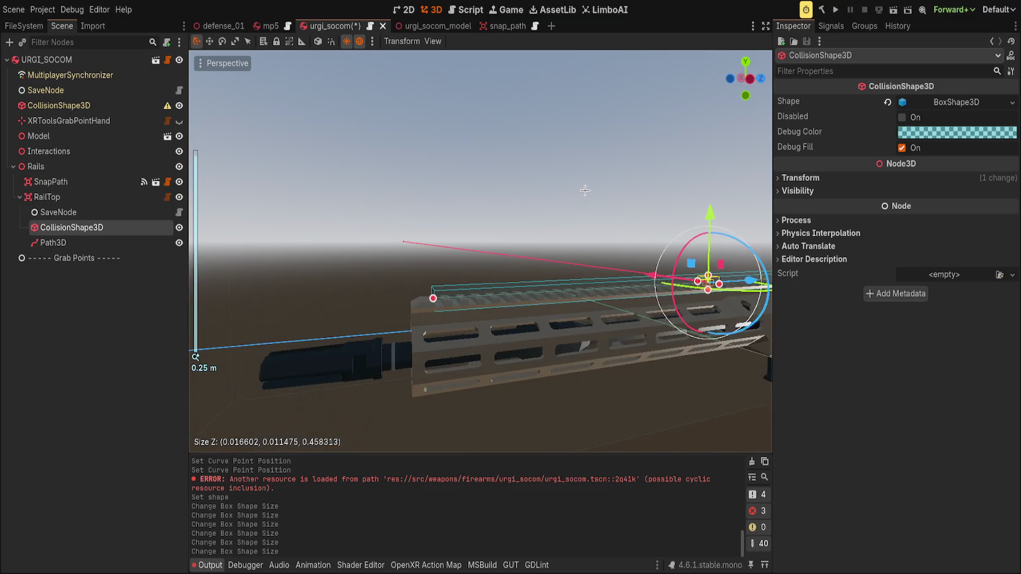
# Make the collision shape's debug colour green and save the scene.
pyautogui.click(875, 282)
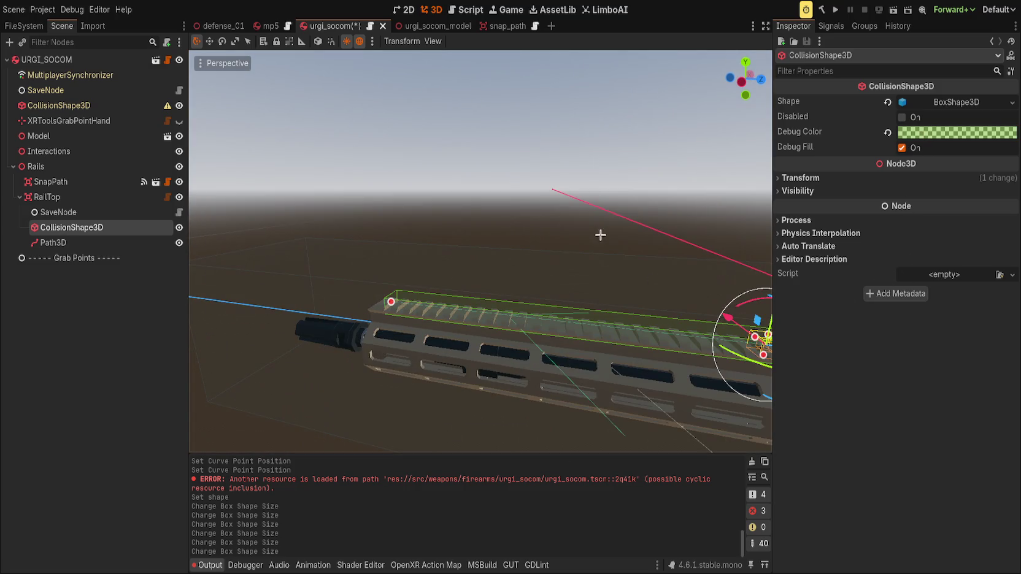
pyautogui.click(533, 246)
pyautogui.scroll(-2, 521, 250)
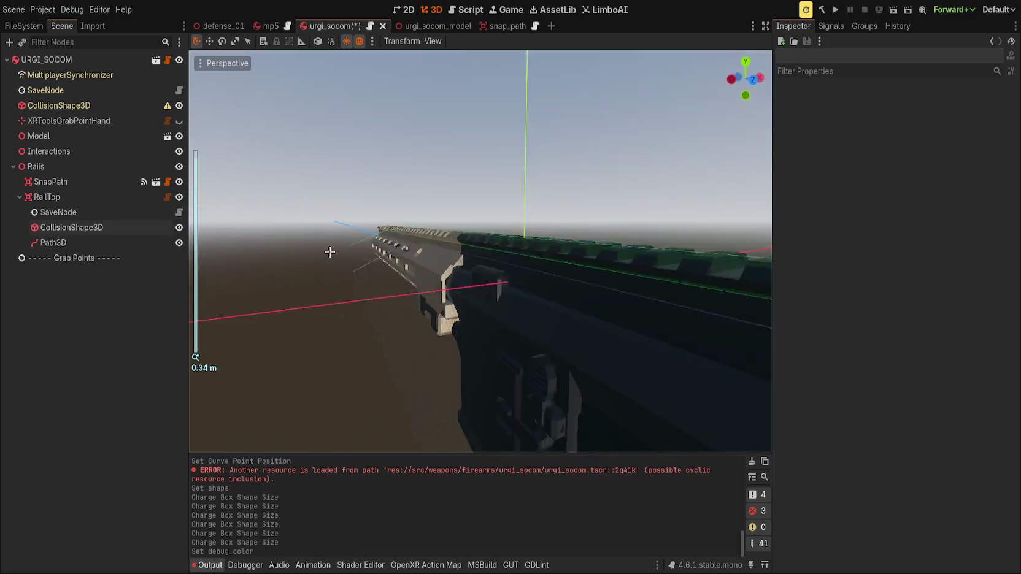
pyautogui.scroll(-3, 392, 271)
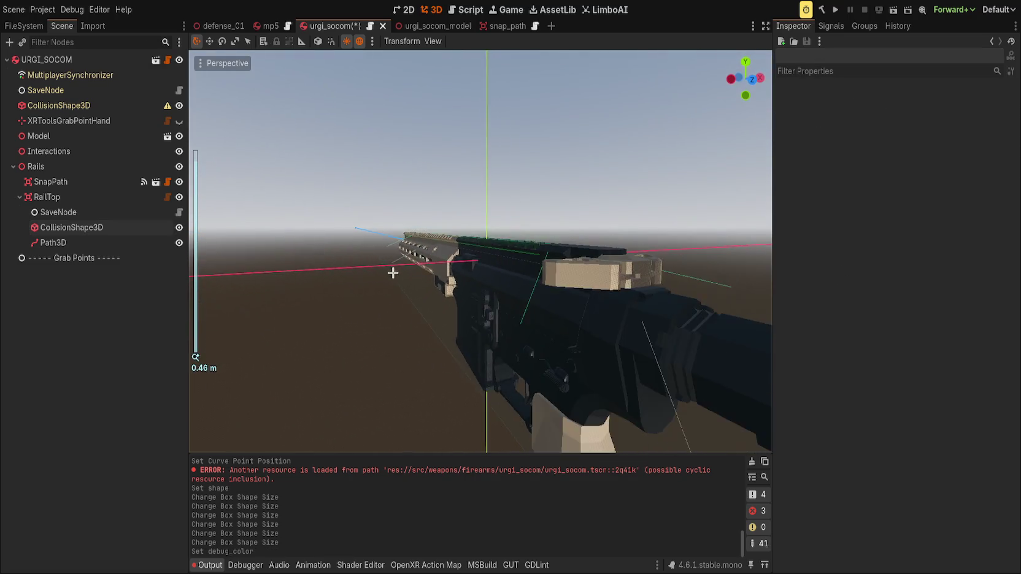
pyautogui.scroll(-3, 552, 289)
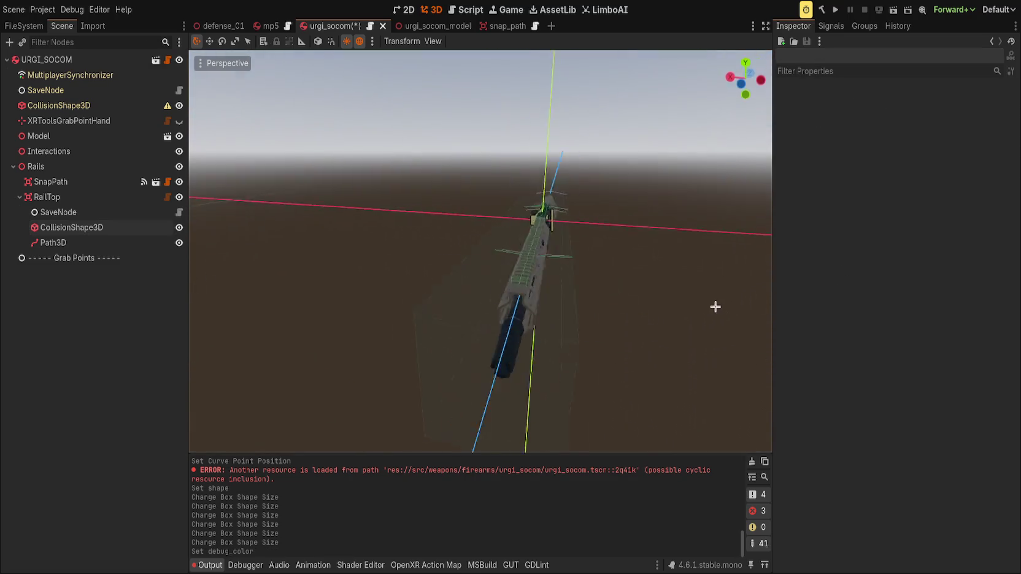
pyautogui.scroll(3, 589, 294)
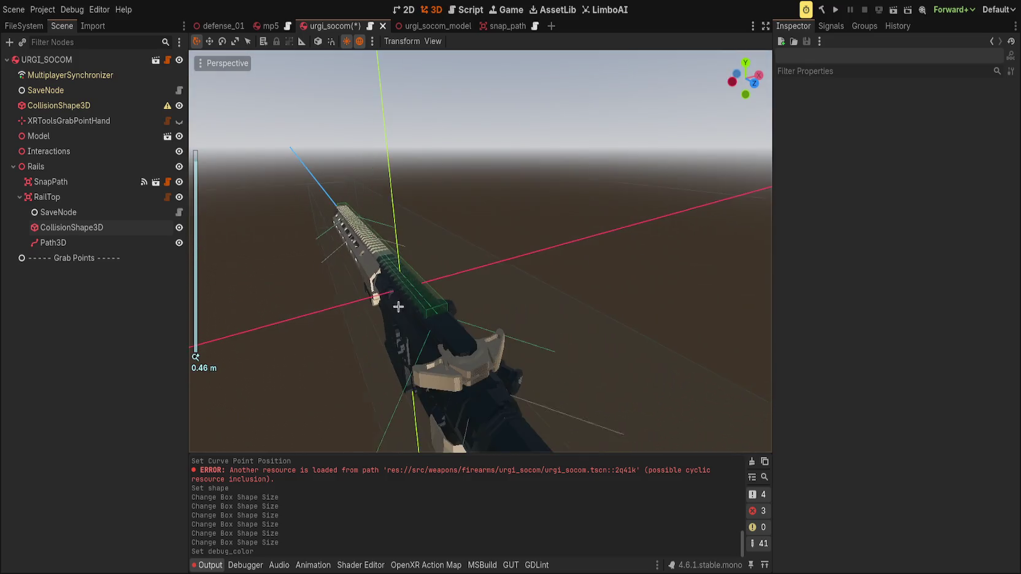
pyautogui.hotkey('ctrl', 's')
pyautogui.scroll(2, 414, 315)
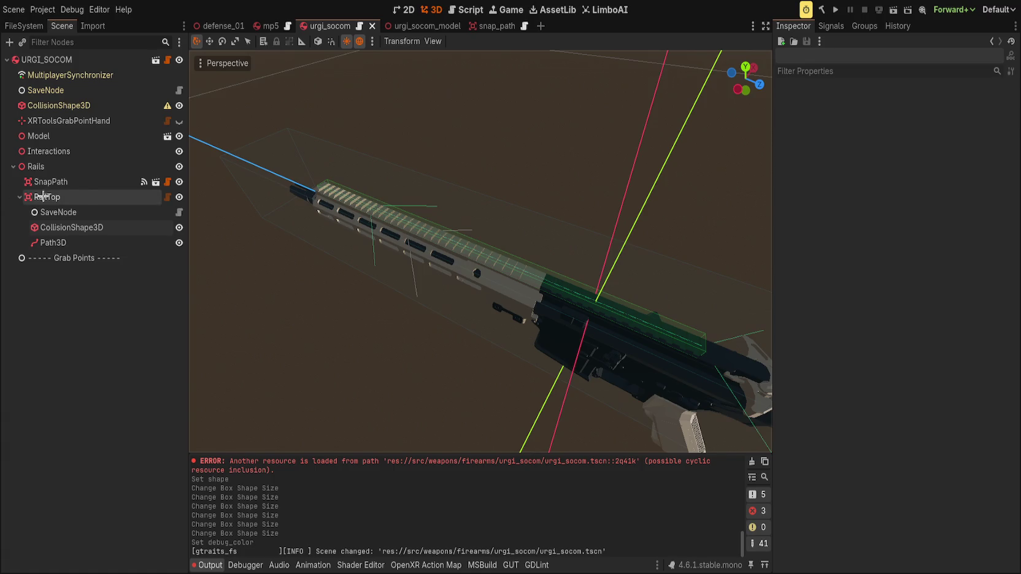
# Set RailTop's snap requirement to WModPicatinny, keep Grip as the grab input, and save.
pyautogui.click(79, 195)
pyautogui.scroll(3, 820, 242)
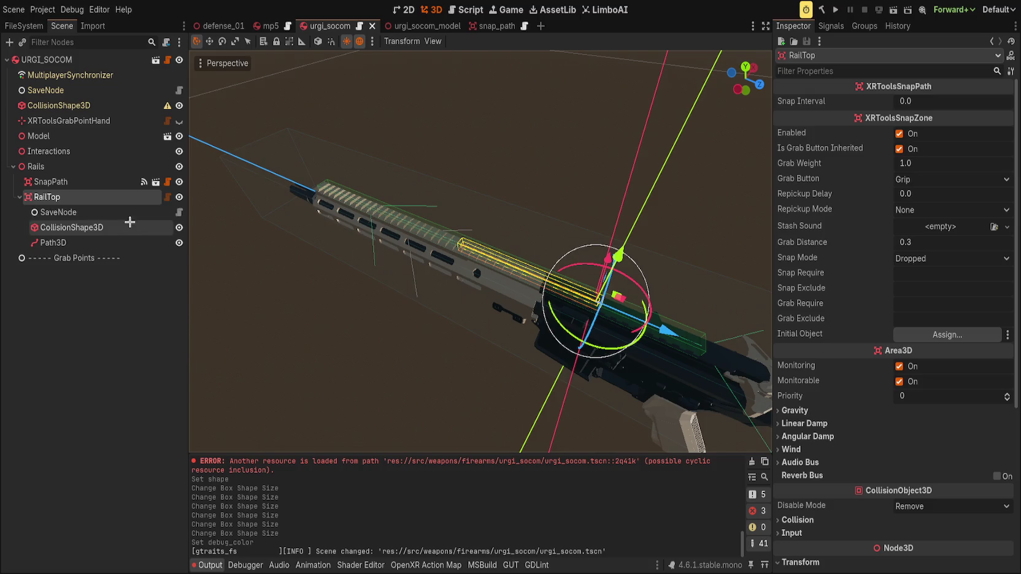
pyautogui.click(864, 26)
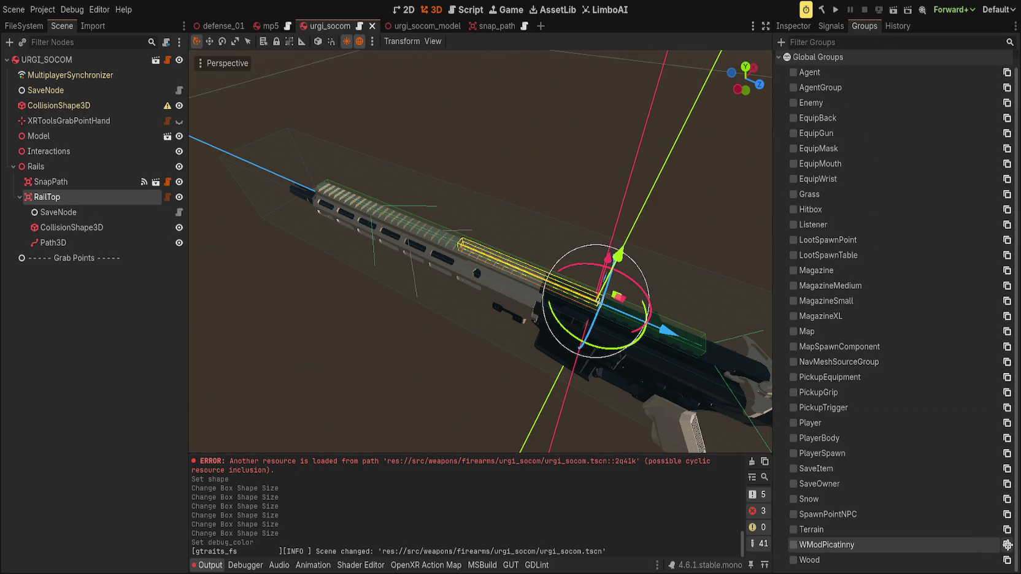
pyautogui.click(794, 25)
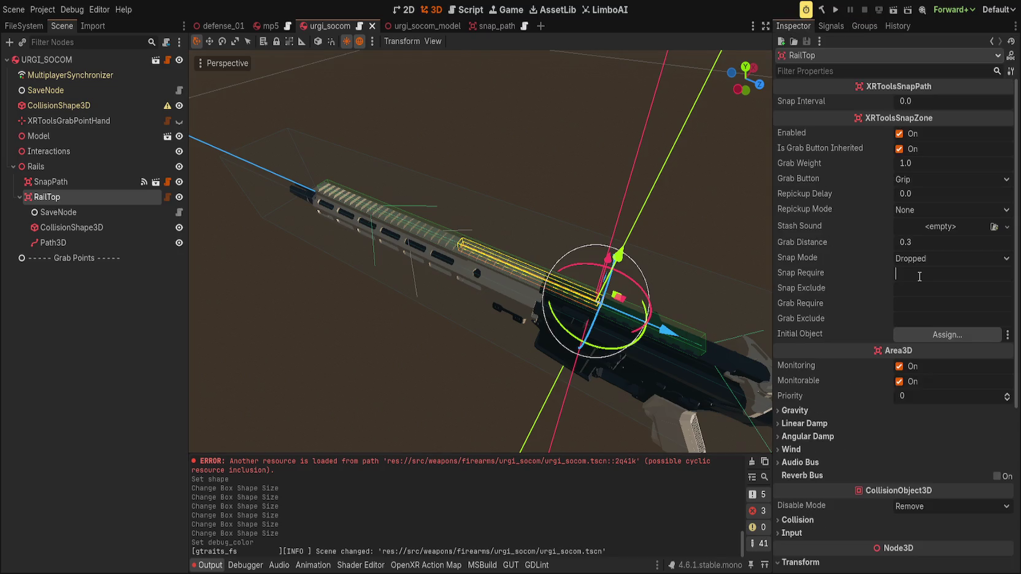
pyautogui.write('WModPicatinny')
pyautogui.hotkey('ctrl', 's')
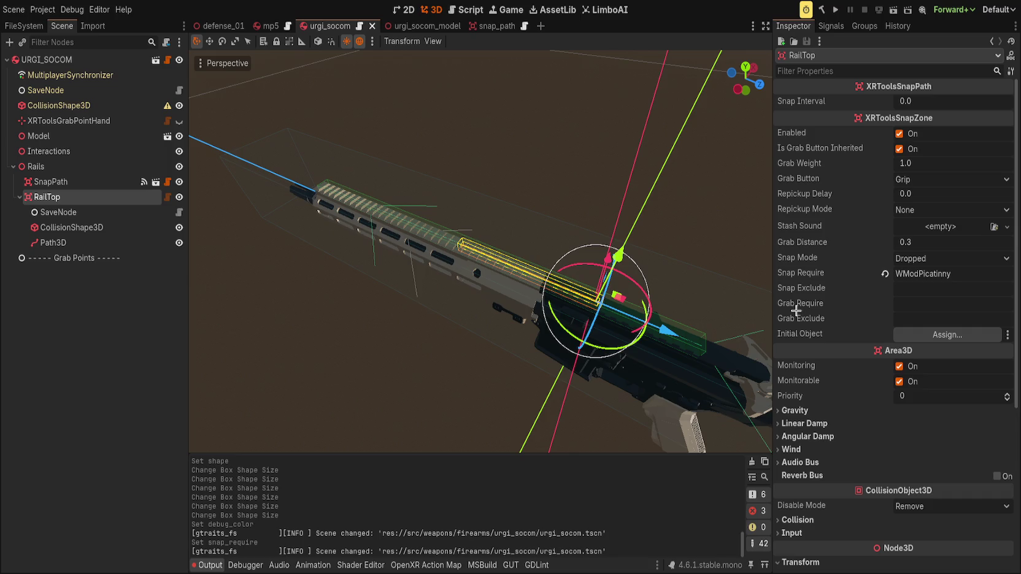
pyautogui.click(923, 216)
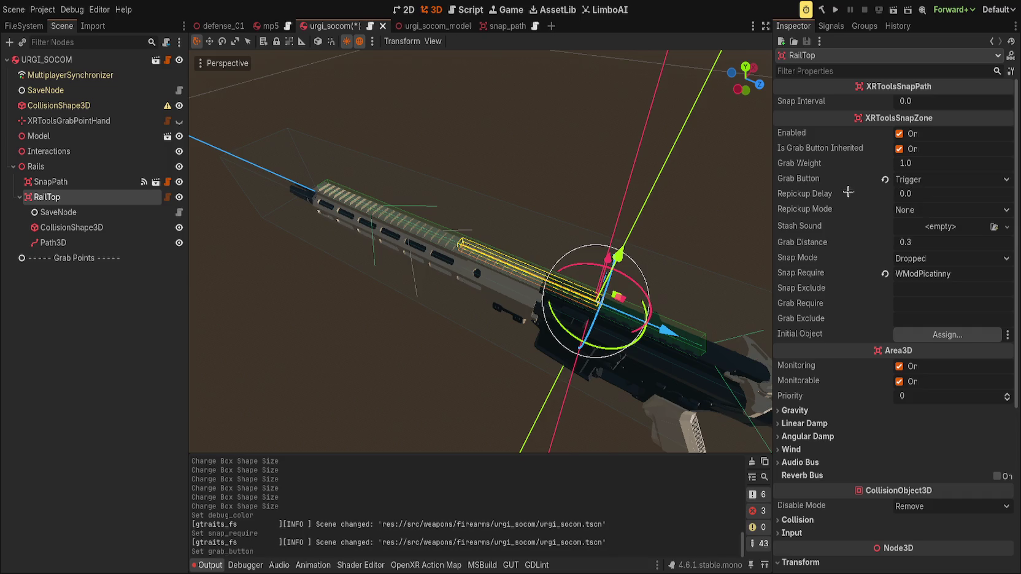
pyautogui.click(884, 179)
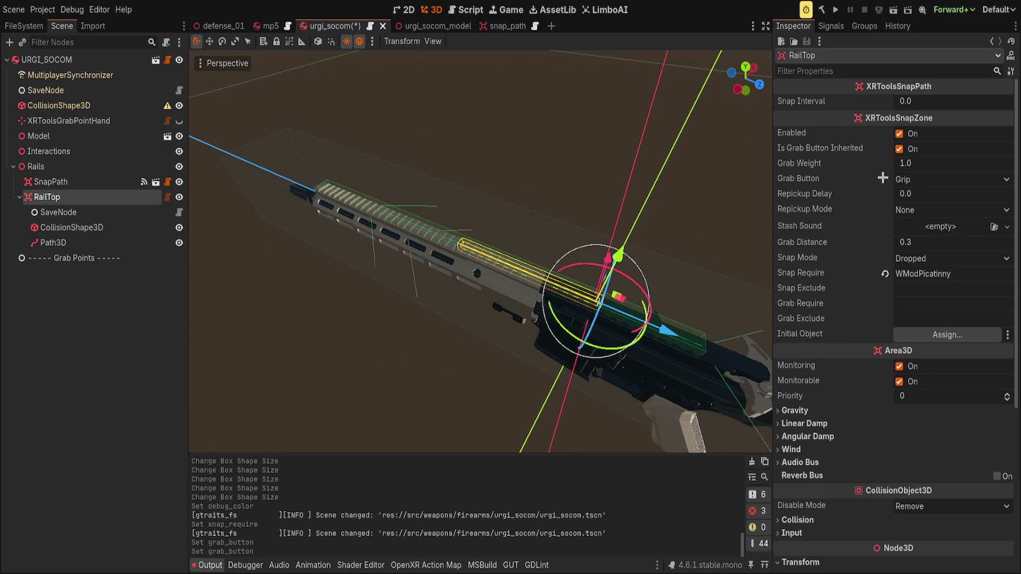
pyautogui.hotkey('ctrl', 's')
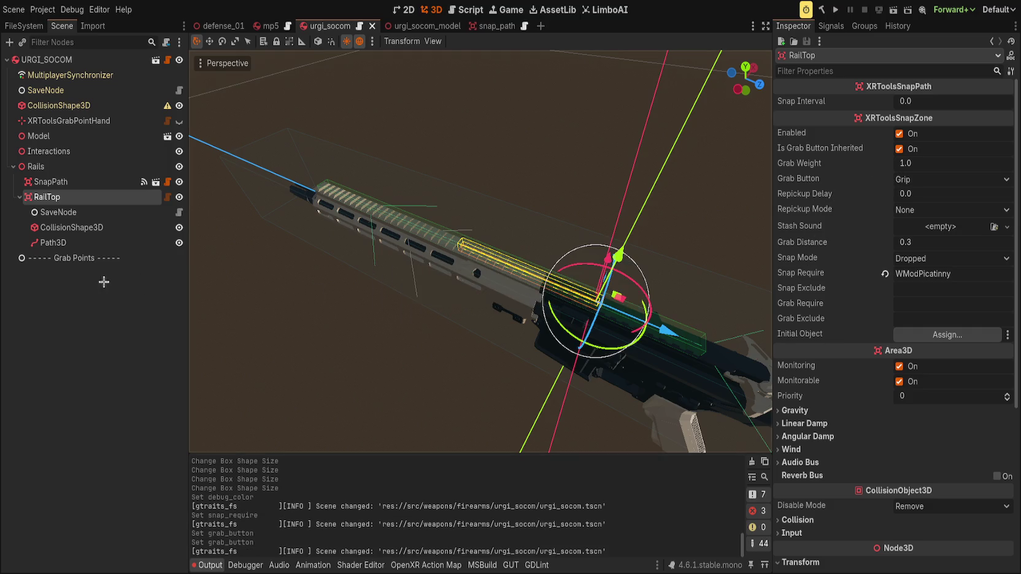
# Delete the PickupTrigger and PickupGrip global groups and make PickupEquipment the grab requirement.
pyautogui.click(916, 308)
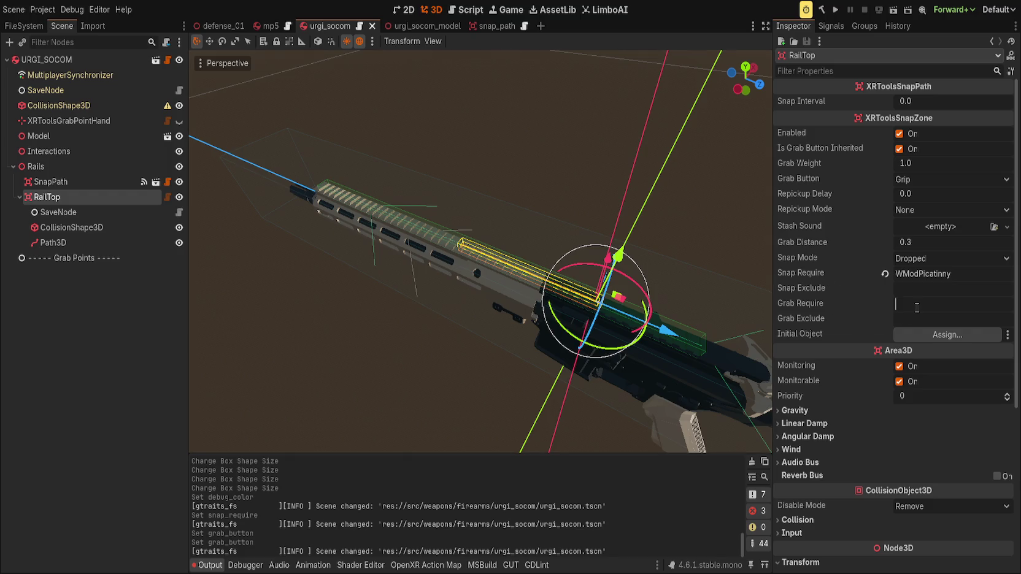
pyautogui.click(864, 26)
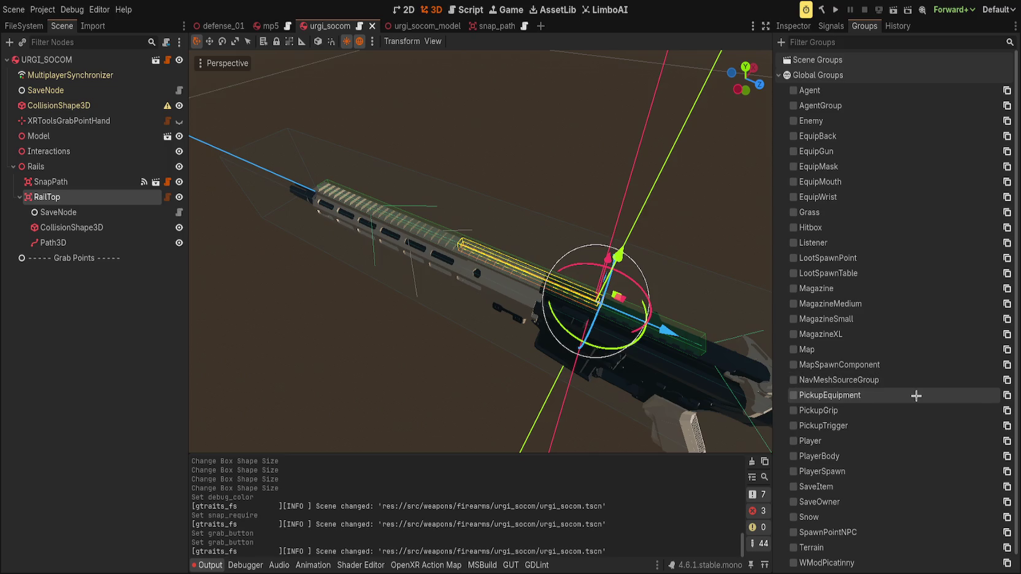
pyautogui.scroll(-1, 883, 395)
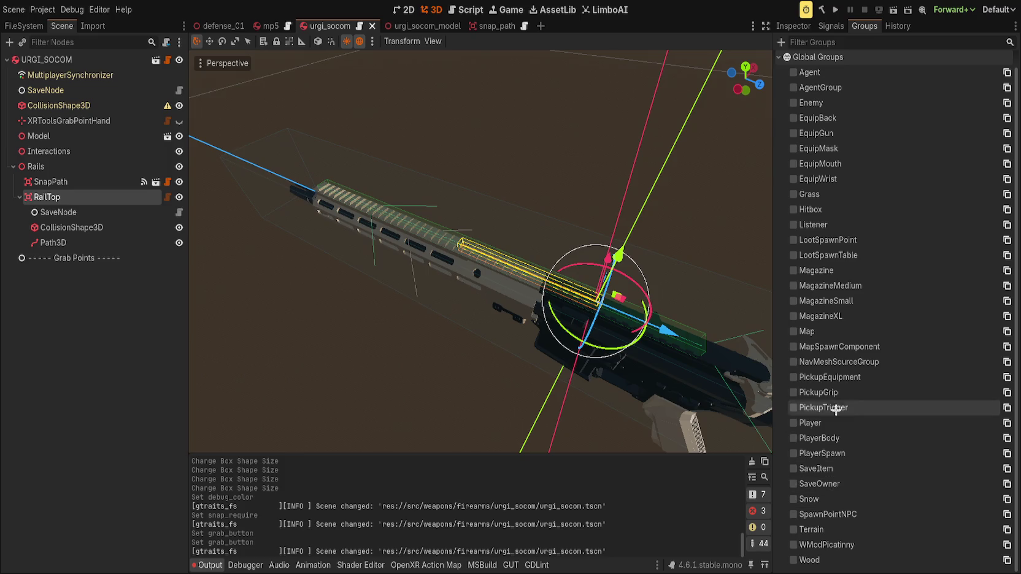
pyautogui.scroll(1, 835, 393)
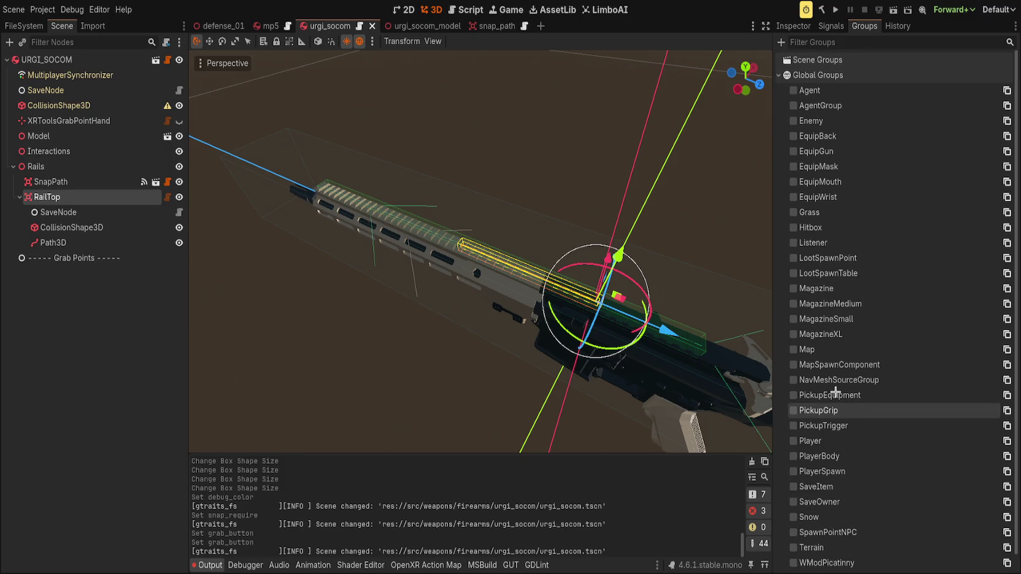
pyautogui.click(842, 424)
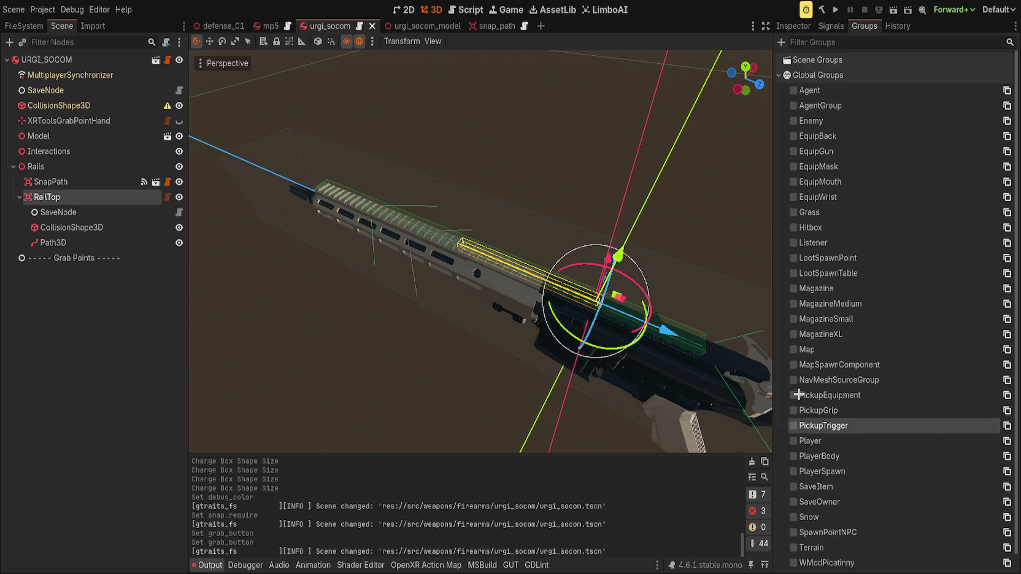
pyautogui.press('Delete')
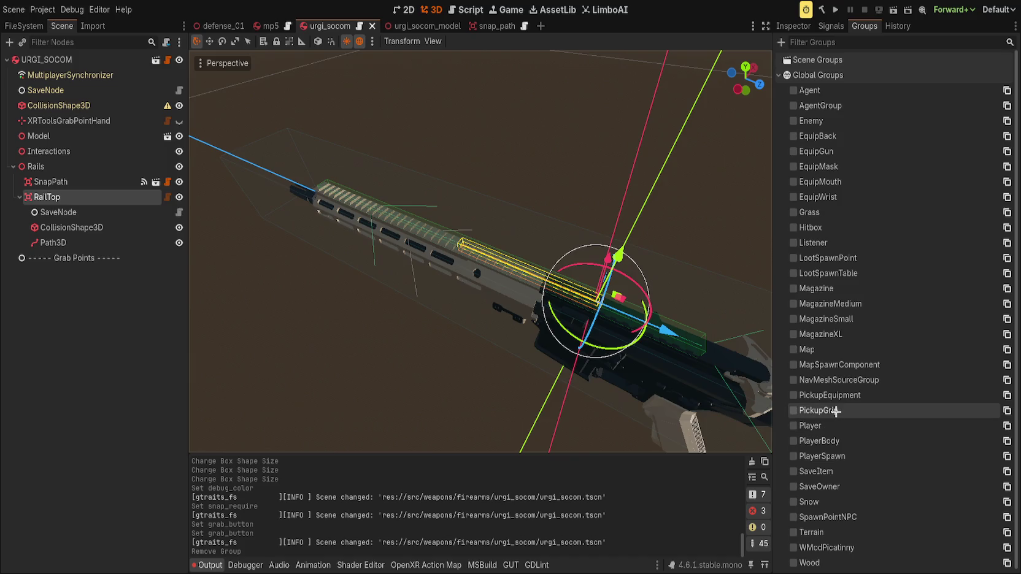
pyautogui.press('Delete')
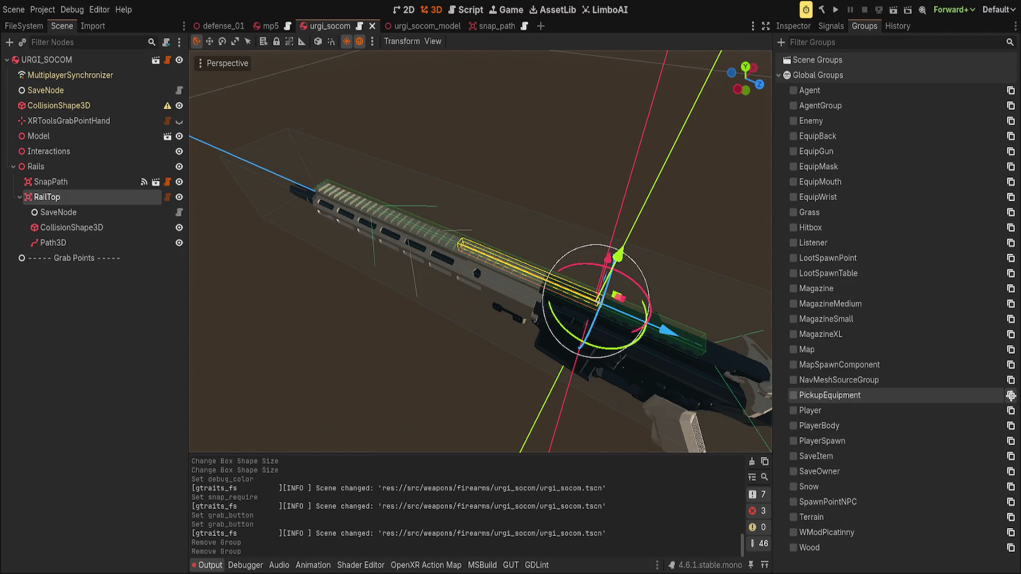
pyautogui.click(791, 25)
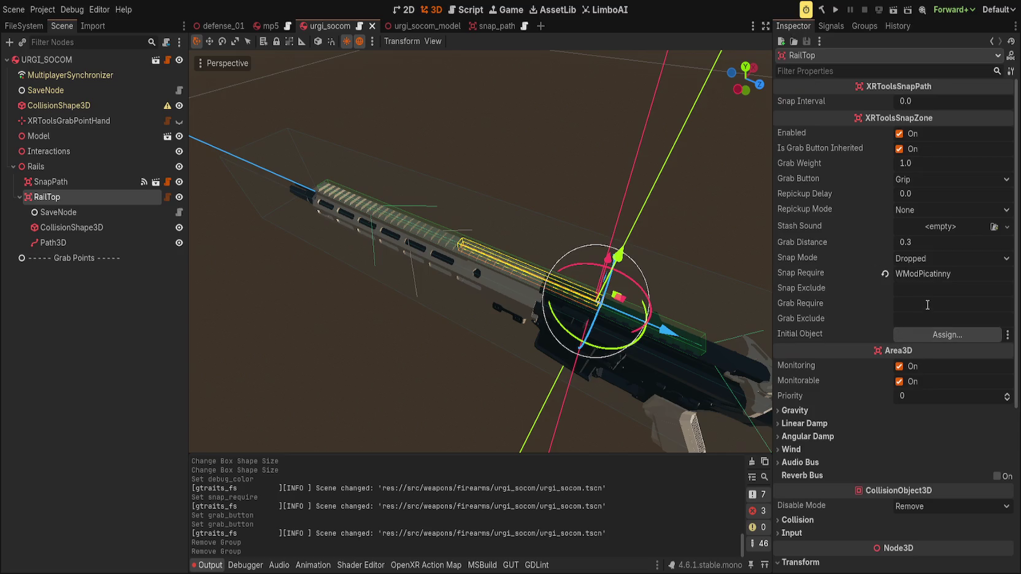
pyautogui.write('PickupEquipment')
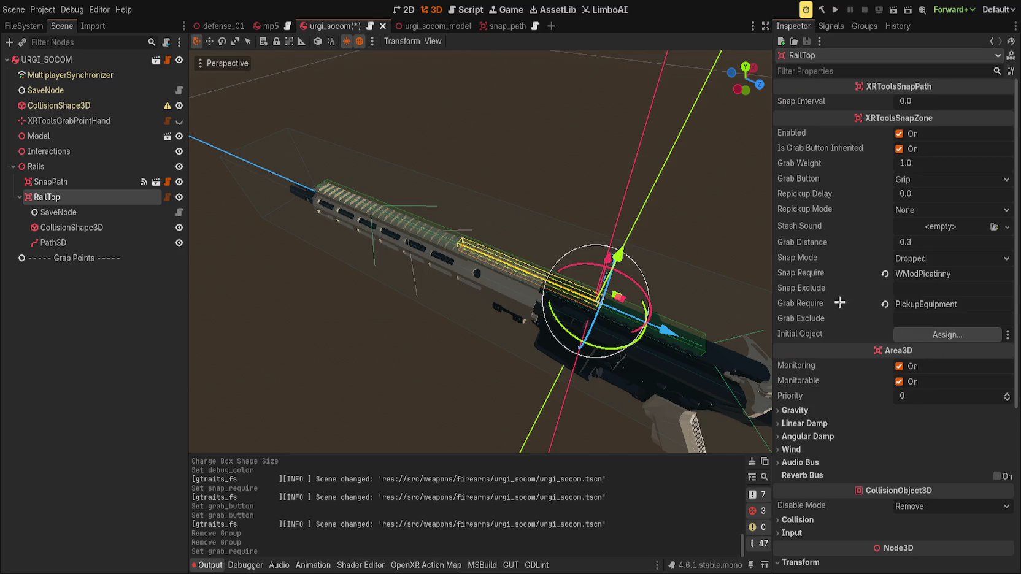
pyautogui.hotkey('ctrl', 's')
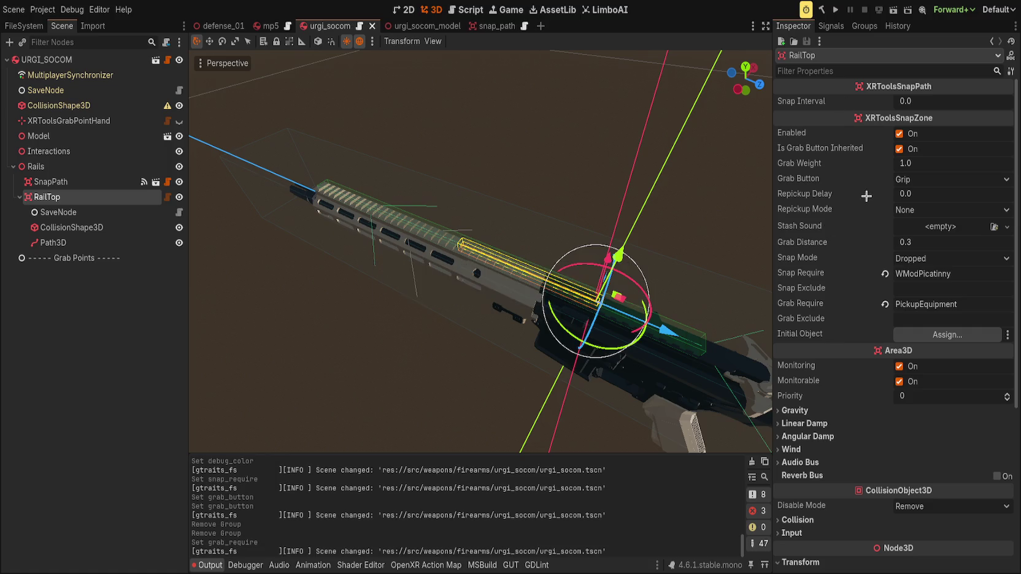
# Rename the PickupEquipment group to EquipPickup and enter EquipPickup as RailTop's Grab Require.
pyautogui.click(897, 26)
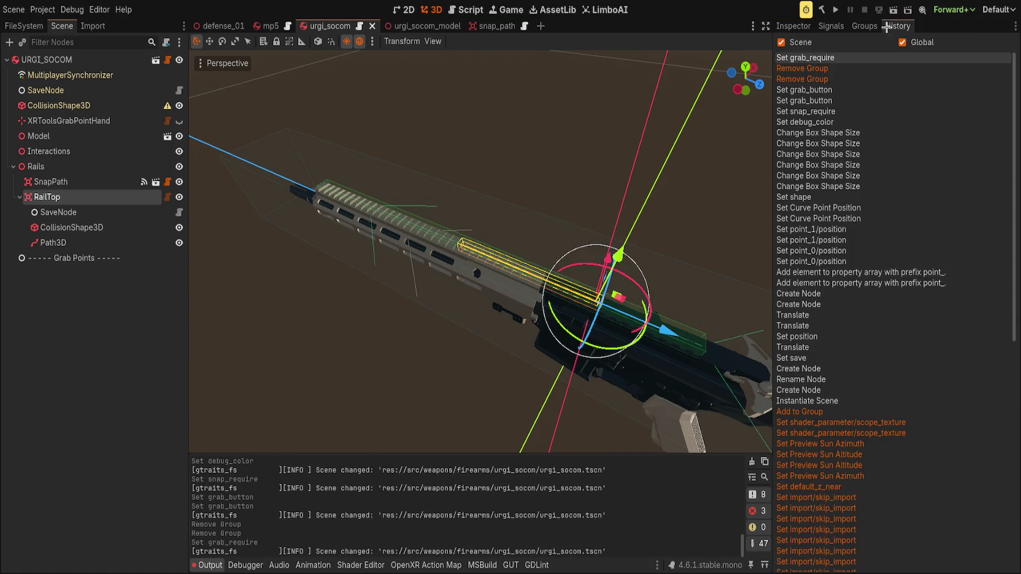
pyautogui.click(864, 25)
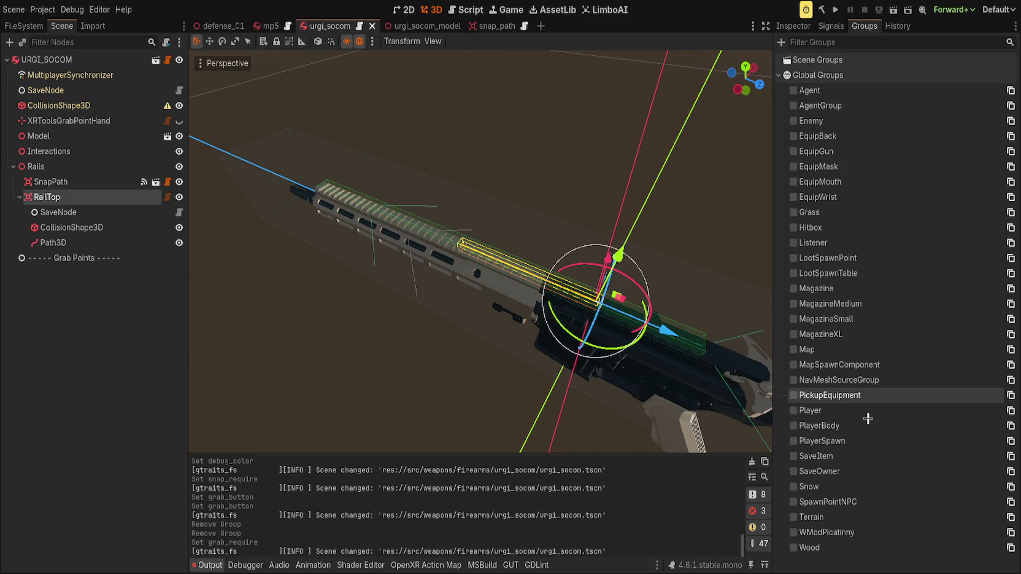
pyautogui.write('EquipPickup')
pyautogui.press('Return')
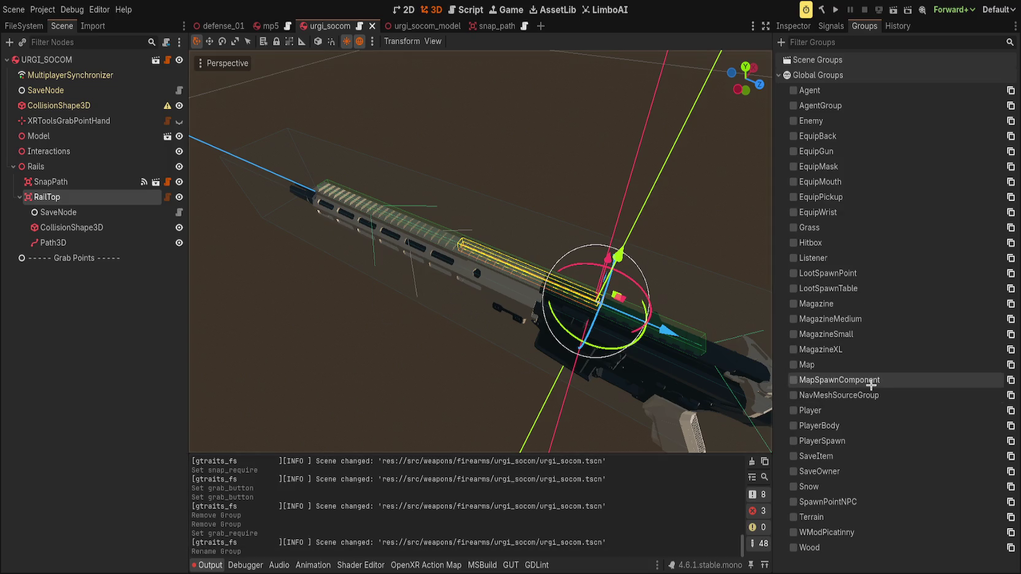
pyautogui.click(831, 25)
pyautogui.click(799, 25)
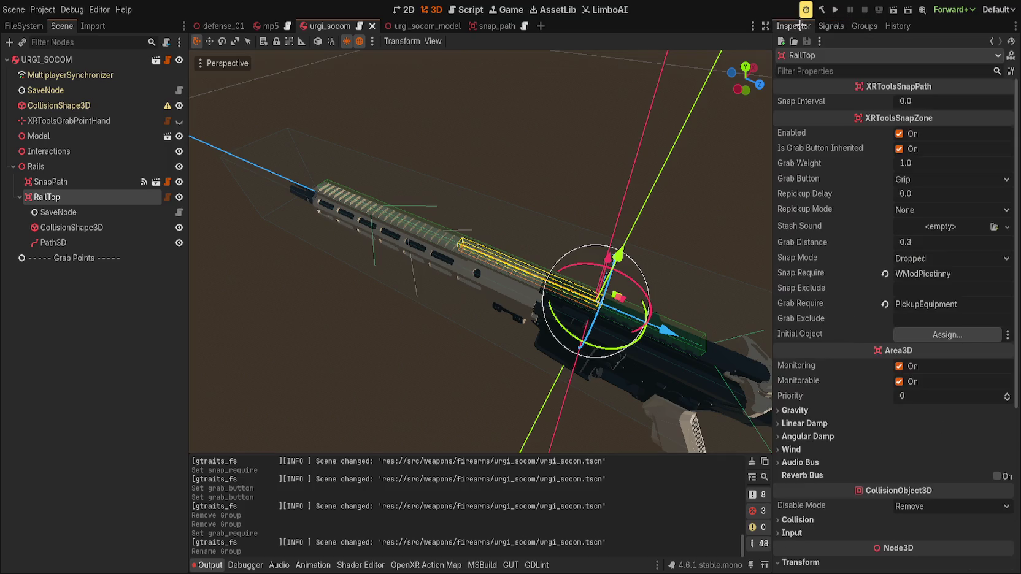
pyautogui.moveTo(981, 298); pyautogui.dragTo(779, 293)
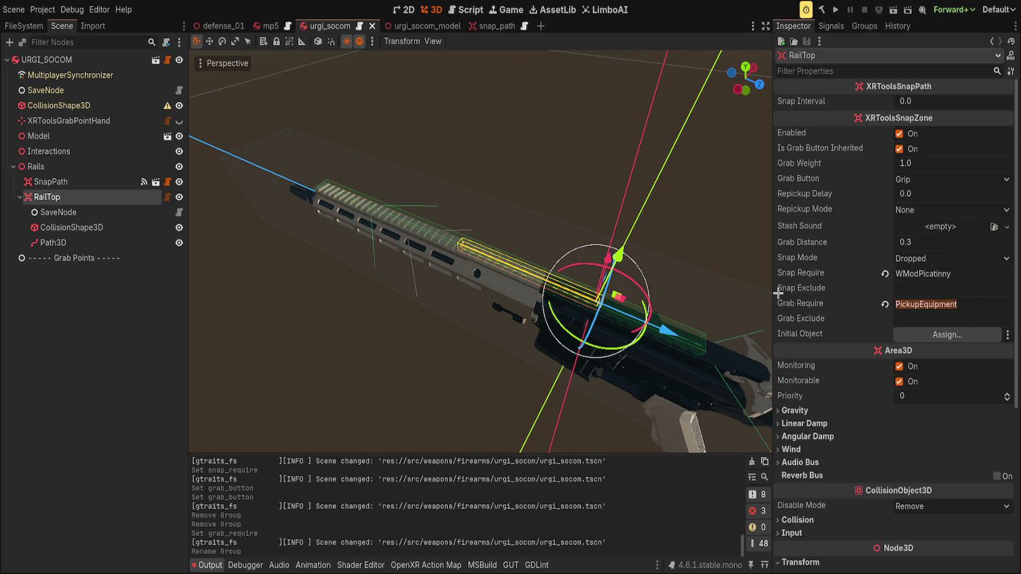
pyautogui.write('Equi')
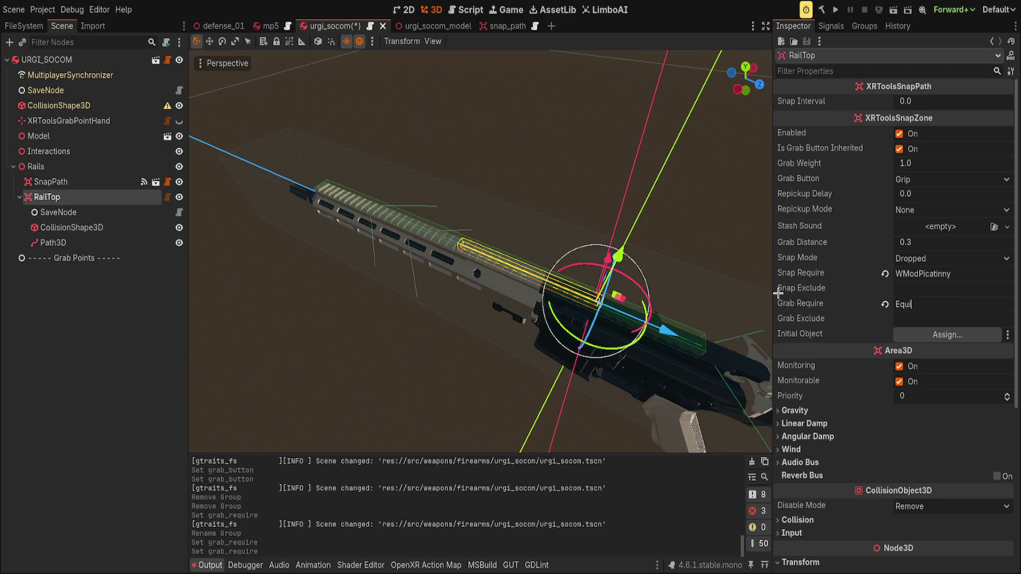
pyautogui.write('pPicku')
pyautogui.hotkey('ctrl', 'a')
pyautogui.press('Return')
# Save the urgi_socom scene and open the picatinny scene.
pyautogui.click(870, 28)
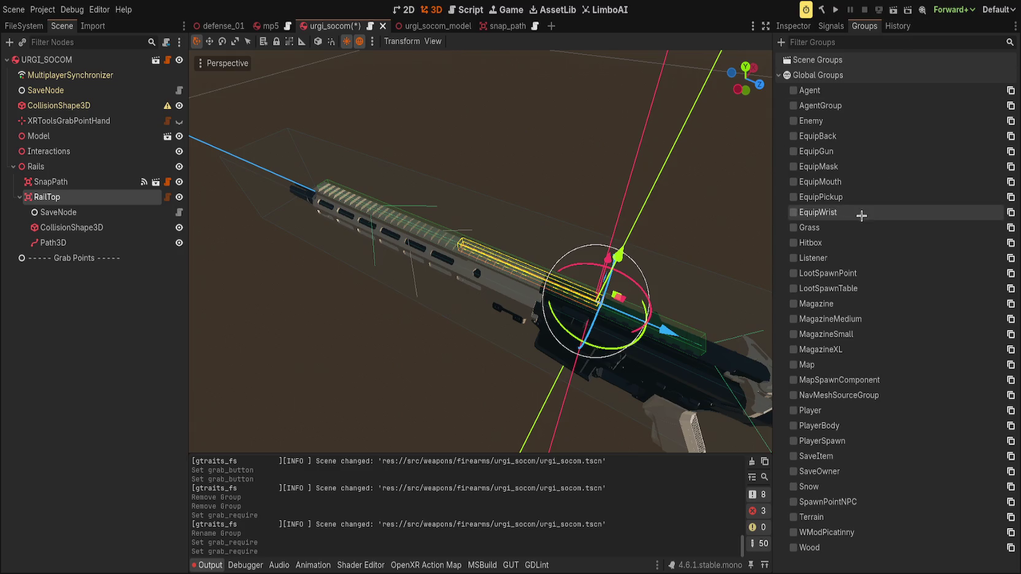
pyautogui.click(830, 25)
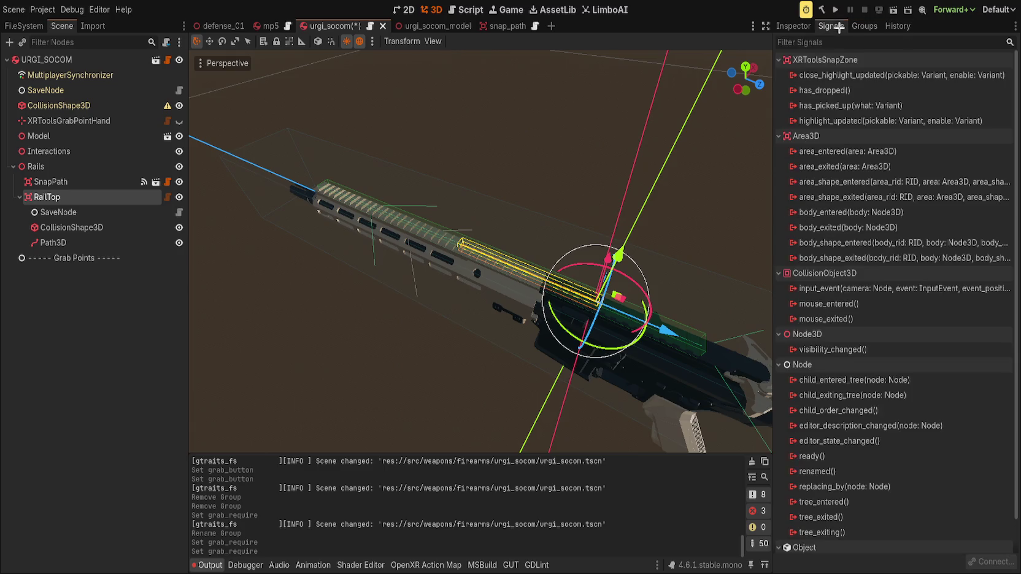
pyautogui.click(793, 26)
pyautogui.hotkey('ctrl', 's')
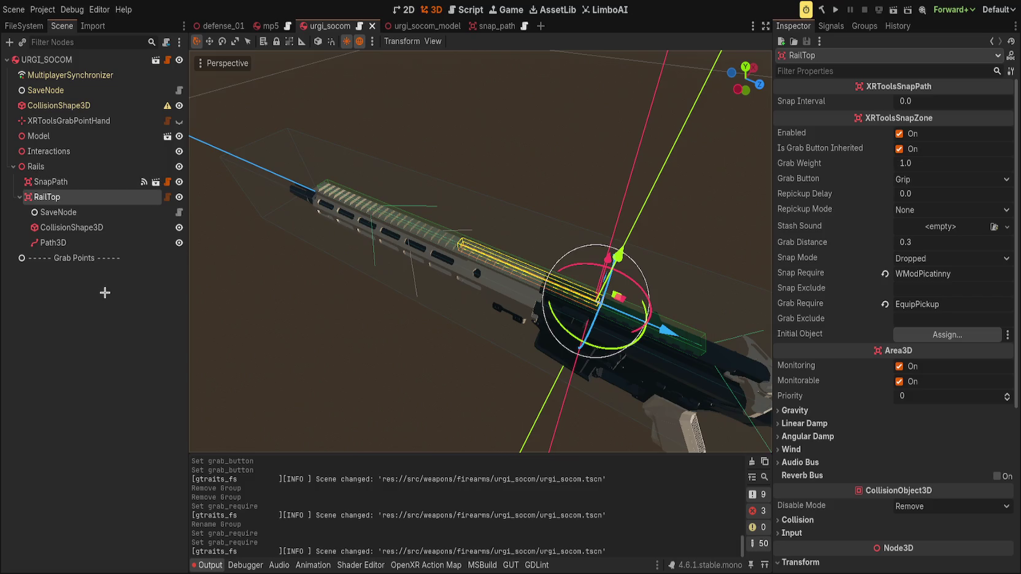
pyautogui.doubleClick(392, 207)
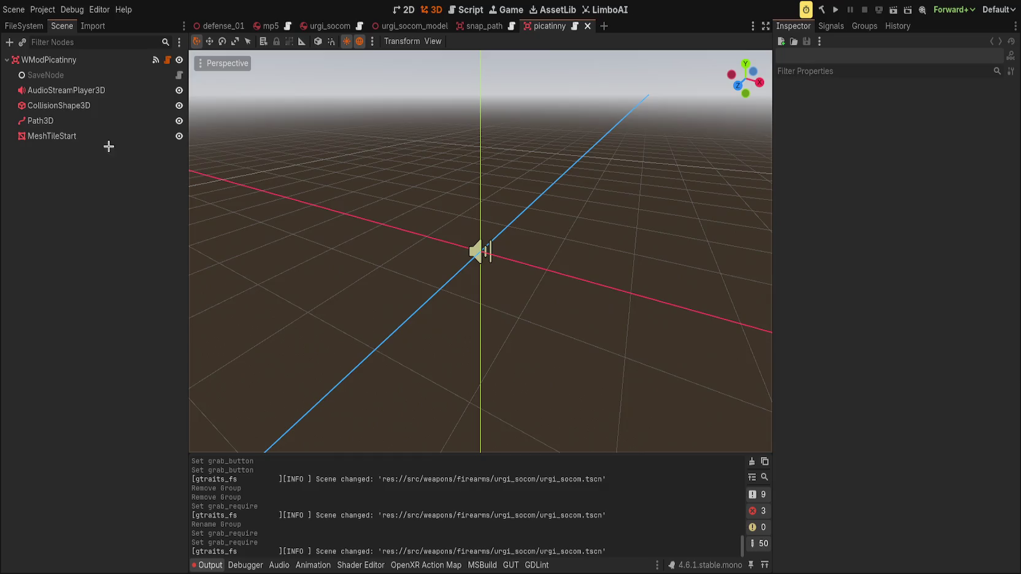
# Rename the EquipPickup global group to EquipMode.
pyautogui.click(957, 385)
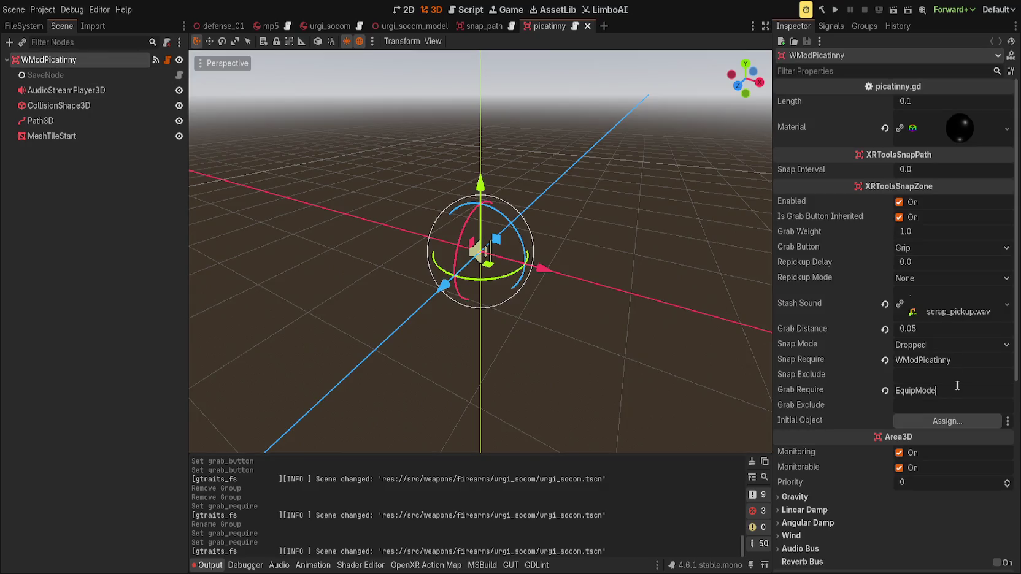
pyautogui.click(871, 29)
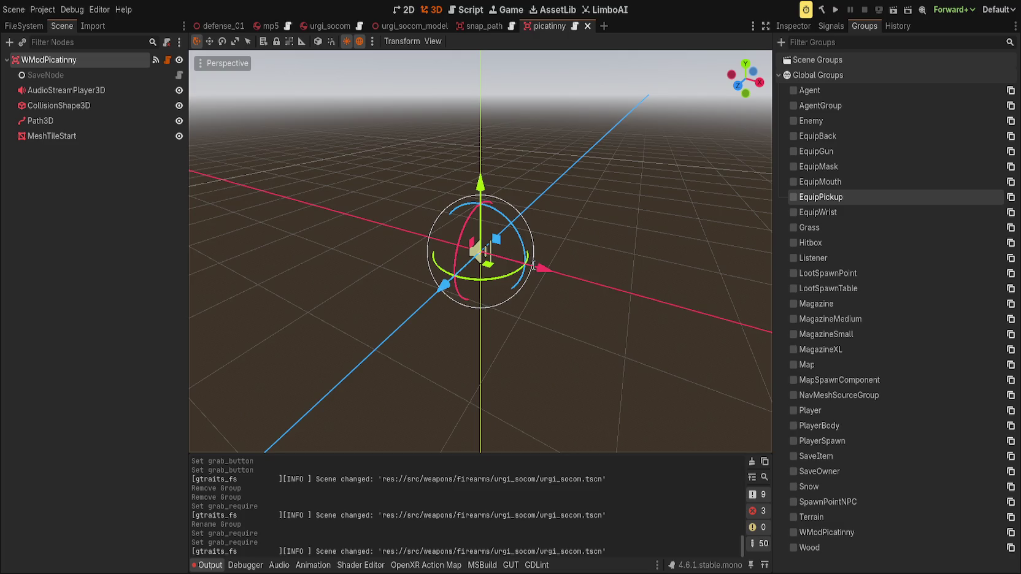
pyautogui.write('EquipMode')
pyautogui.press('Return')
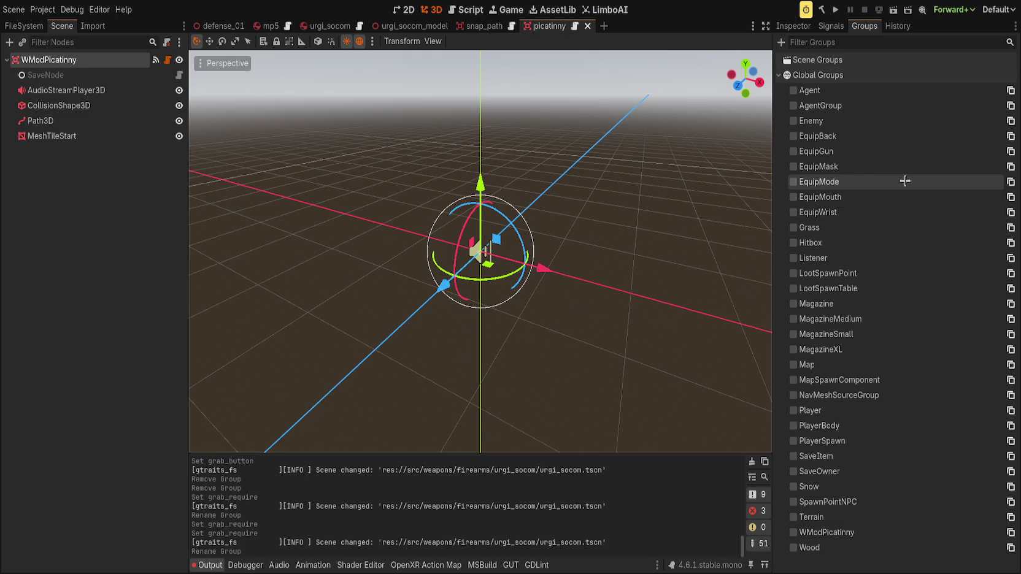
pyautogui.click(830, 25)
pyautogui.click(793, 26)
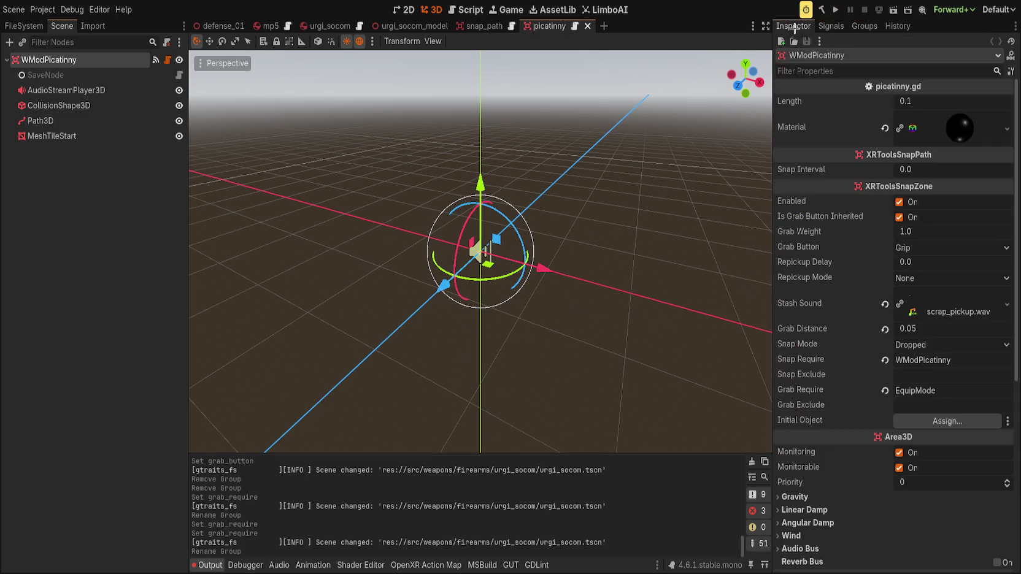
# Close the picatinny and snap_path scene tabs.
pyautogui.click(476, 25)
pyautogui.middleClick(549, 25)
pyautogui.middleClick(484, 26)
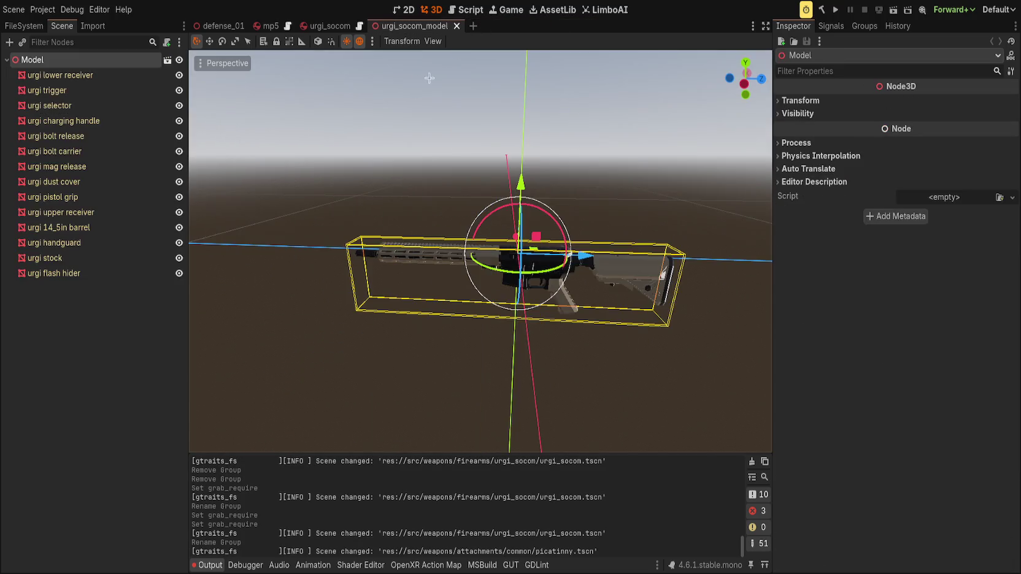
# Close the urgi_socom_model scene and delete the SnapPath node.
pyautogui.middleClick(429, 27)
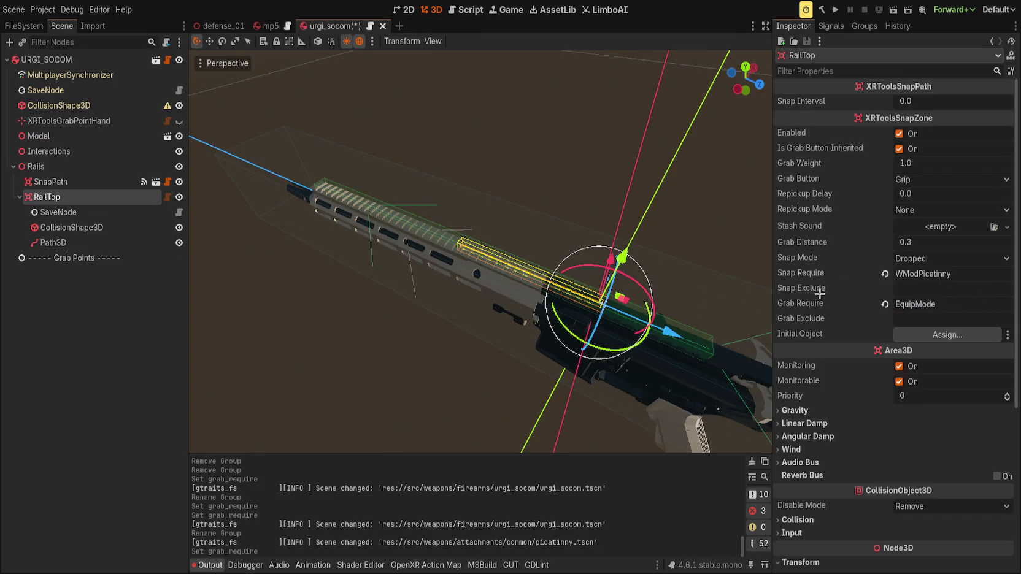
pyautogui.click(92, 179)
pyautogui.press('Delete')
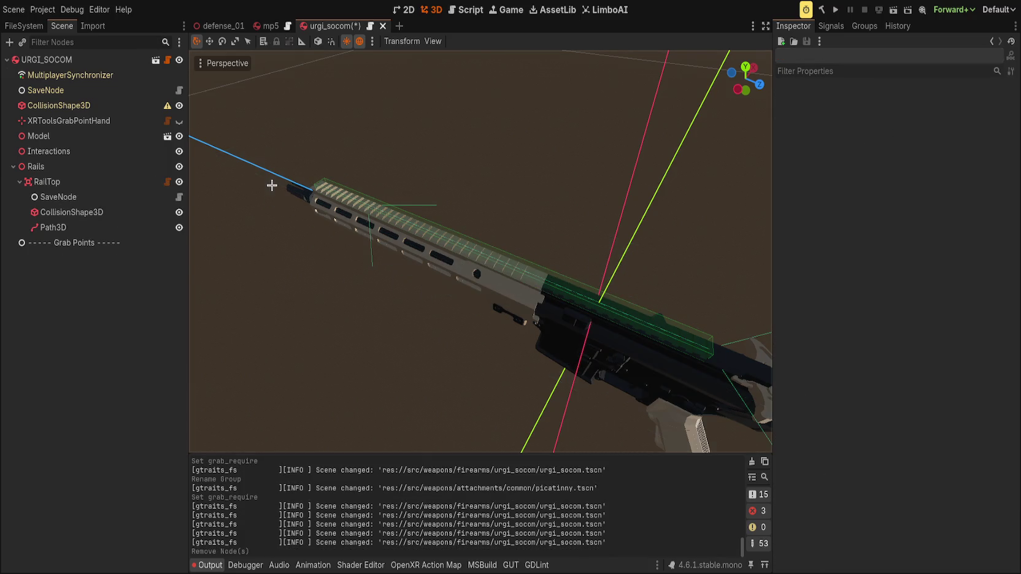
# Add an AudioStreamPlayer3D under RailTop and place it directly below SaveNode.
pyautogui.click(17, 182)
pyautogui.click(17, 182)
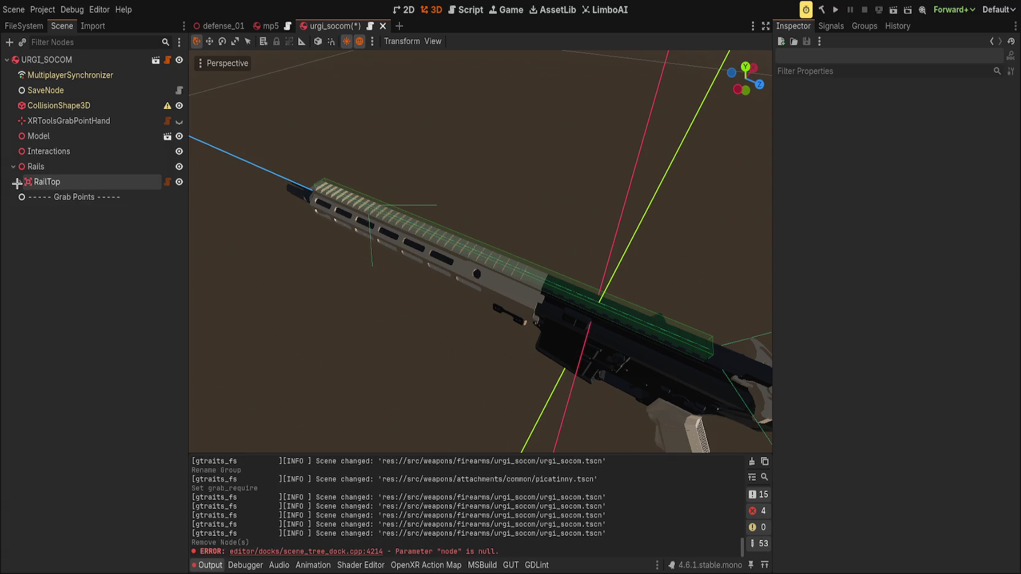
pyautogui.click(17, 182)
pyautogui.click(17, 182)
pyautogui.click(17, 182)
pyautogui.click(63, 254)
pyautogui.click(19, 182)
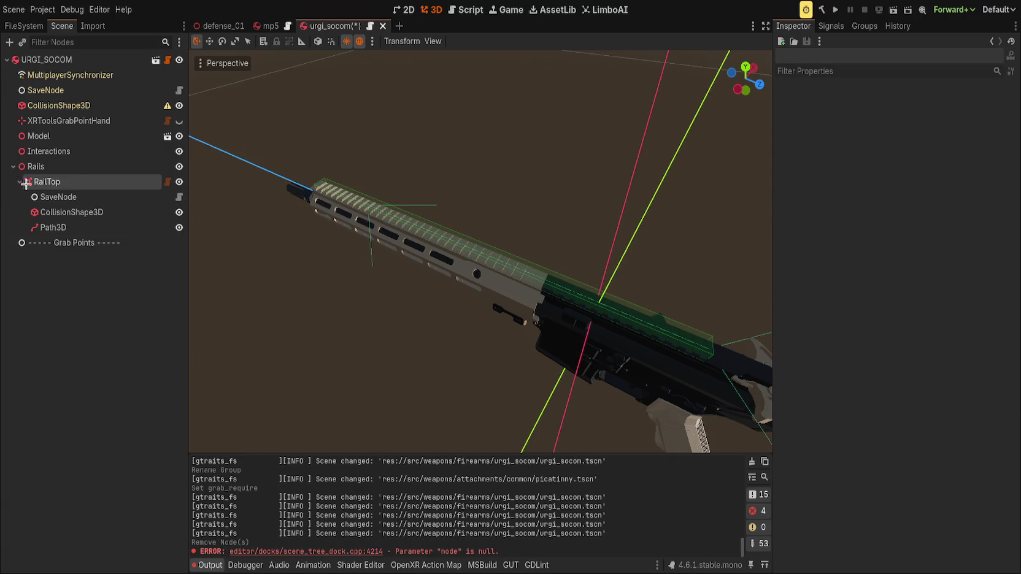
pyautogui.click(75, 179)
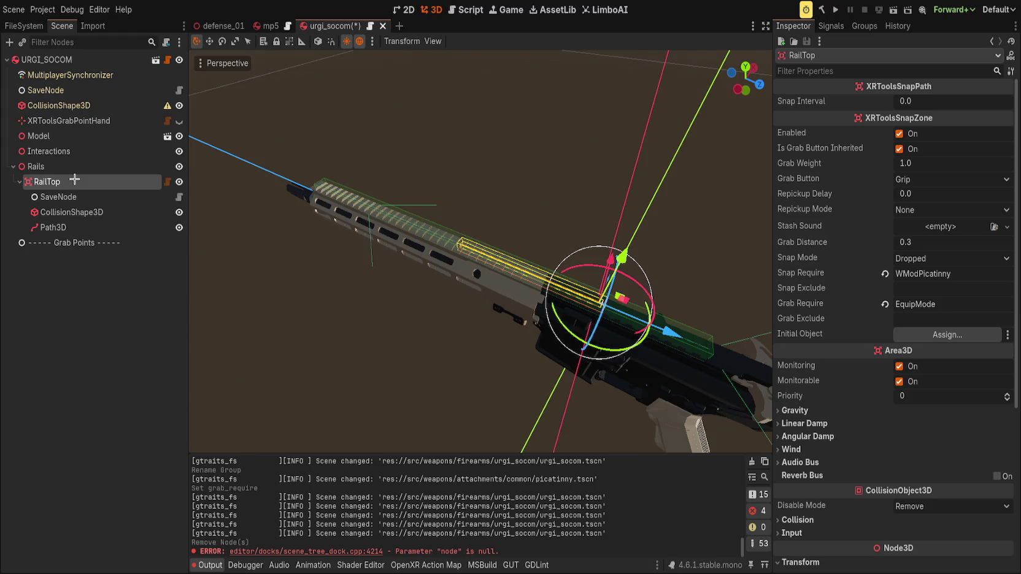
pyautogui.moveTo(67, 243); pyautogui.dragTo(75, 209)
pyautogui.click(68, 301)
pyautogui.click(74, 212)
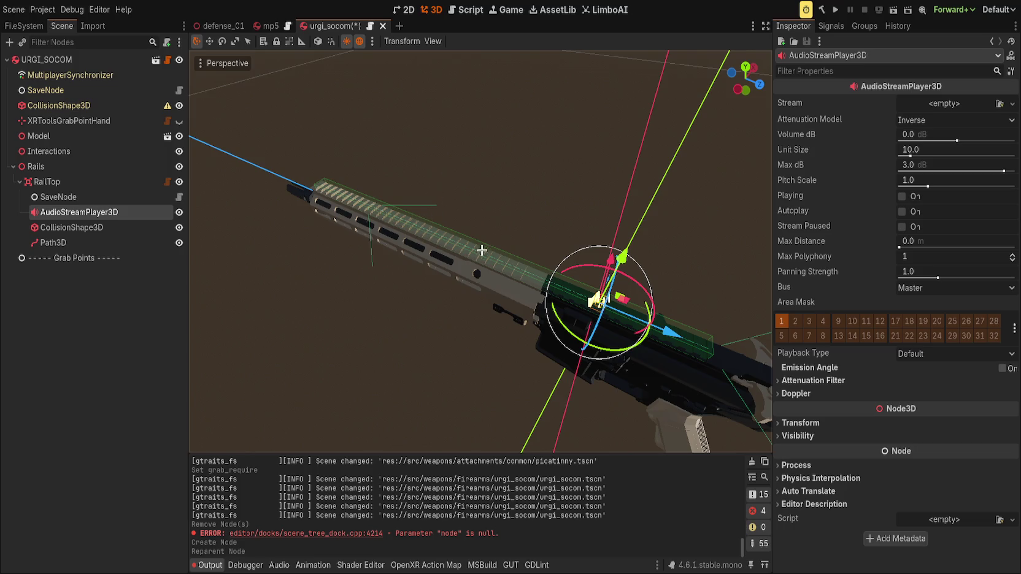
# Set the audio player's stream to scrap_pickup.wav, preview it, and save urgi_socom.
pyautogui.click(970, 118)
pyautogui.click(780, 183)
pyautogui.click(780, 183)
pyautogui.click(780, 183)
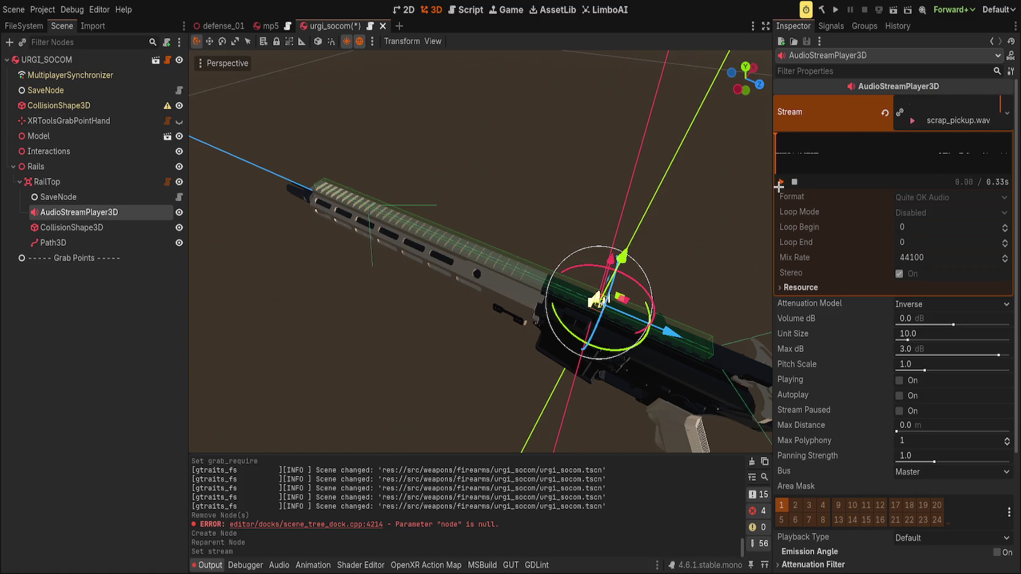
pyautogui.click(936, 118)
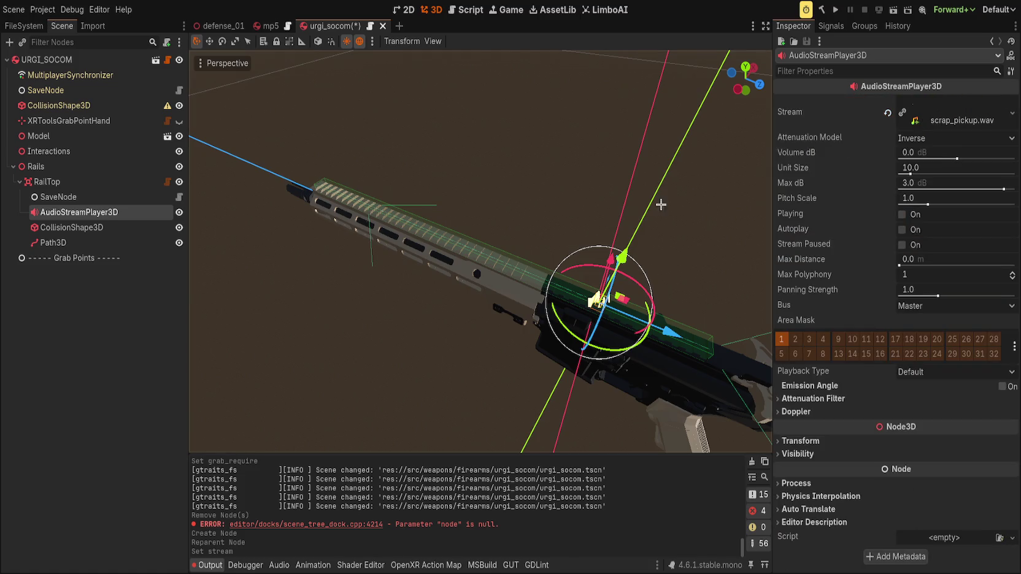
pyautogui.hotkey('ctrl', 's')
pyautogui.click(382, 296)
pyautogui.moveTo(383, 297); pyautogui.dragTo(493, 241)
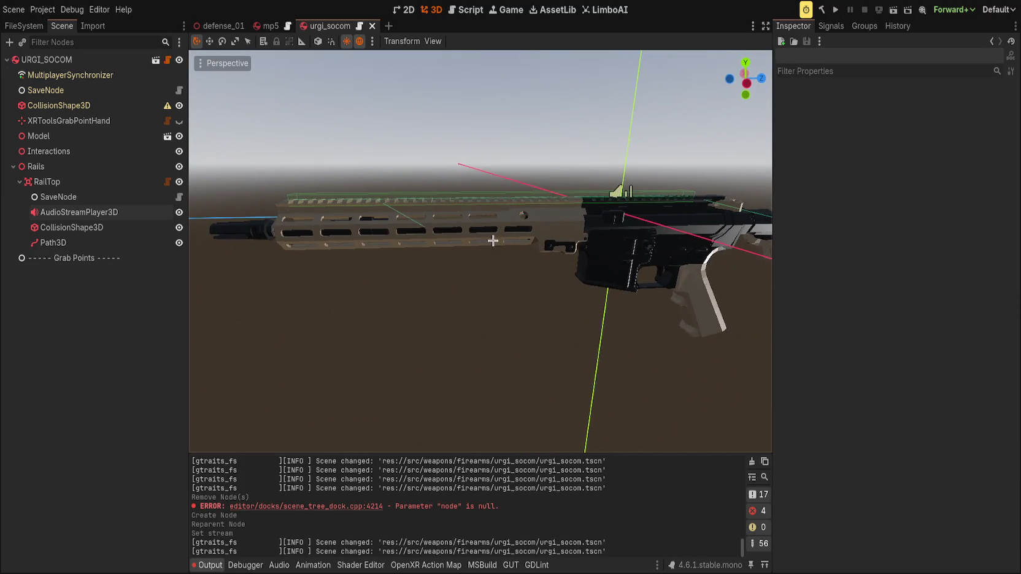
# Hide the bottom debugger panel so the rifle viewport gets more room.
pyautogui.scroll(3, 493, 242)
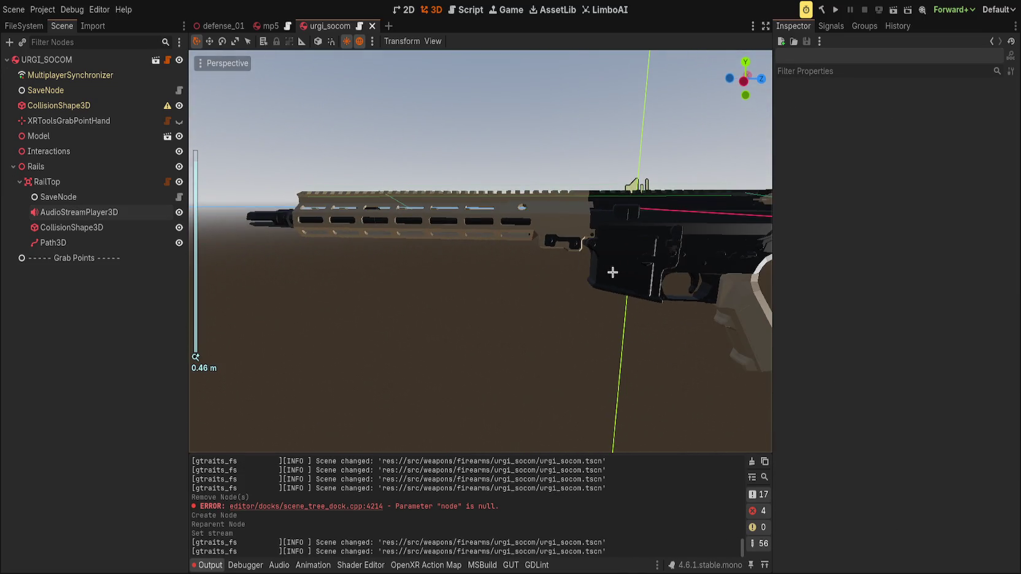
pyautogui.scroll(-2, 610, 274)
pyautogui.moveTo(593, 278); pyautogui.dragTo(534, 306)
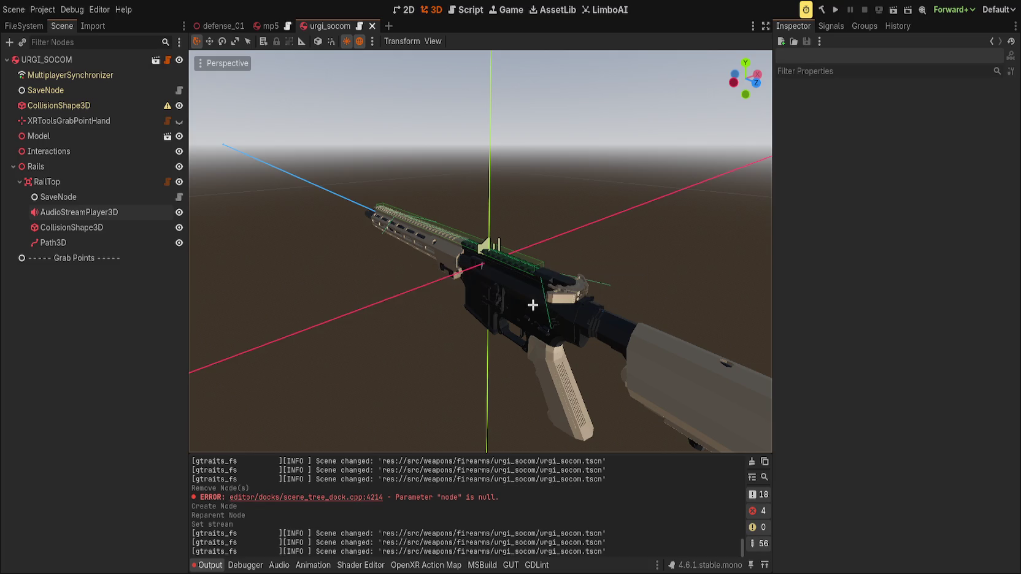
pyautogui.hotkey('alt', 'd')
pyautogui.hotkey('alt', 'd')
pyautogui.hotkey('alt', 'd')
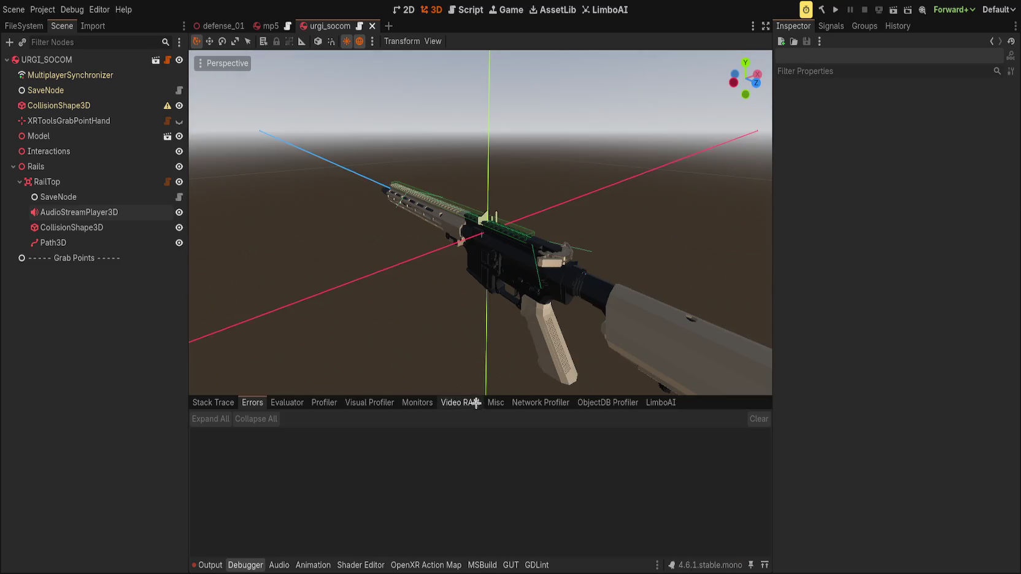
pyautogui.hotkey('alt', 'd')
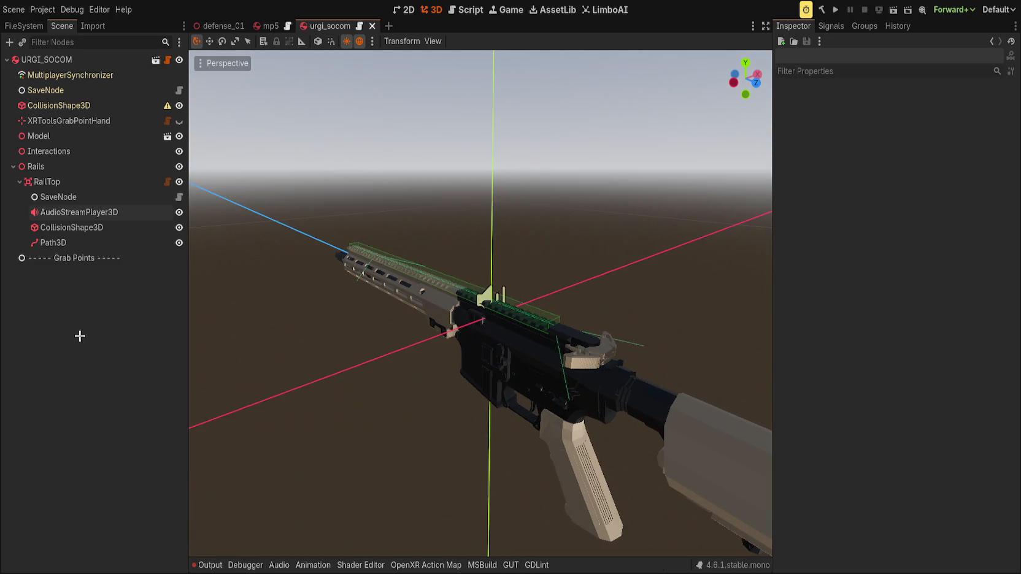
# Collapse RailTop and Rails in the Scene tree and select the URGI_SOCOM root.
pyautogui.click(20, 182)
pyautogui.moveTo(195, 271)
pyautogui.mouseDown()
pyautogui.moveTo(338, 278)
pyautogui.moveTo(338, 333)
pyautogui.mouseUp()
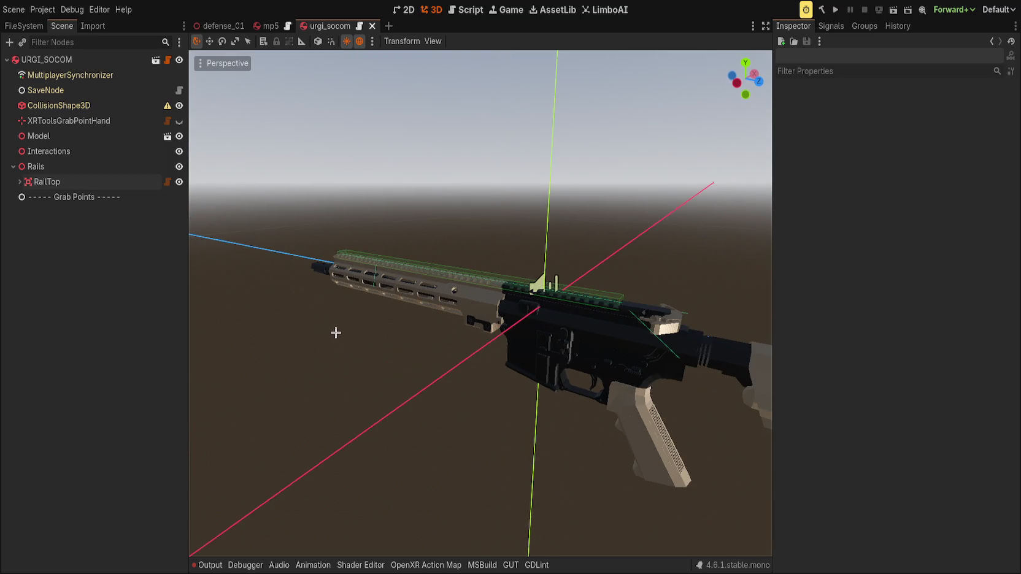
pyautogui.click(12, 167)
pyautogui.click(12, 166)
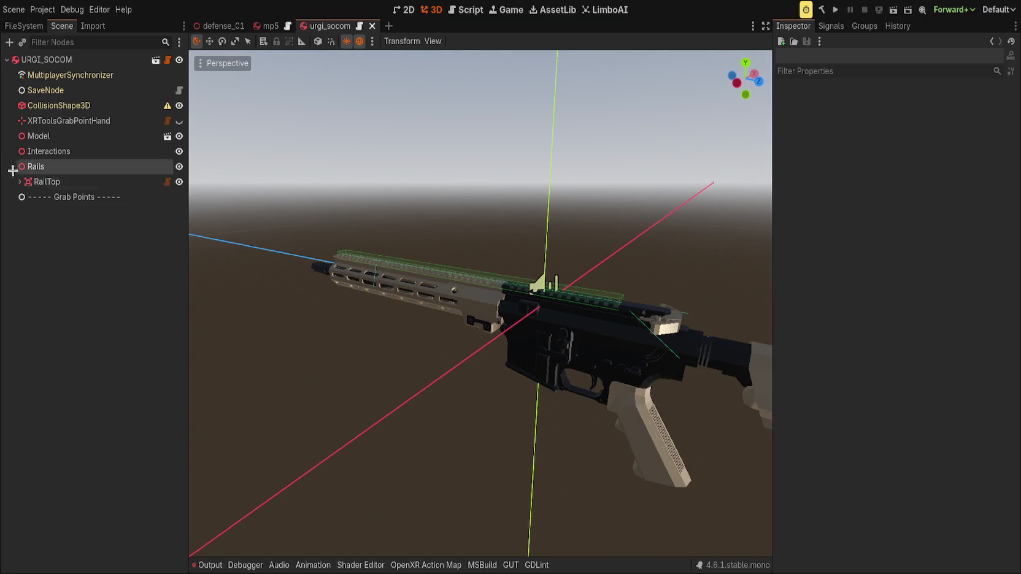
pyautogui.click(12, 168)
pyautogui.click(88, 59)
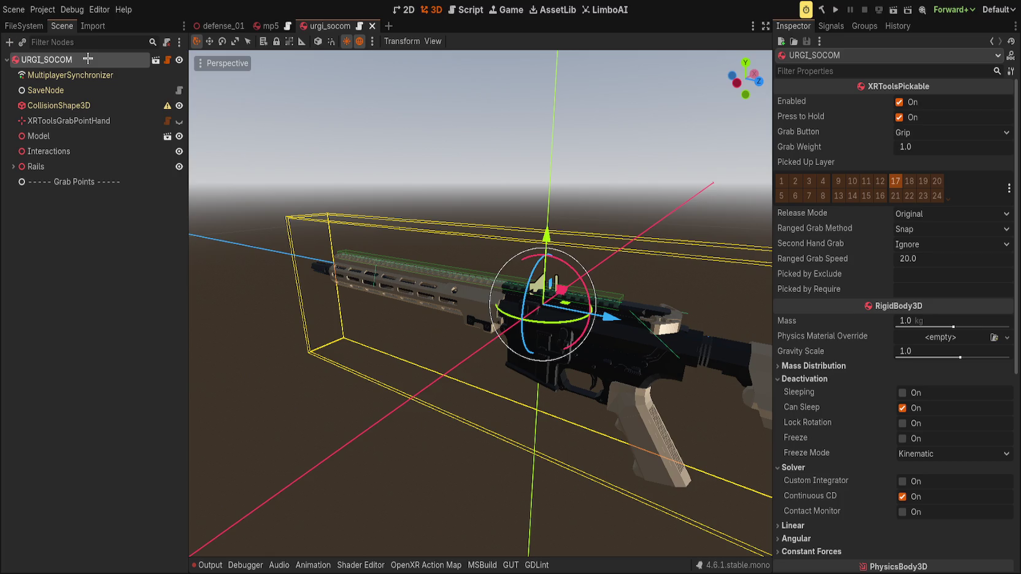
# Add a Firearm node under URGI_SOCOM just below Model and save.
pyautogui.hotkey('ctrl', 'v')
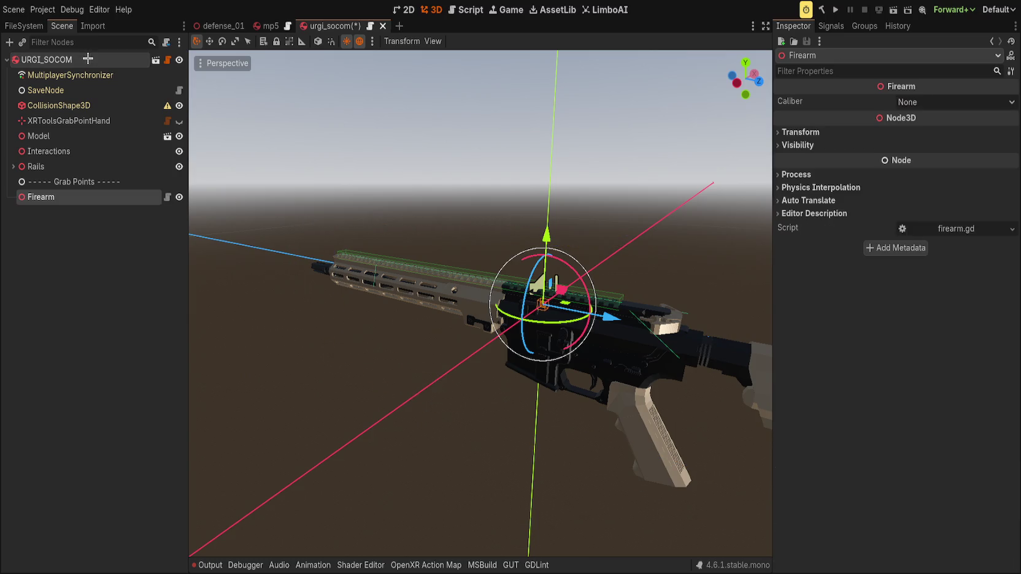
pyautogui.moveTo(65, 197)
pyautogui.mouseDown()
pyautogui.moveTo(75, 137)
pyautogui.moveTo(81, 158)
pyautogui.mouseUp()
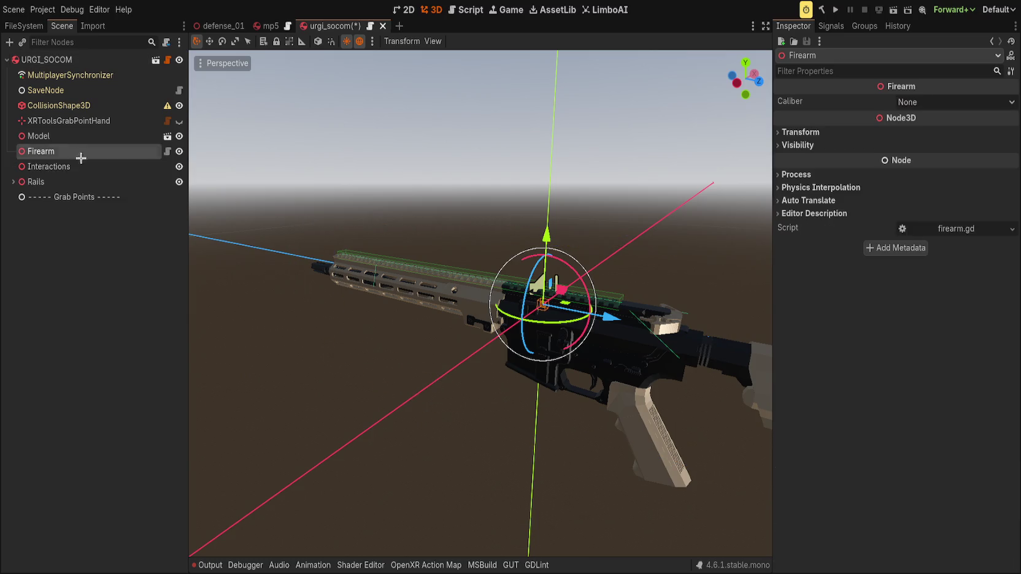
pyautogui.click(99, 243)
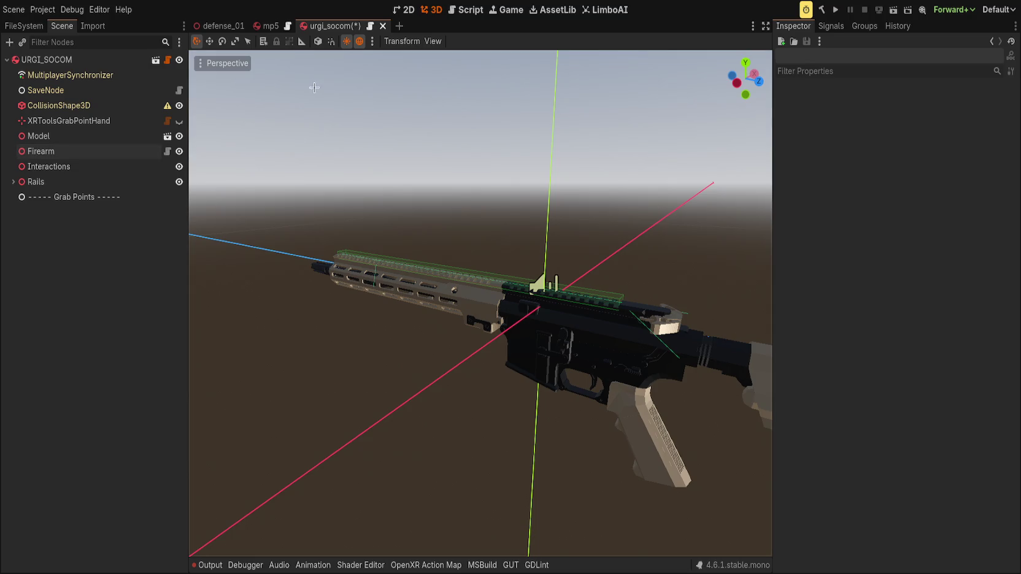
pyautogui.hotkey('ctrl', 's')
# Add ChamberCartridge under Firearm with a CartridgeMesh child, then switch to the mp5 scene.
pyautogui.click(61, 152)
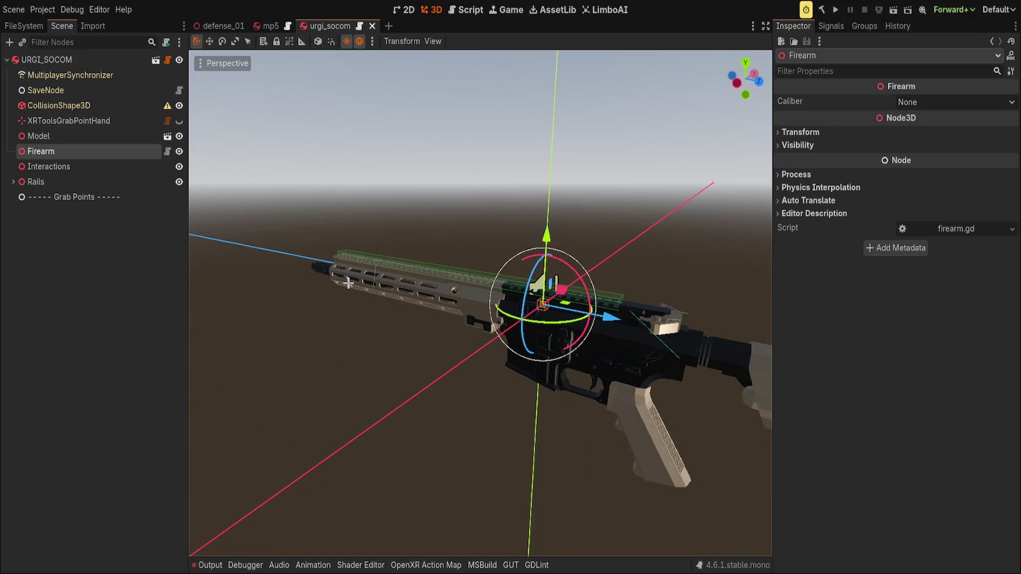
pyautogui.hotkey('ctrl', 'v')
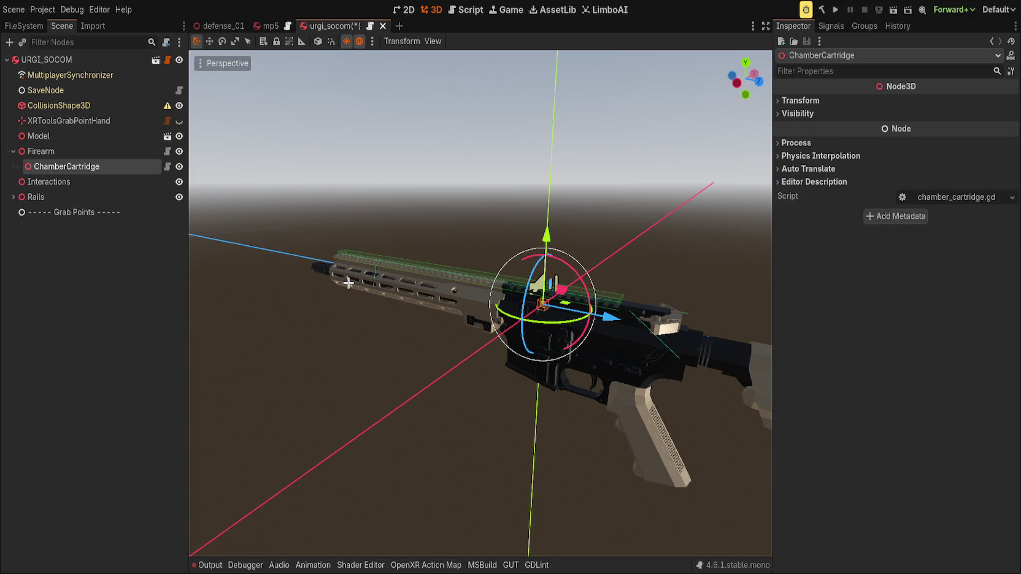
pyautogui.hotkey('ctrl', 'v')
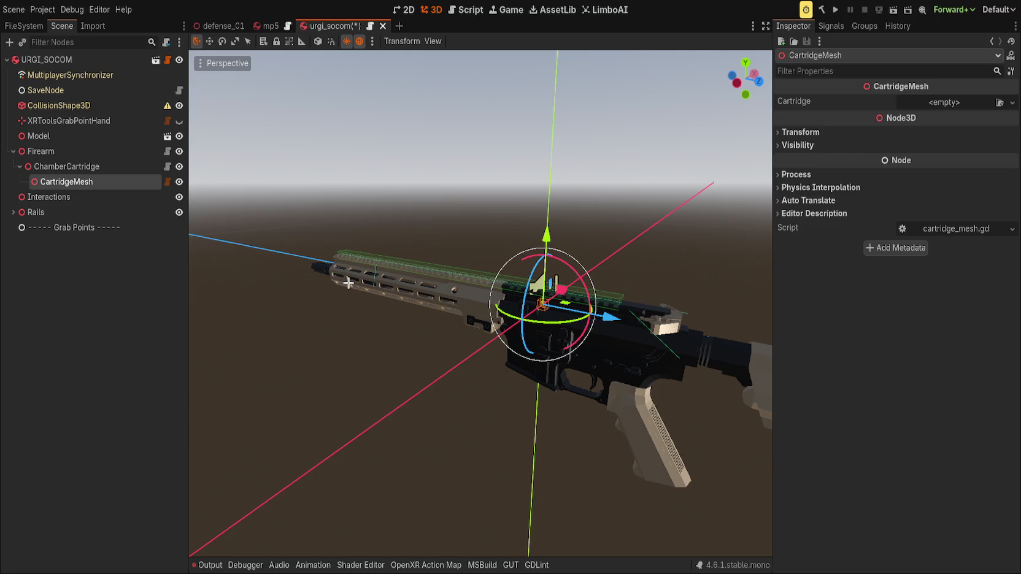
pyautogui.click(74, 151)
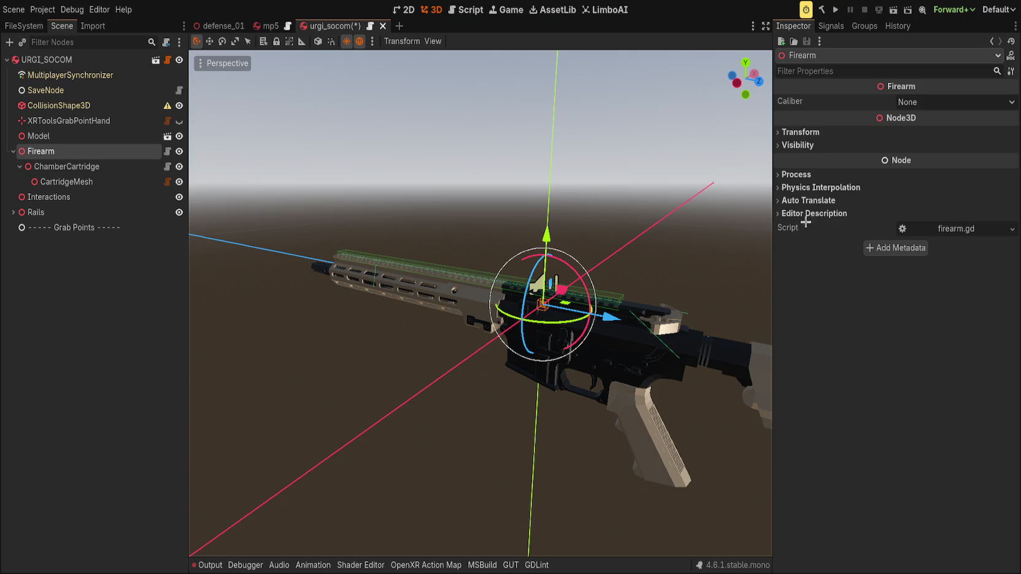
pyautogui.click(270, 26)
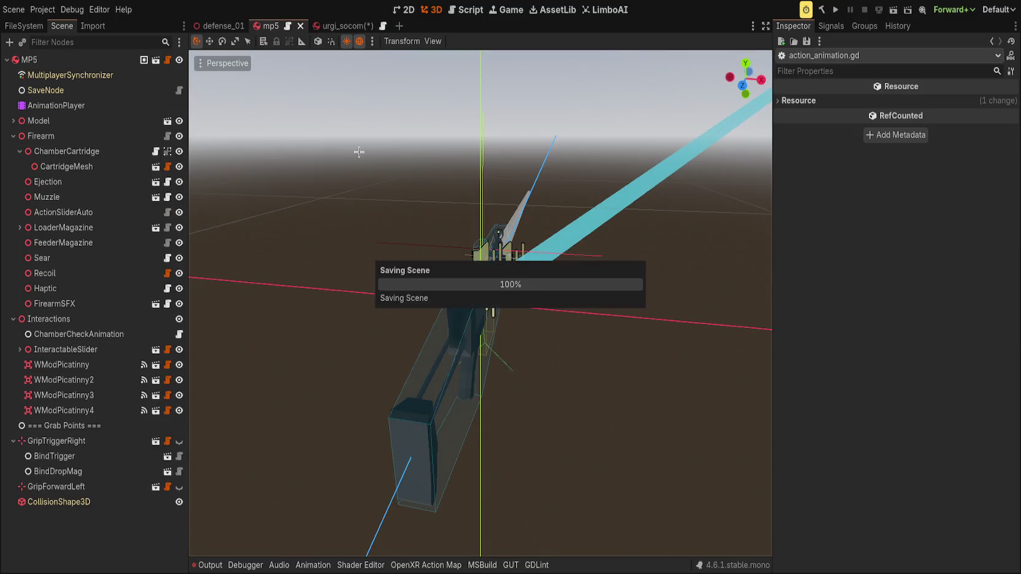
# Open the mp5's Ejection node as its own scene to inspect it, then close that tab.
pyautogui.click(60, 183)
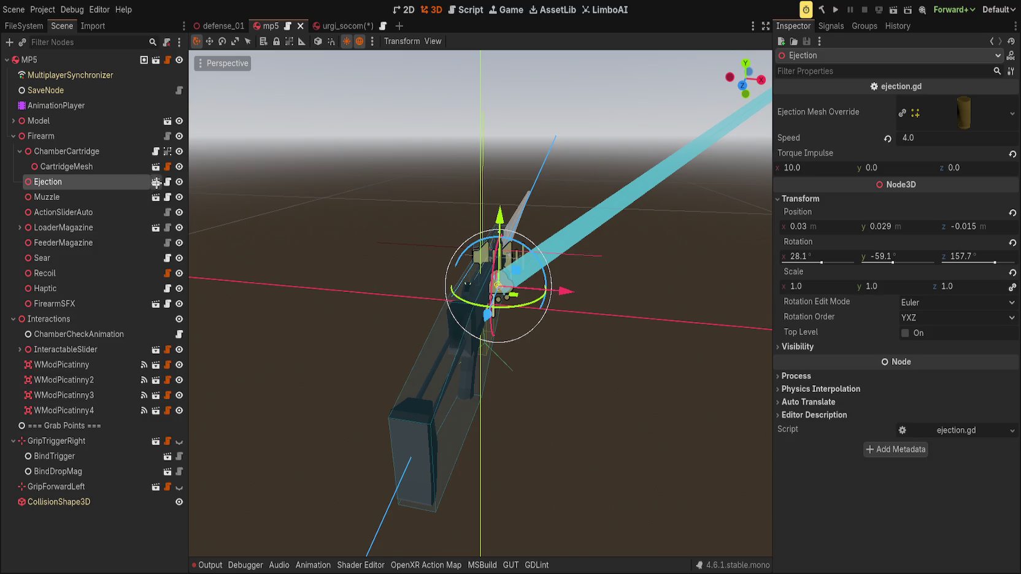
pyautogui.click(156, 183)
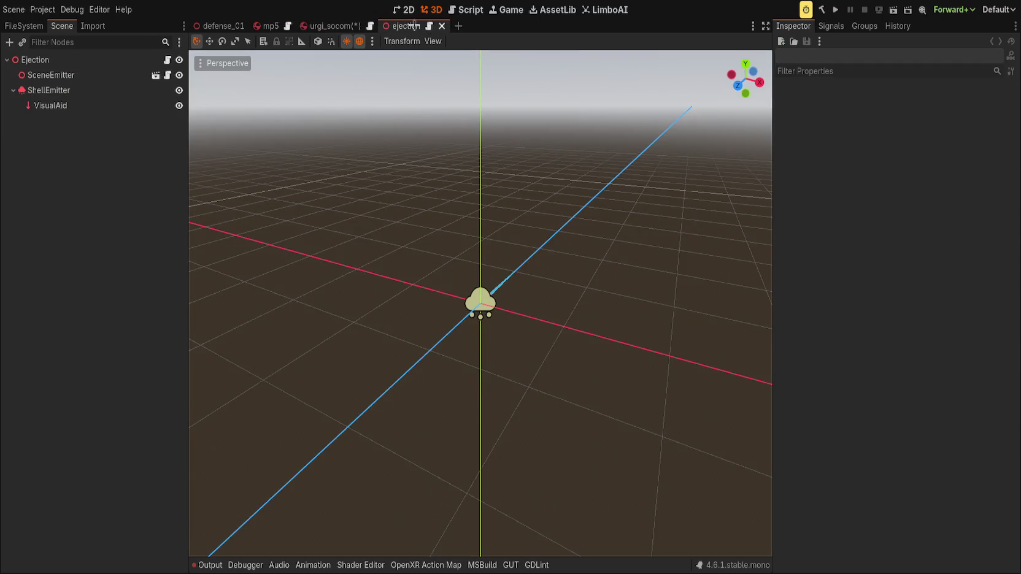
pyautogui.middleClick(415, 25)
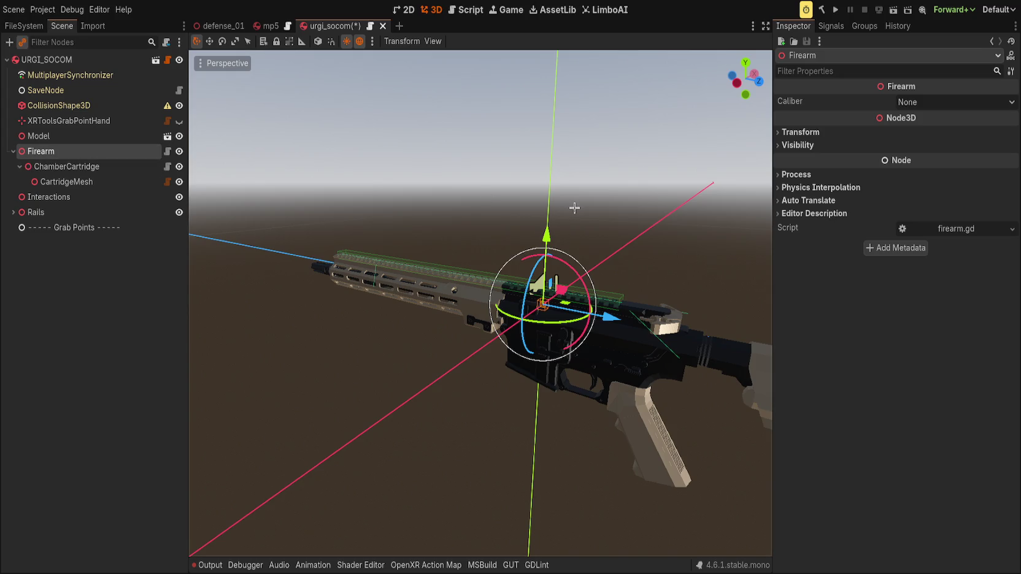
# Instance Ejection under Firearm and rotate it -28° and -15° around Y and 15° around Z.
pyautogui.hotkey('ctrl', 'v')
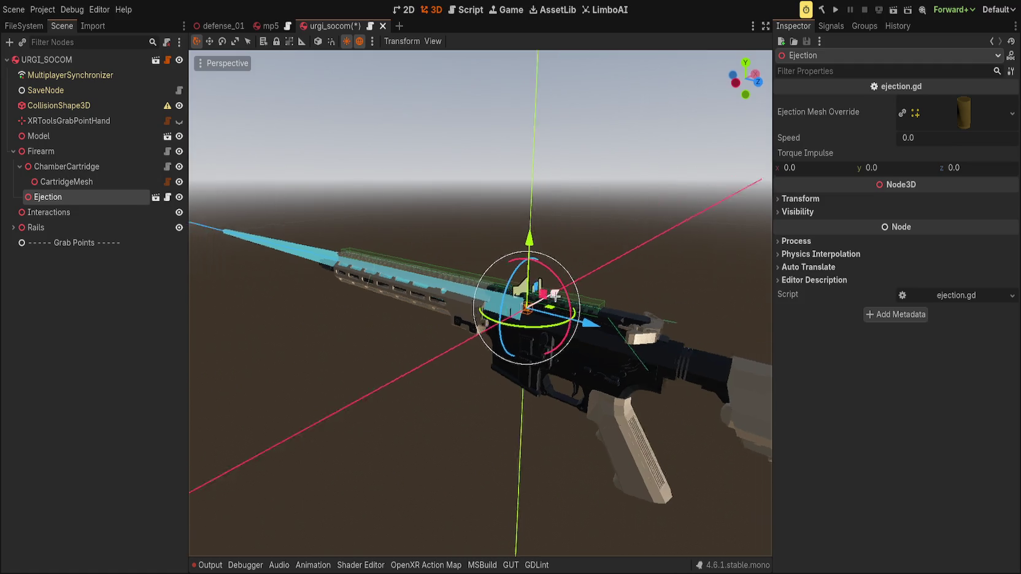
pyautogui.press('e')
pyautogui.moveTo(458, 310); pyautogui.dragTo(429, 325)
pyautogui.moveTo(372, 280); pyautogui.dragTo(376, 276)
pyautogui.moveTo(485, 310); pyautogui.dragTo(473, 320)
pyautogui.scroll(2, 305, 309)
pyautogui.scroll(10, 304, 309)
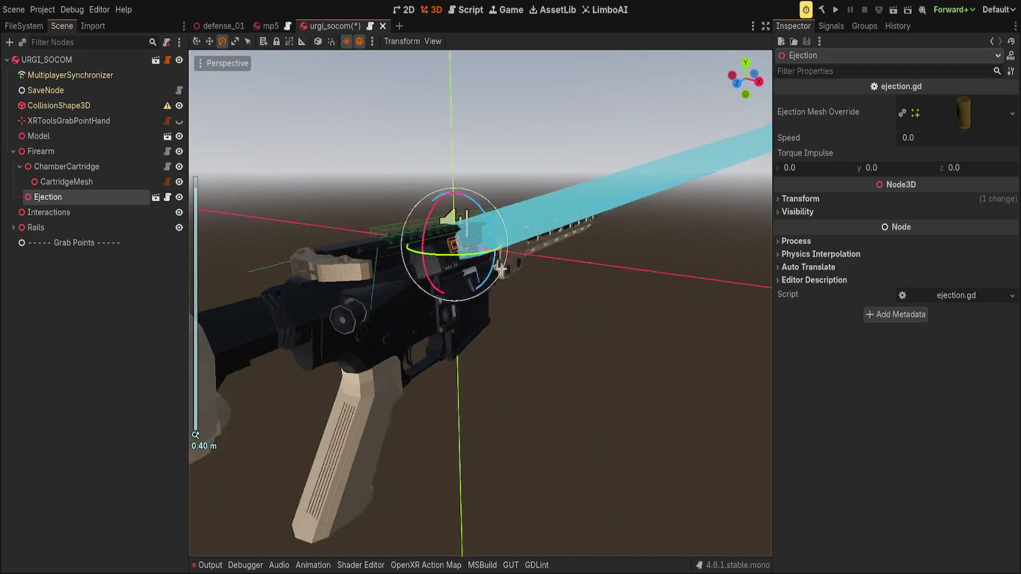
# Move Ejection beside the receiver, save, and add a Muzzle node under Firearm.
pyautogui.press('w')
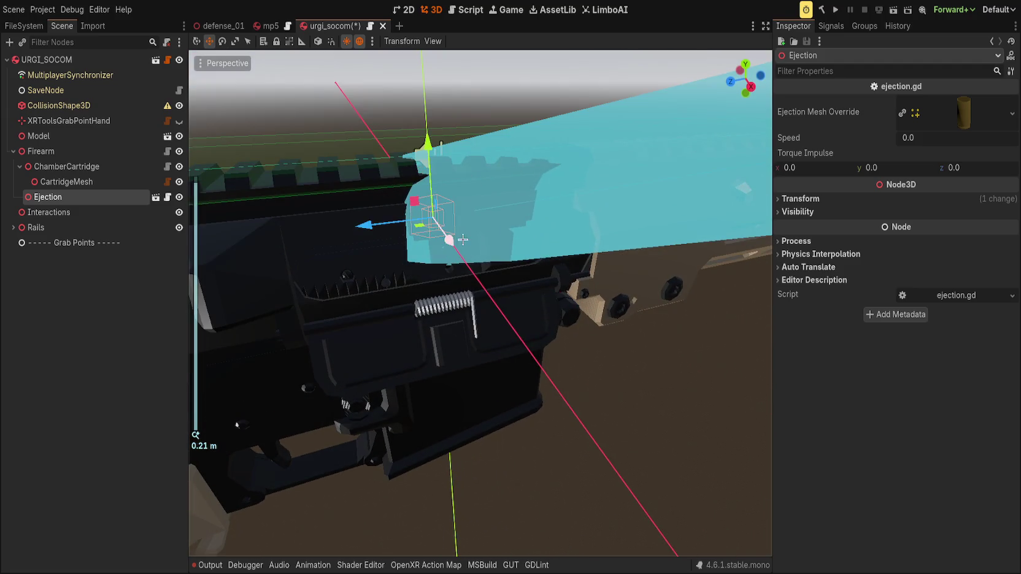
pyautogui.moveTo(413, 233)
pyautogui.mouseDown()
pyautogui.moveTo(379, 268)
pyautogui.moveTo(329, 276)
pyautogui.moveTo(528, 244)
pyautogui.moveTo(654, 194)
pyautogui.moveTo(648, 165)
pyautogui.moveTo(641, 198)
pyautogui.mouseUp()
pyautogui.scroll(-5, 431, 246)
pyautogui.hotkey('ctrl', 's')
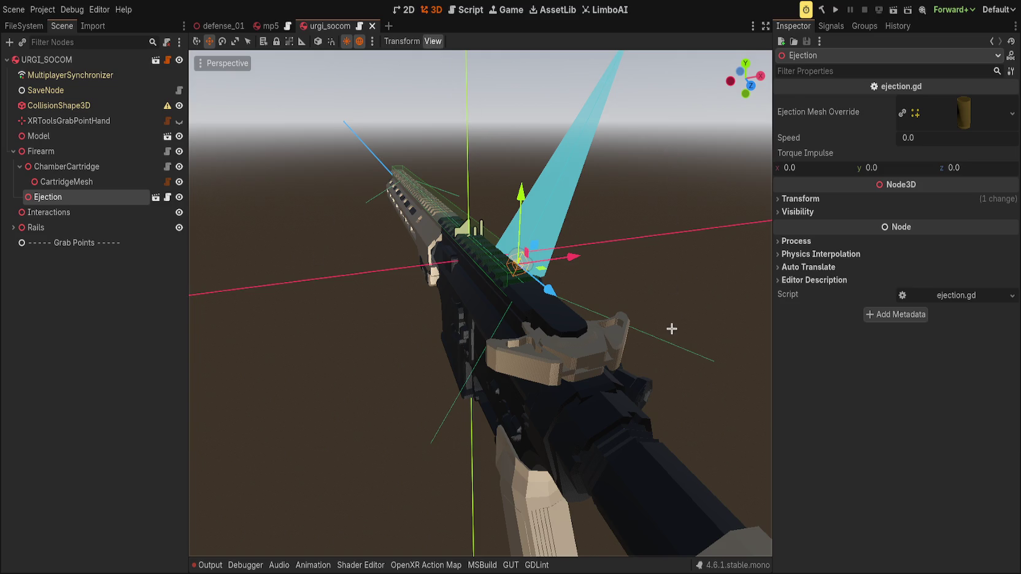
pyautogui.click(92, 151)
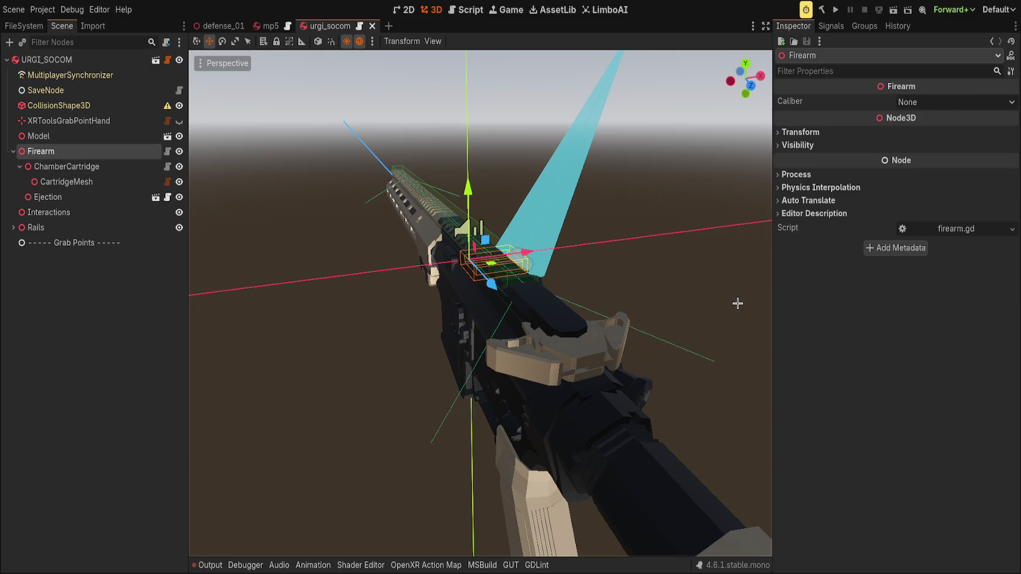
pyautogui.hotkey('ctrl', 'v')
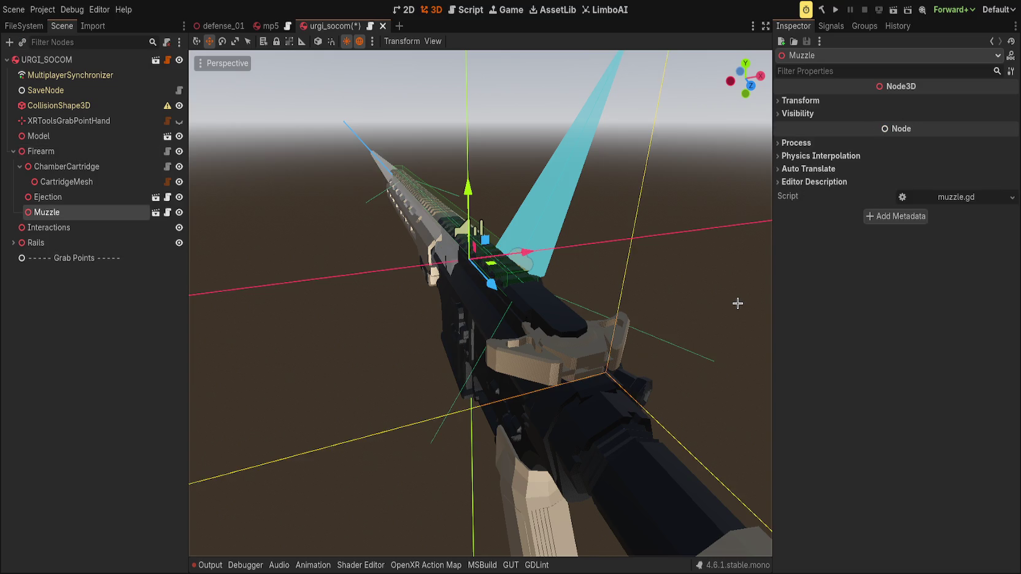
# Move the Muzzle node down and back onto the barrel tip, checking it in Left Orthogonal view.
pyautogui.moveTo(429, 307)
pyautogui.mouseDown()
pyautogui.moveTo(550, 310)
pyautogui.moveTo(265, 307)
pyautogui.mouseUp()
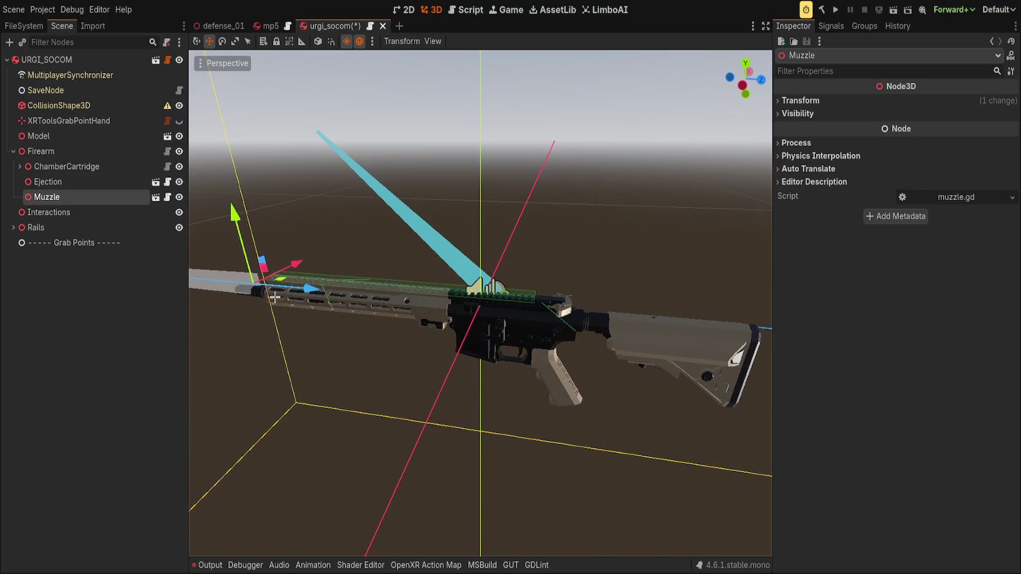
pyautogui.press('f')
pyautogui.scroll(3, 488, 187)
pyautogui.moveTo(480, 234); pyautogui.dragTo(479, 262)
pyautogui.moveTo(557, 333)
pyautogui.mouseDown()
pyautogui.moveTo(597, 344)
pyautogui.moveTo(479, 335)
pyautogui.moveTo(593, 347)
pyautogui.moveTo(586, 335)
pyautogui.mouseUp()
pyautogui.click(743, 77)
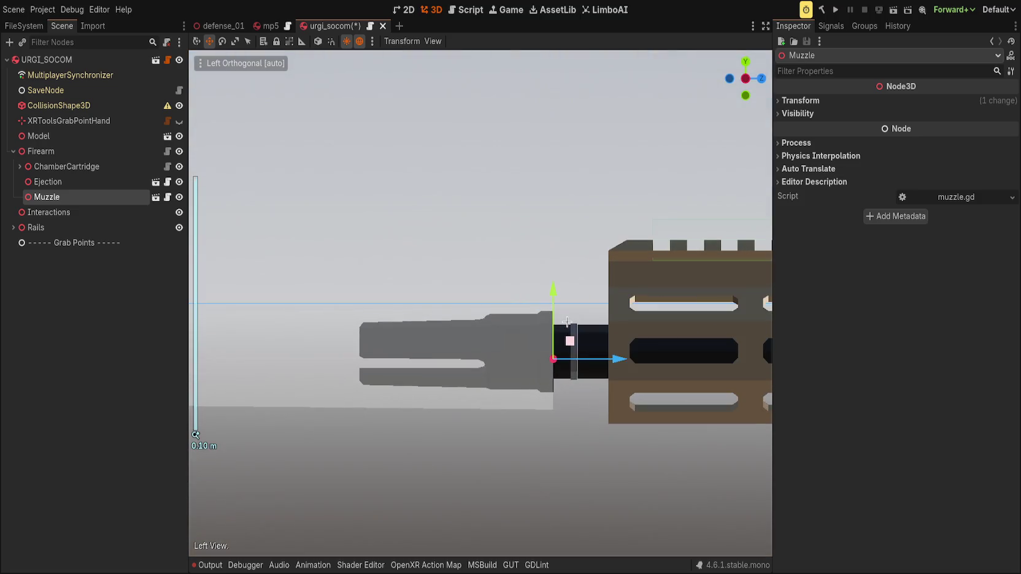
pyautogui.moveTo(476, 212); pyautogui.dragTo(484, 215)
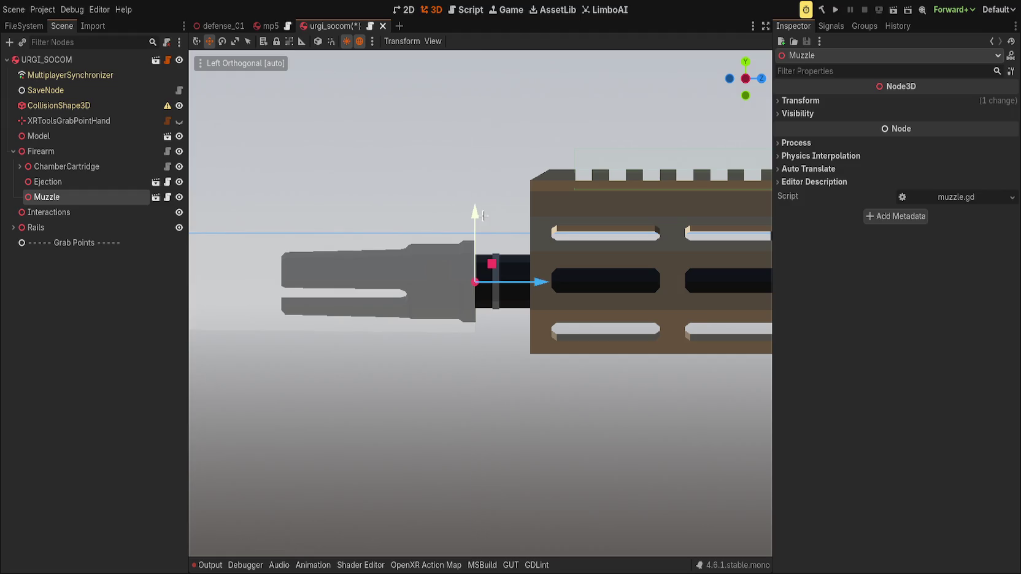
# Save the urgi_socom scene and orbit around the rifle to check the Muzzle placement.
pyautogui.scroll(-2, 483, 215)
pyautogui.click(599, 230)
pyautogui.hotkey('ctrl', 's')
pyautogui.scroll(-10, 599, 230)
pyautogui.moveTo(599, 230)
pyautogui.mouseDown()
pyautogui.moveTo(453, 276)
pyautogui.moveTo(553, 292)
pyautogui.moveTo(481, 282)
pyautogui.moveTo(583, 220)
pyautogui.moveTo(699, 221)
pyautogui.mouseUp()
pyautogui.scroll(3, 635, 272)
pyautogui.moveTo(635, 273)
pyautogui.mouseDown()
pyautogui.moveTo(481, 263)
pyautogui.moveTo(288, 220)
pyautogui.mouseUp()
# Select the Model node and inspect its transform values.
pyautogui.click(51, 136)
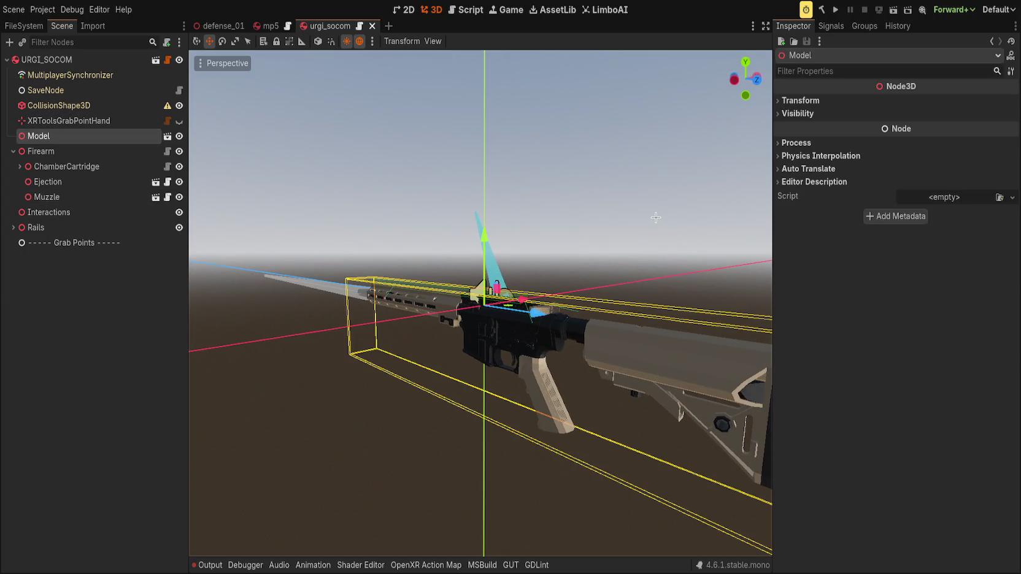
pyautogui.click(828, 101)
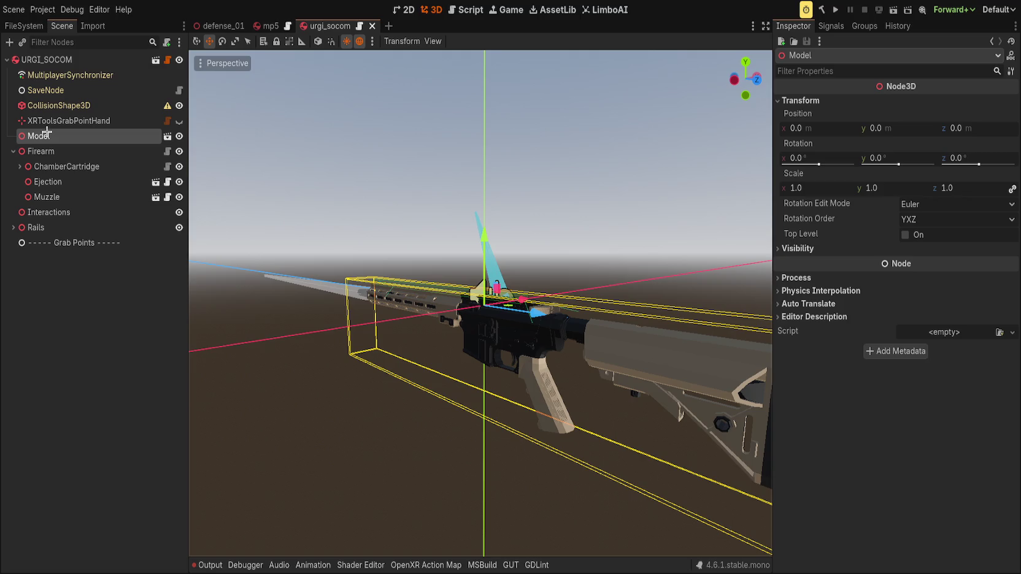
pyautogui.moveTo(307, 172)
pyautogui.mouseDown()
pyautogui.moveTo(385, 180)
pyautogui.moveTo(481, 163)
pyautogui.moveTo(460, 157)
pyautogui.mouseUp()
pyautogui.click(385, 180)
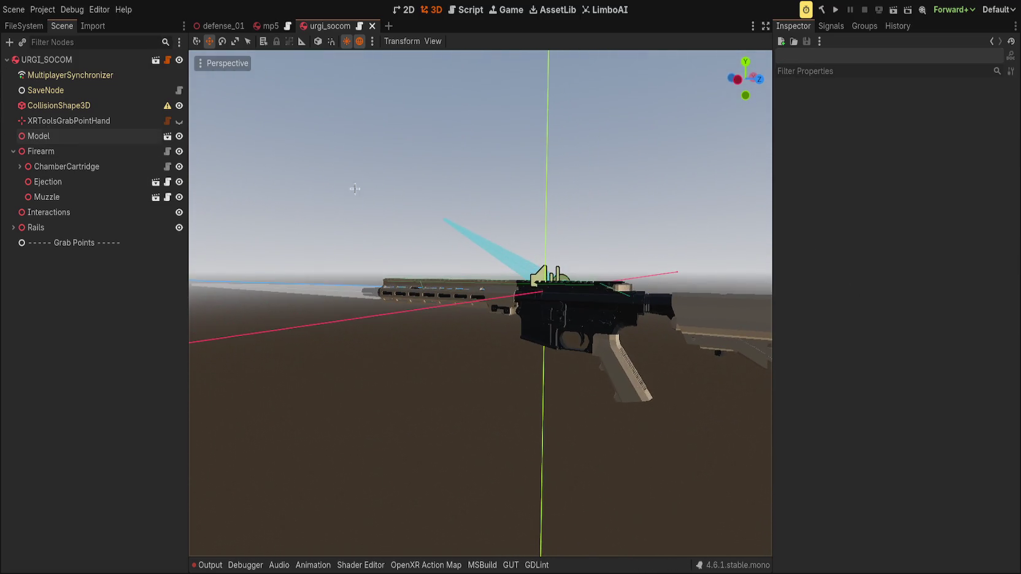
# Open the urgi_socom_model scene and select all 14 rifle mesh parts.
pyautogui.click(46, 135)
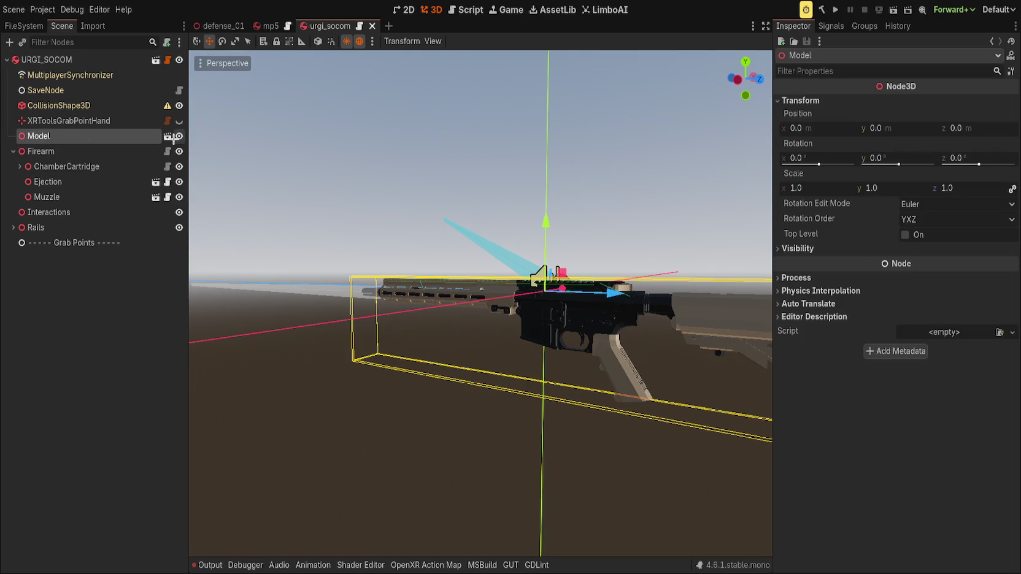
pyautogui.click(167, 136)
pyautogui.scroll(3, 754, 183)
pyautogui.click(61, 74)
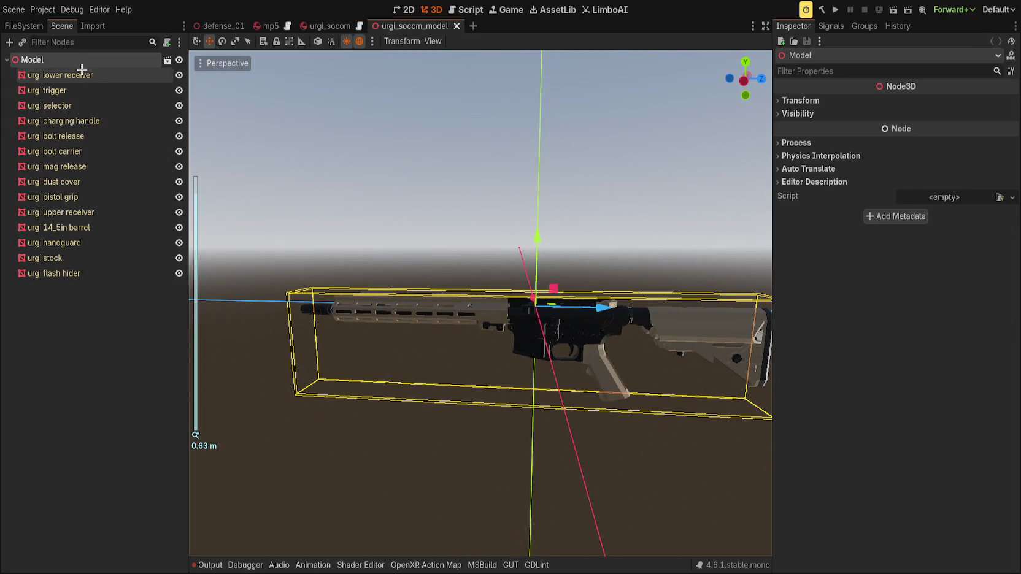
pyautogui.keyDown('shift'); pyautogui.click(54, 273); pyautogui.keyUp('shift')
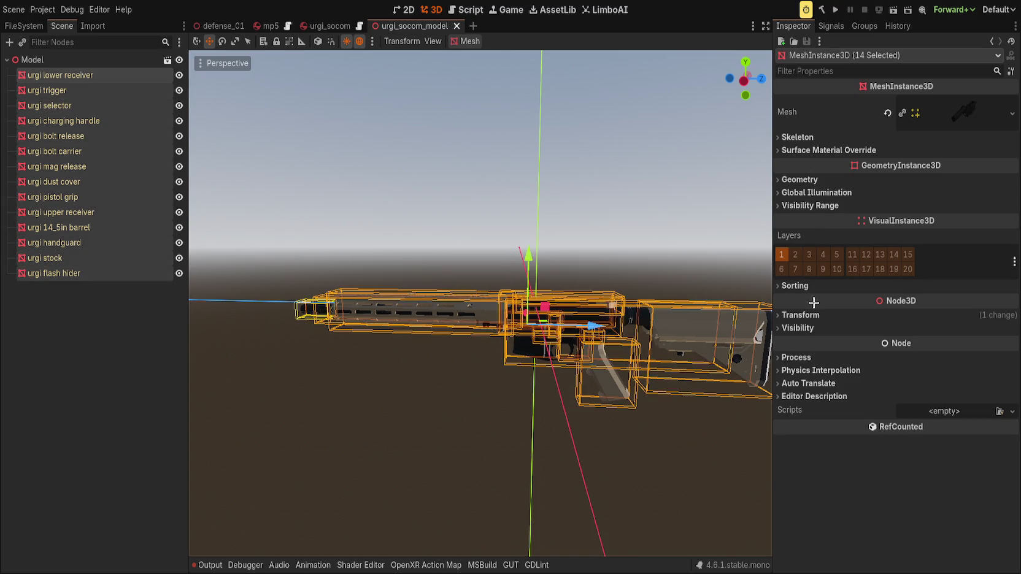
# Try zeroing the 14 meshes' Position, undo it, and move over to Blender.
pyautogui.click(800, 314)
pyautogui.click(1012, 329)
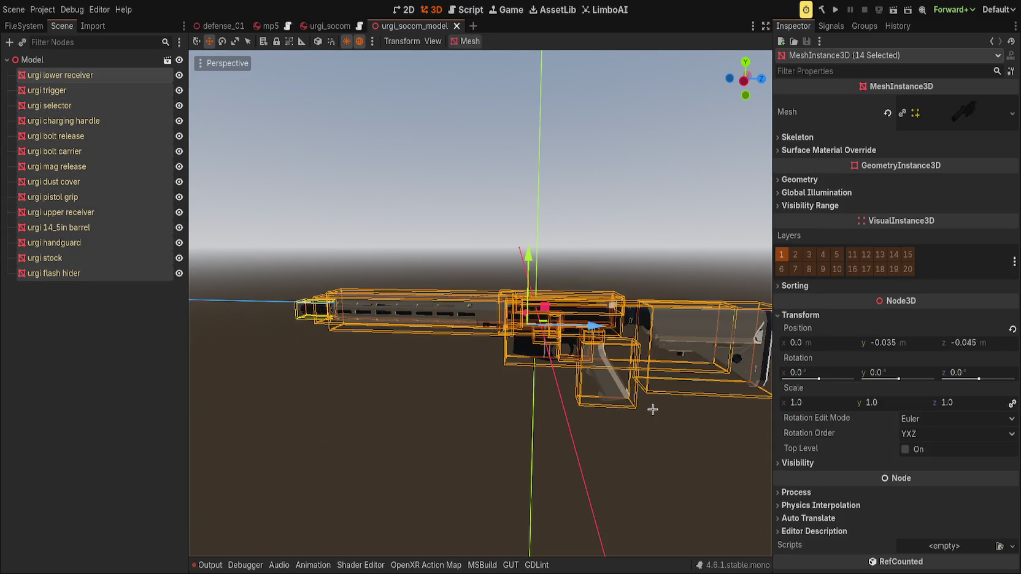
pyautogui.hotkey('ctrl', 'z')
pyautogui.scroll(3, 626, 374)
pyautogui.scroll(4, 537, 360)
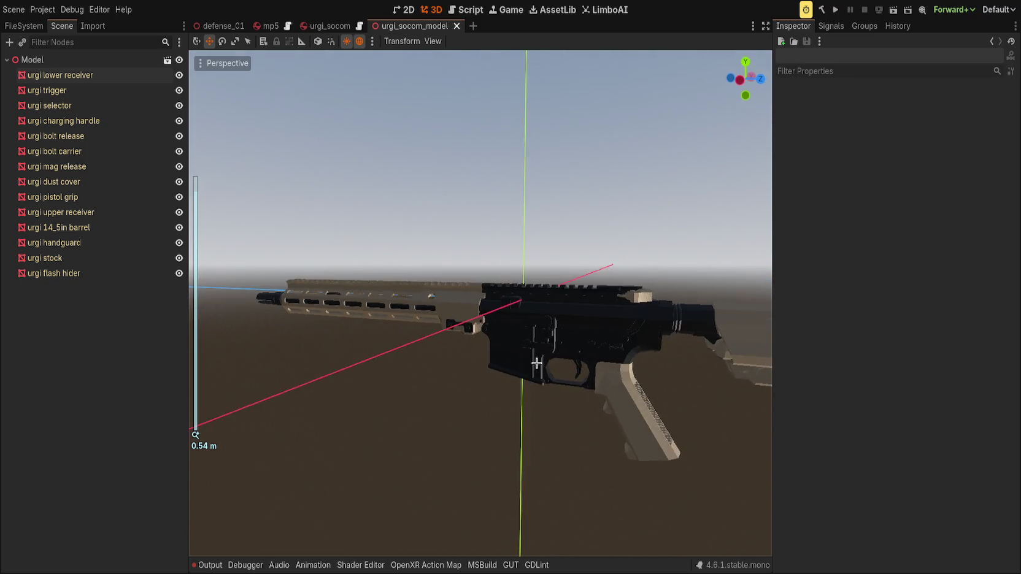
pyautogui.hotkey('alt', 'Tab')
# In side view, select all rifle parts and raise them 3.186 cm along Z.
pyautogui.press('ctrl+KP_3')
pyautogui.press('a')
pyautogui.scroll(1, 365, 365)
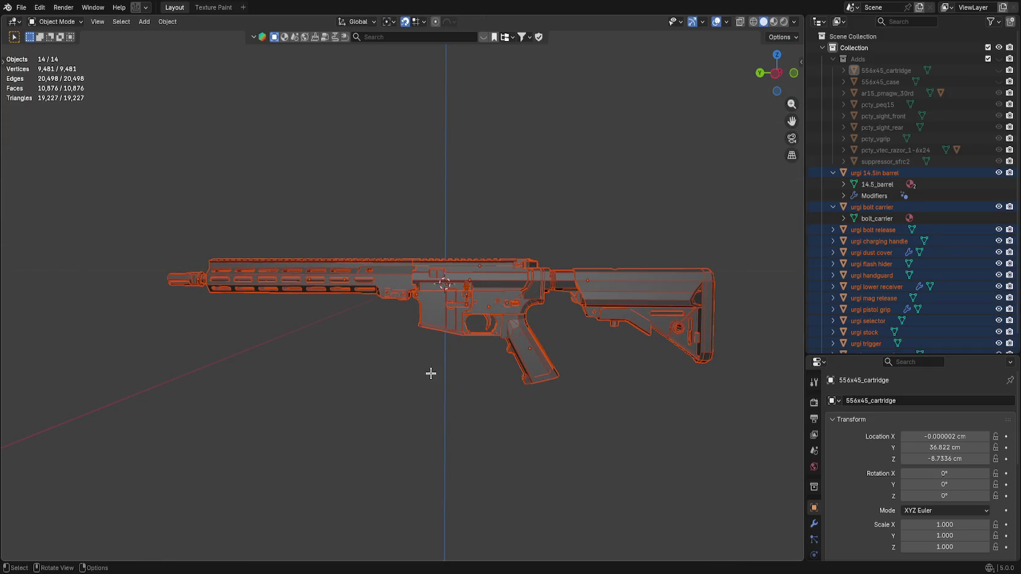
pyautogui.press('g')
pyautogui.press('z')
pyautogui.click(435, 364)
pyautogui.click(477, 371)
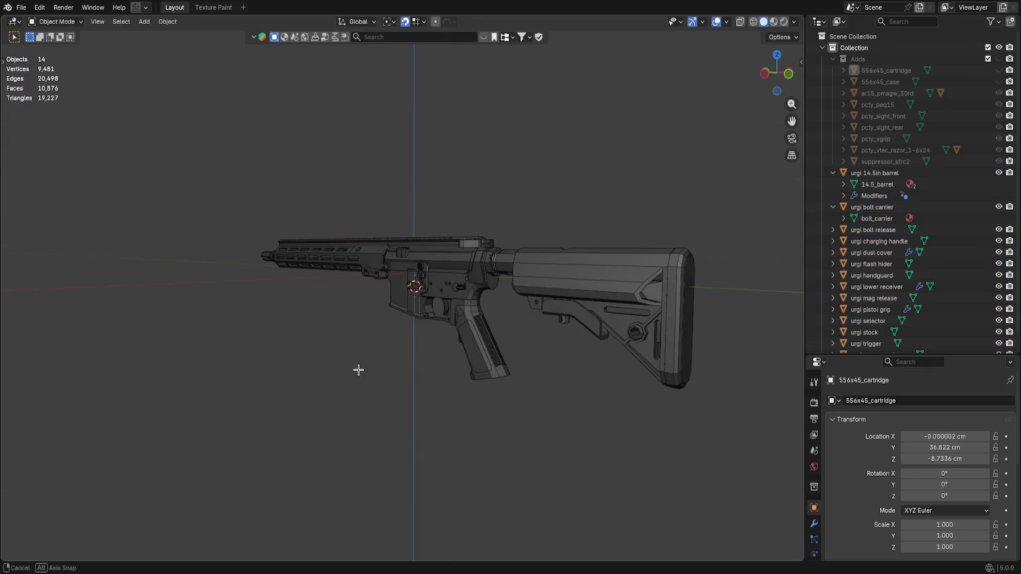
# Compare rifle part heights with undo and redo, ending with the parts lowered.
pyautogui.hotkey('ctrl', 'z')
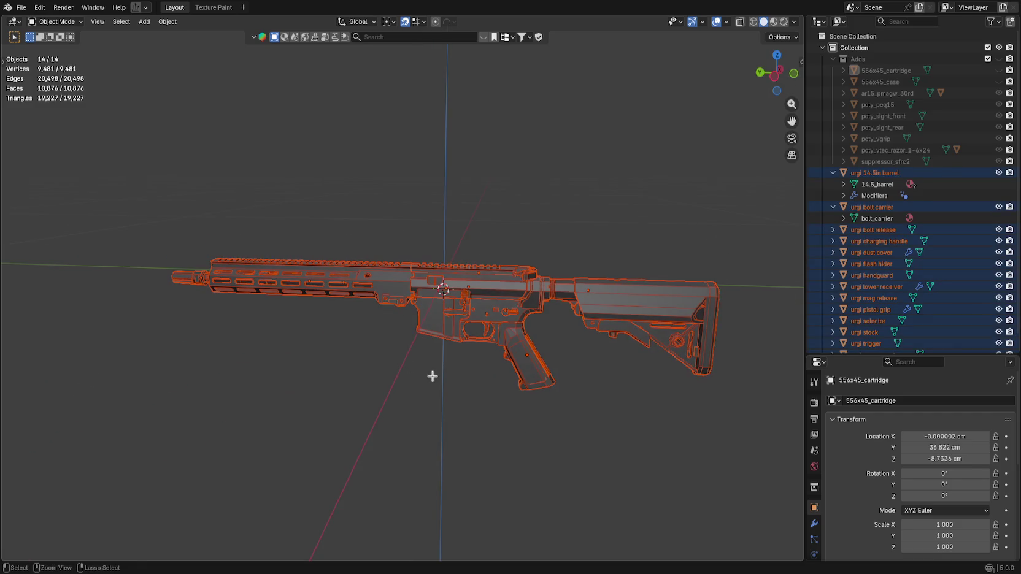
pyautogui.hotkey('ctrl', 'shift', 'z')
pyautogui.click(504, 354)
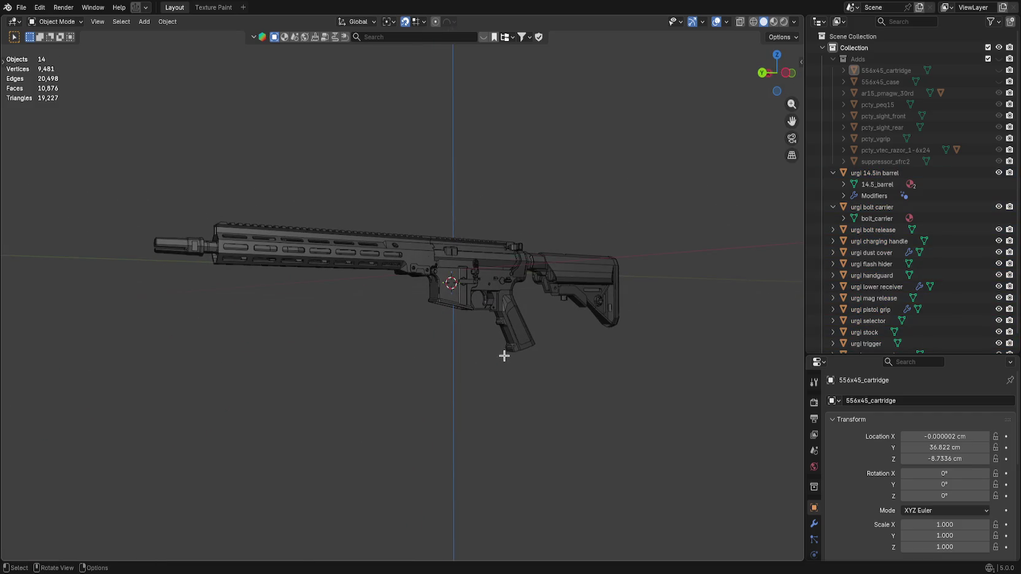
pyautogui.hotkey('ctrl', 'z')
pyautogui.hotkey('ctrl', 'shift', 'z')
pyautogui.hotkey('ctrl', 'z')
pyautogui.hotkey('ctrl', 'z')
pyautogui.click(470, 364)
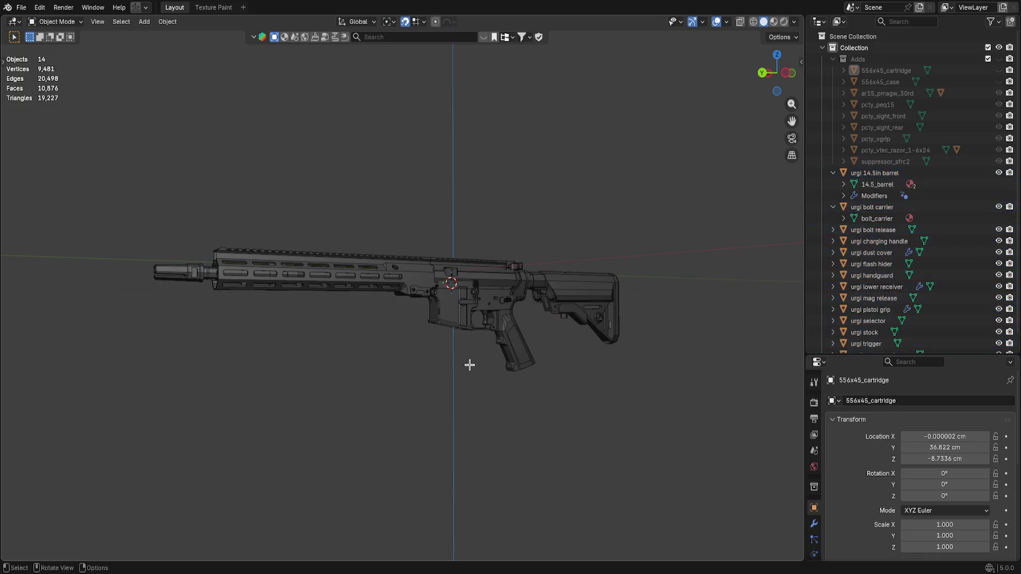
# Show the Adds attachments collection, hide it again, and save urgi_socom.blend.
pyautogui.click(998, 58)
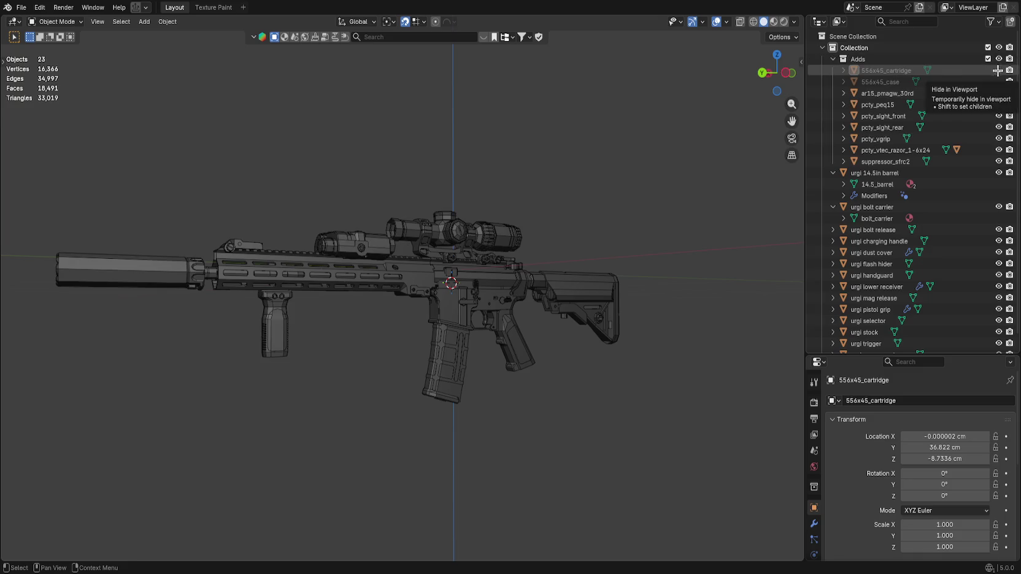
pyautogui.hscroll(-5, 669, 162)
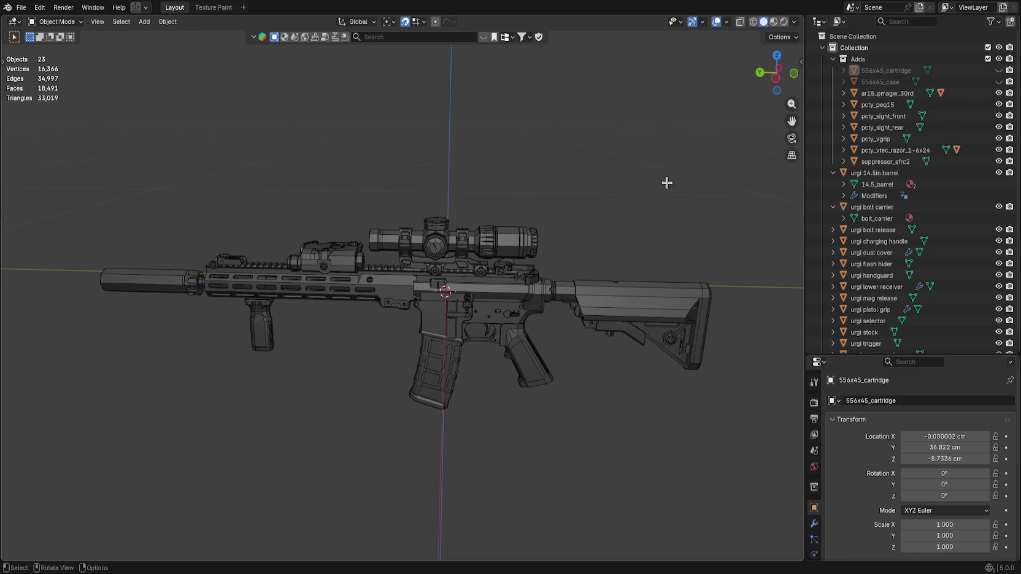
pyautogui.click(998, 59)
pyautogui.hotkey('ctrl', 's')
pyautogui.hotkey('alt', 'Tab')
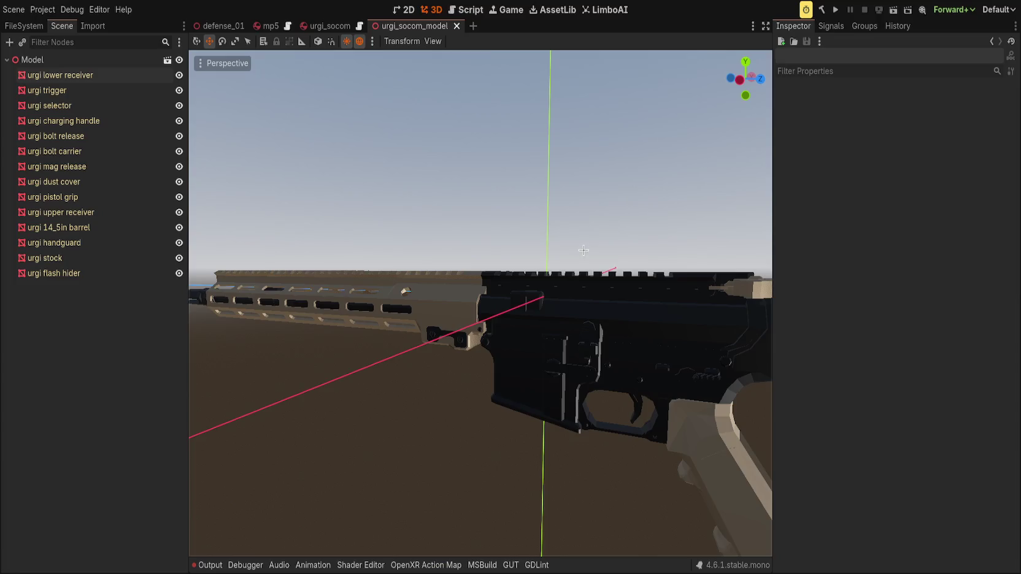
# Switch to the urgi_socom scene and orbit to look along the rifle.
pyautogui.scroll(3, 509, 259)
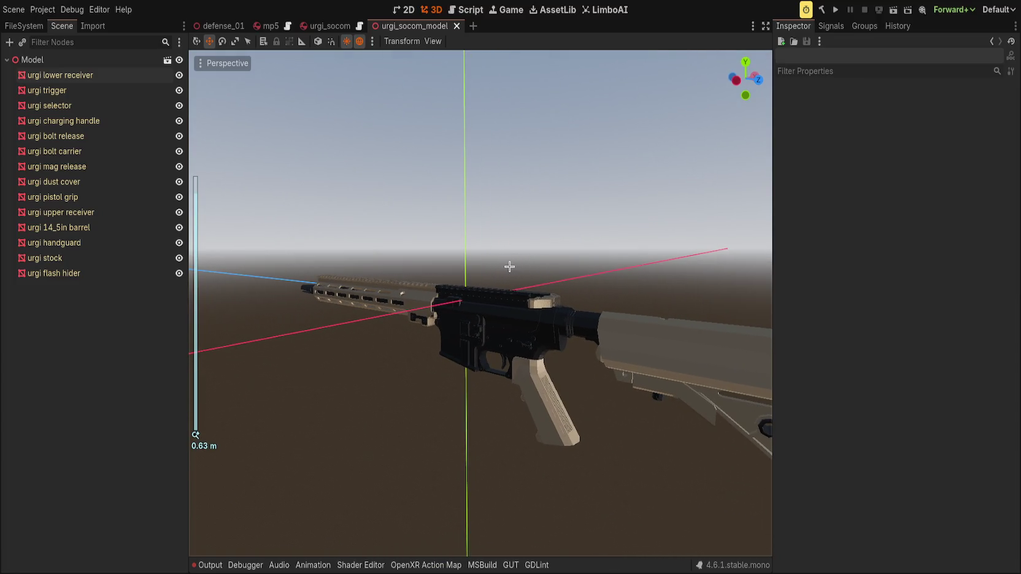
pyautogui.click(330, 26)
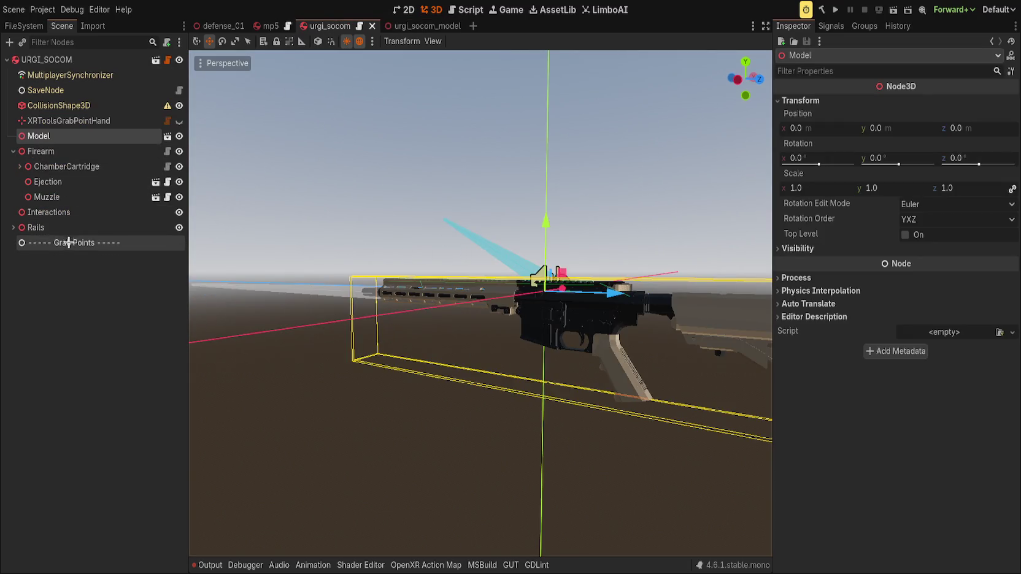
pyautogui.moveTo(405, 257)
pyautogui.mouseDown()
pyautogui.moveTo(429, 263)
pyautogui.moveTo(417, 268)
pyautogui.moveTo(416, 244)
pyautogui.mouseUp()
pyautogui.scroll(-3, 430, 233)
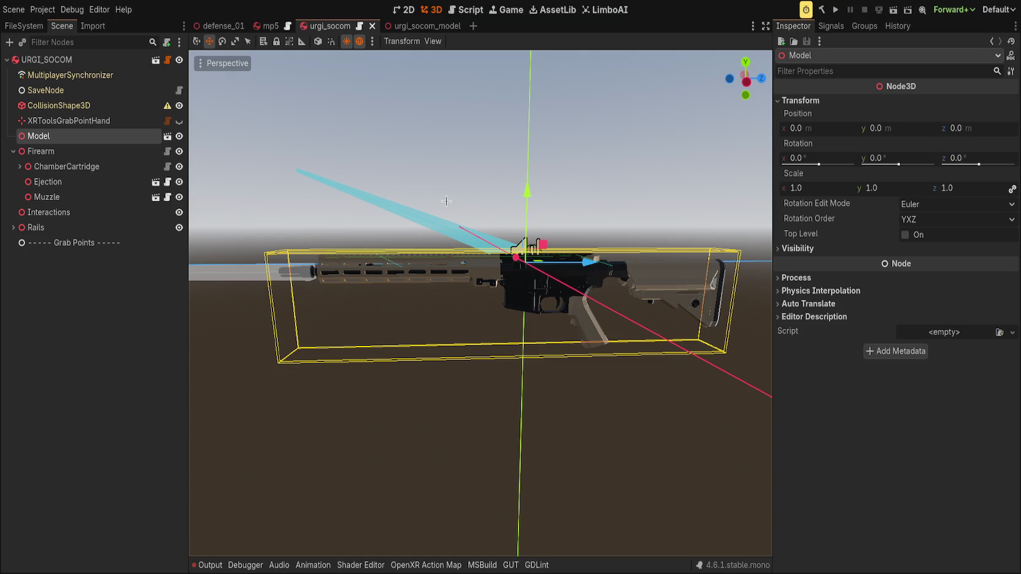
# Add a Sear node (sear.gd) under Firearm beside ChamberCartridge, Ejection and Muzzle.
pyautogui.click(107, 294)
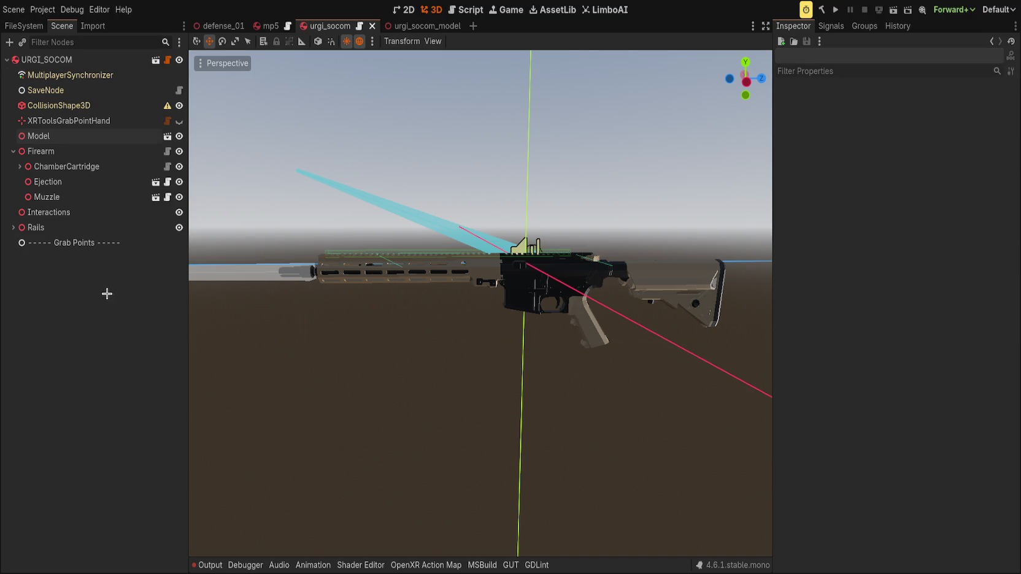
pyautogui.click(61, 166)
pyautogui.click(61, 182)
pyautogui.click(61, 197)
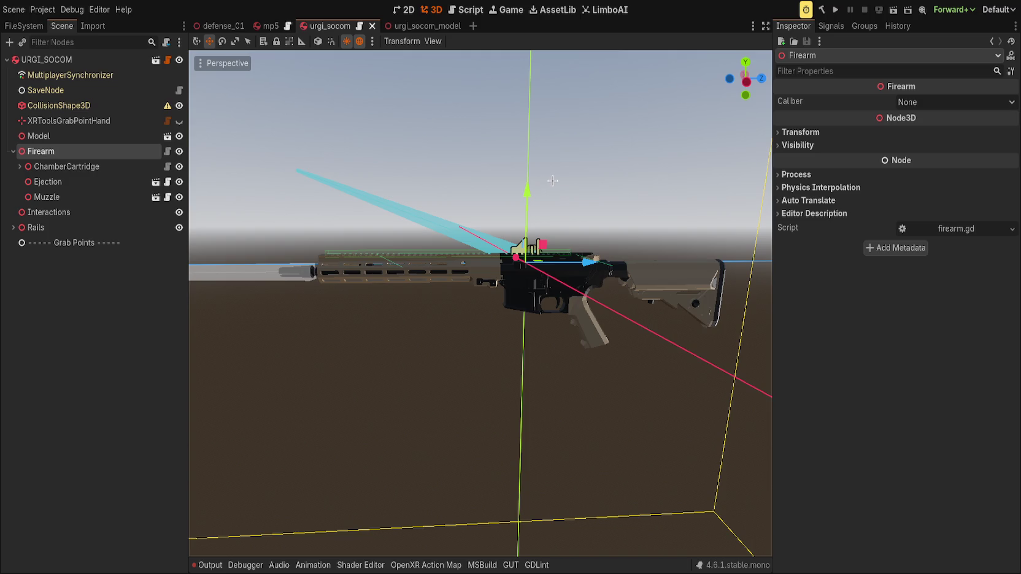
pyautogui.hotkey('ctrl', 'v')
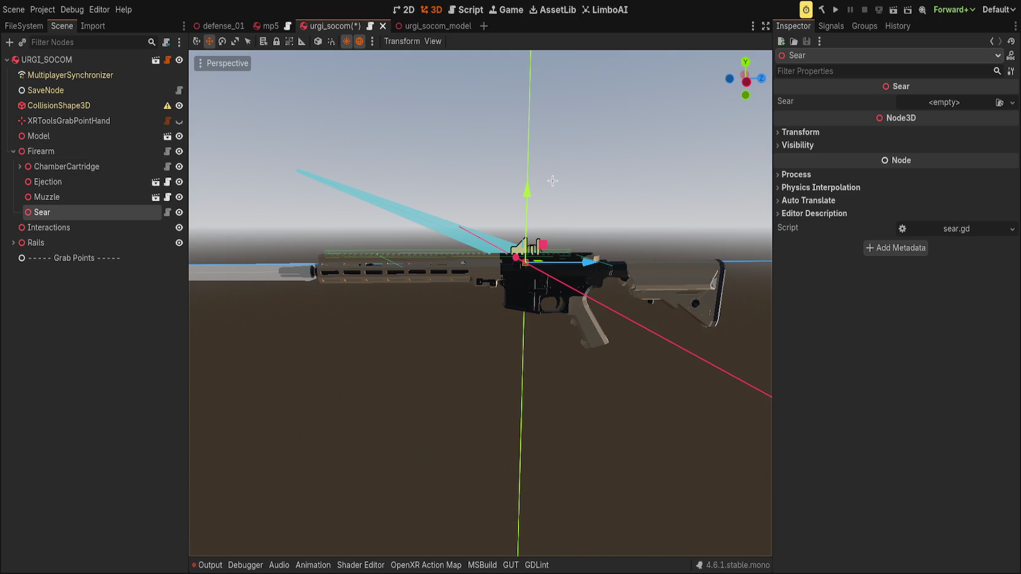
pyautogui.click(147, 151)
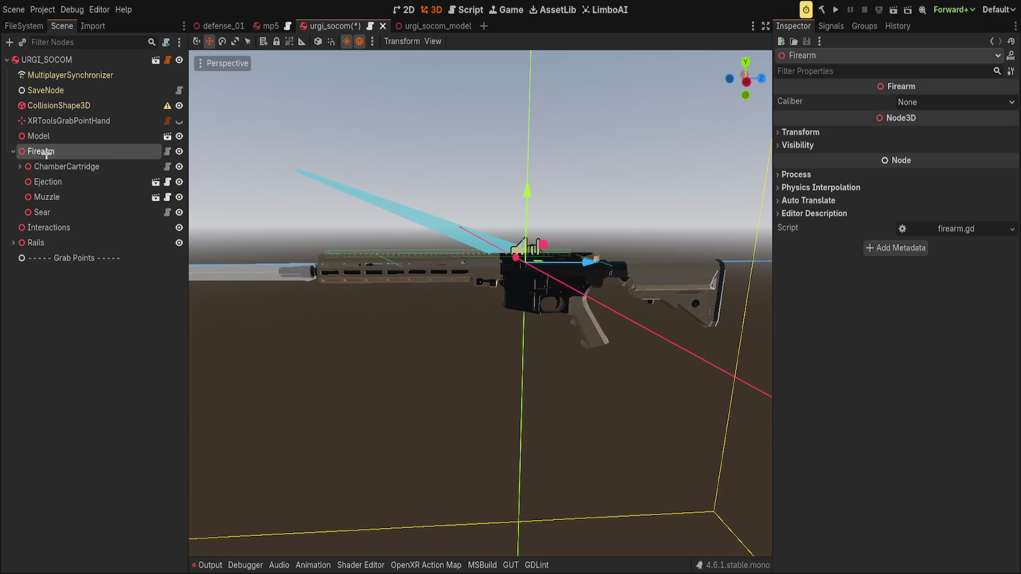
# Add Recoil, Haptic (FirearmHaptics) and SFX (FirearmSFX) nodes under Firearm and save.
pyautogui.hotkey('ctrl', 'v')
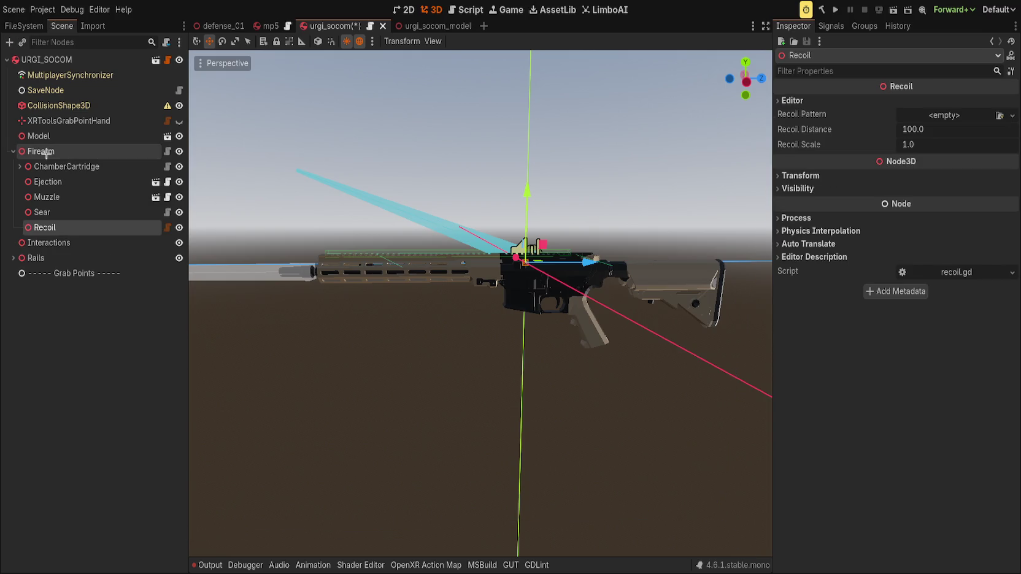
pyautogui.click(46, 153)
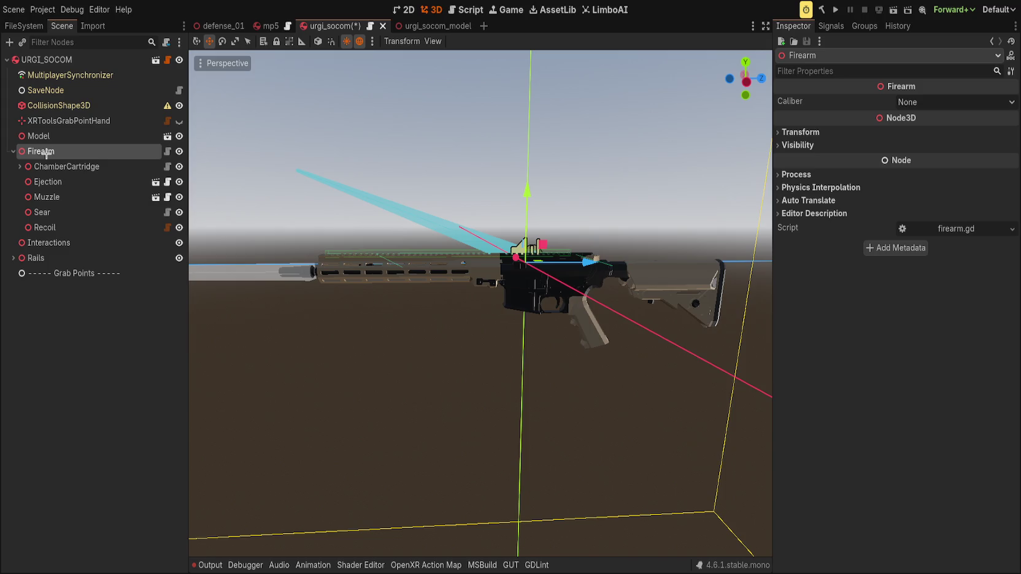
pyautogui.hotkey('ctrl', 'v')
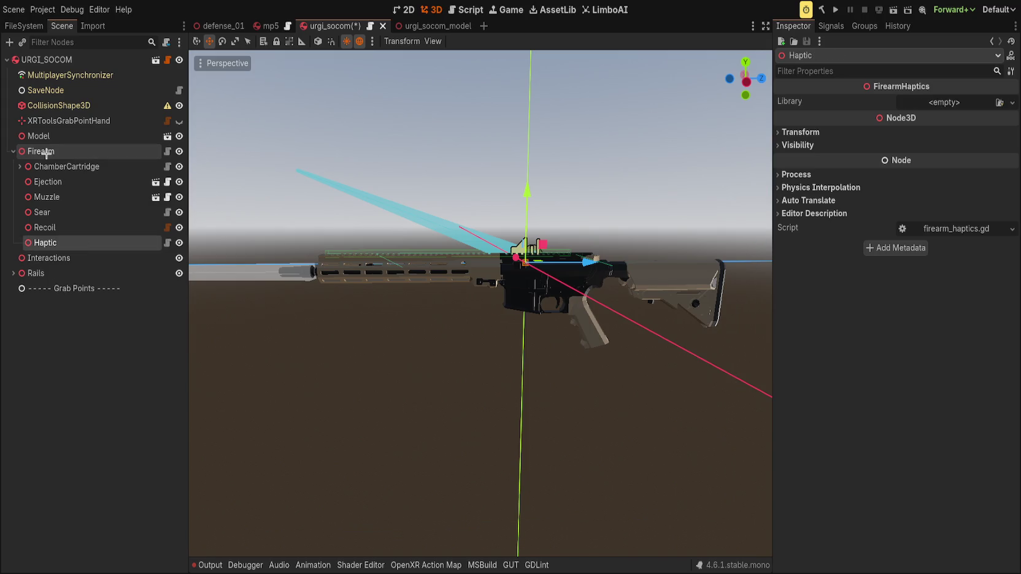
pyautogui.click(46, 154)
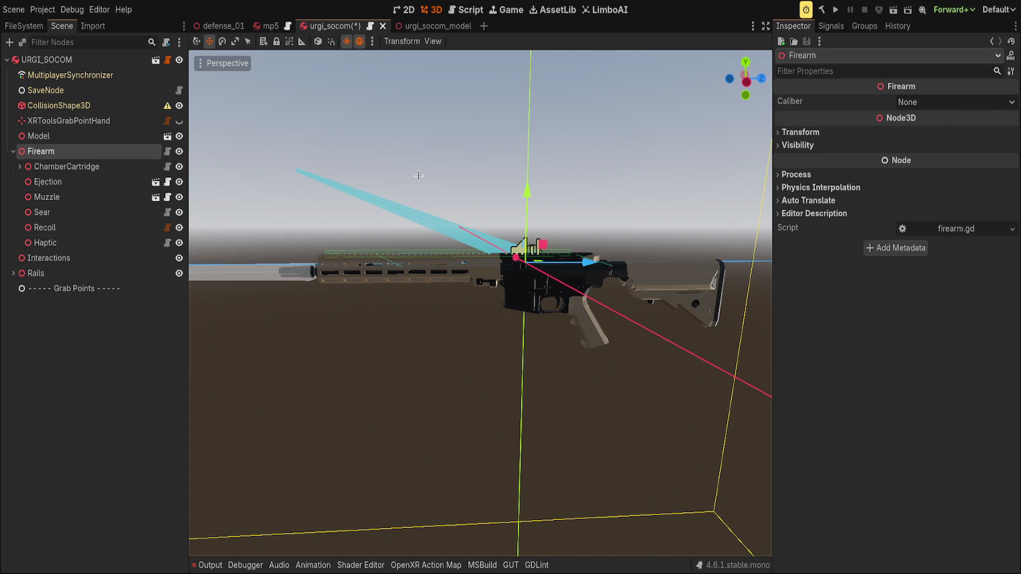
pyautogui.hotkey('ctrl', 'v')
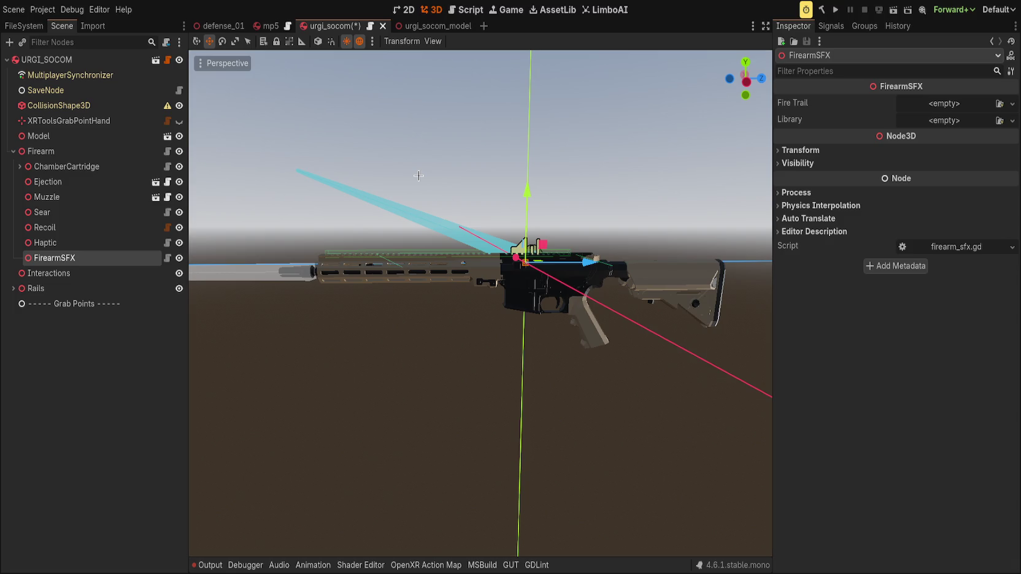
pyautogui.click(54, 357)
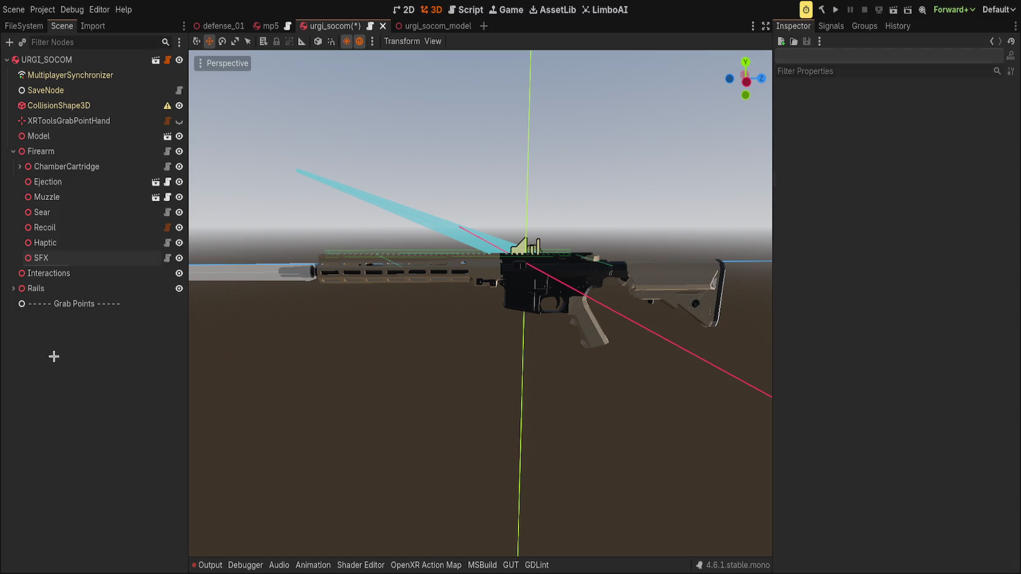
pyautogui.click(62, 147)
pyautogui.hotkey('ctrl', 's')
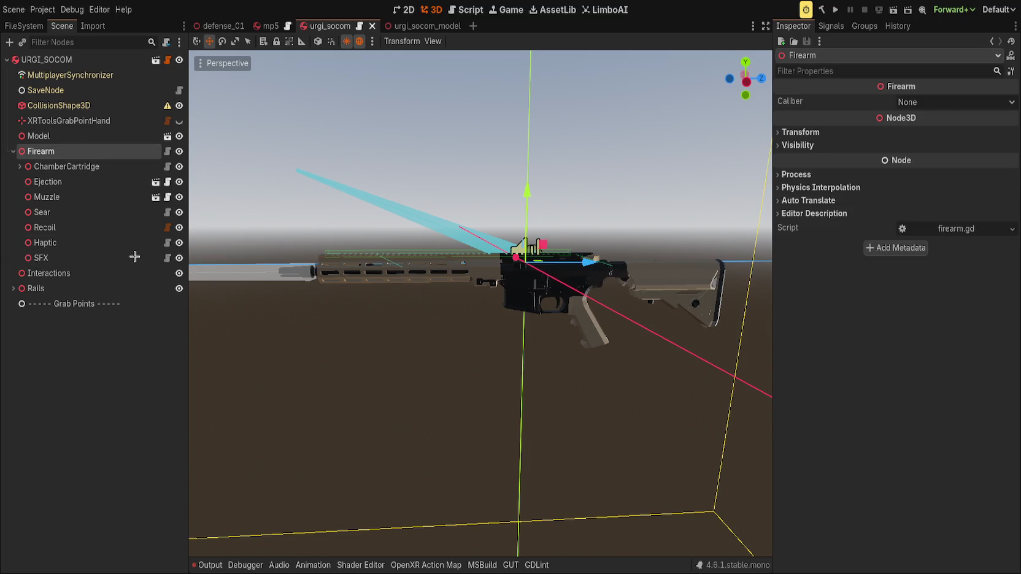
# Inspect the Recoil node's editor preview settings, then switch to the mp5 scene.
pyautogui.click(124, 225)
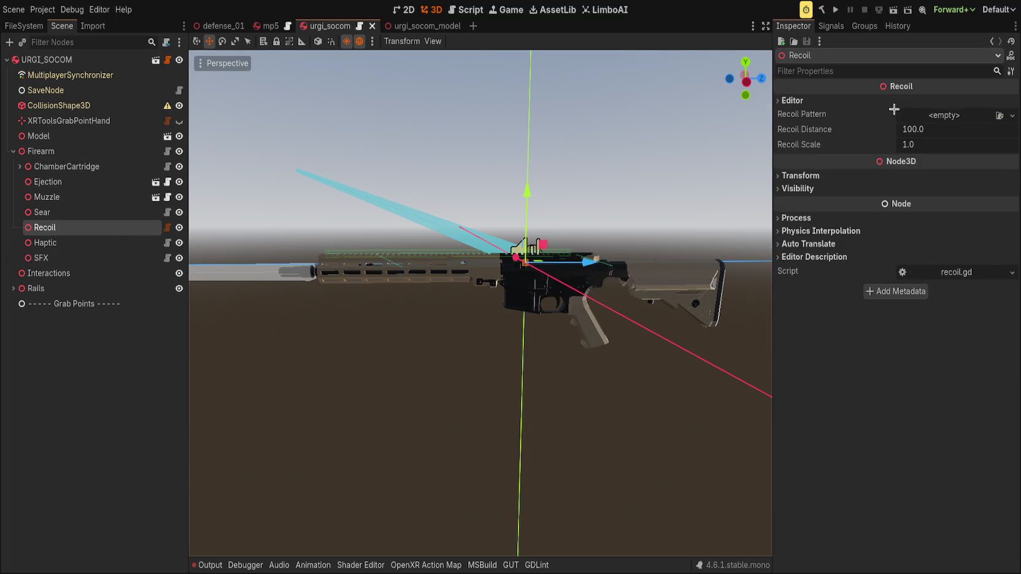
pyautogui.click(810, 105)
pyautogui.click(810, 104)
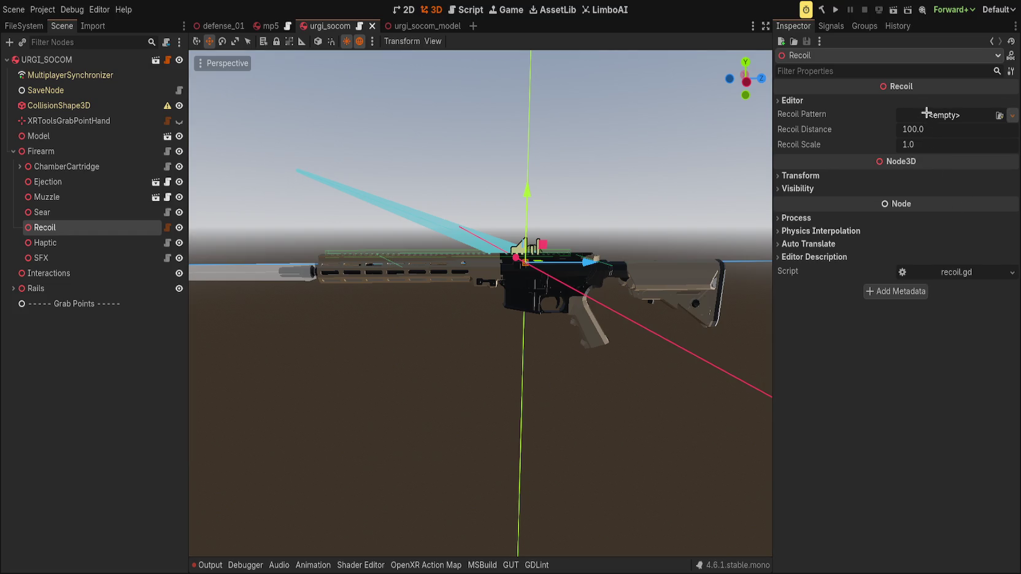
pyautogui.click(796, 98)
pyautogui.click(270, 26)
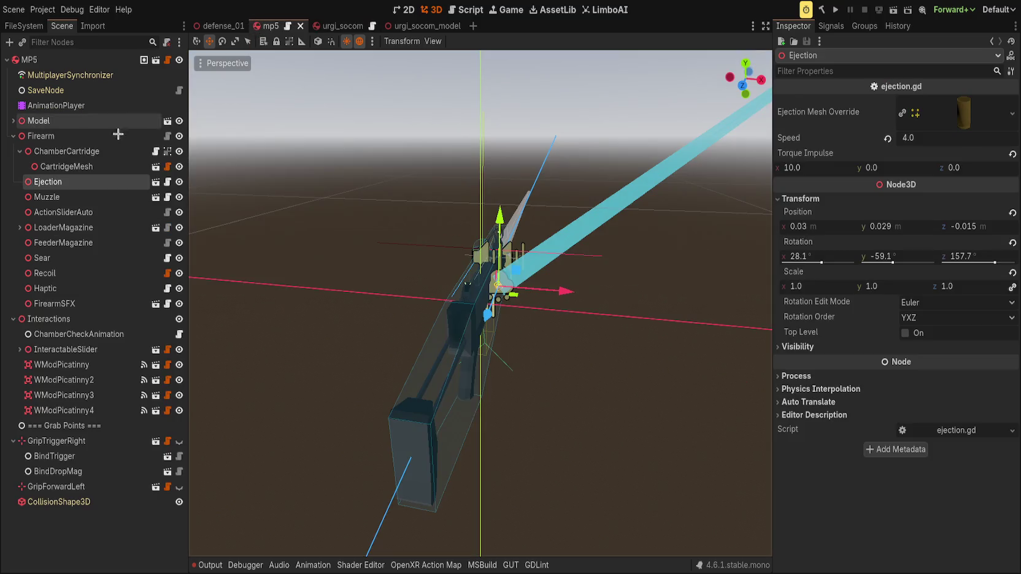
# Save the mp5 Recoil's pattern as mp5_recoil.tres and return to urgi_socom.
pyautogui.click(71, 273)
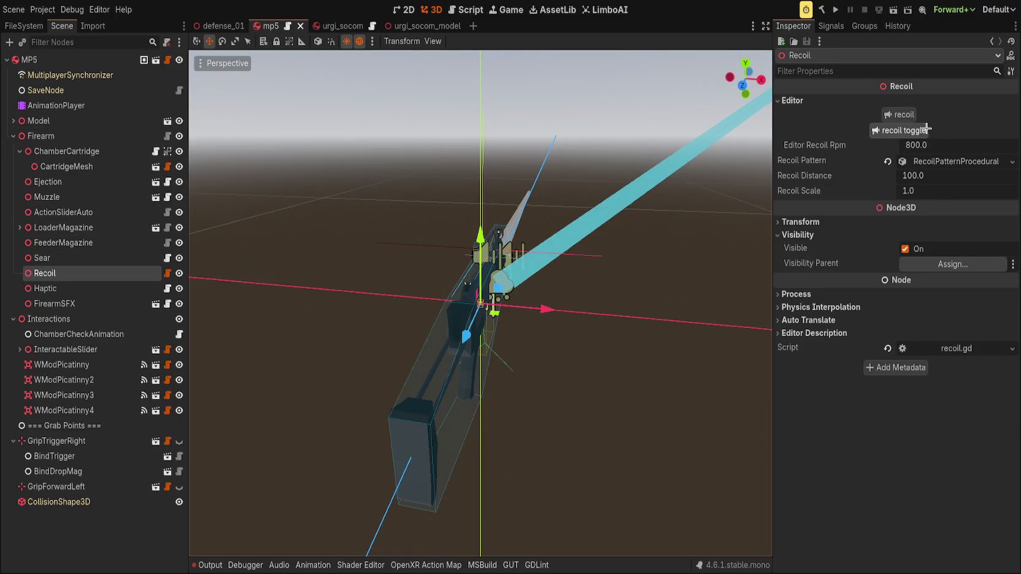
pyautogui.click(951, 161)
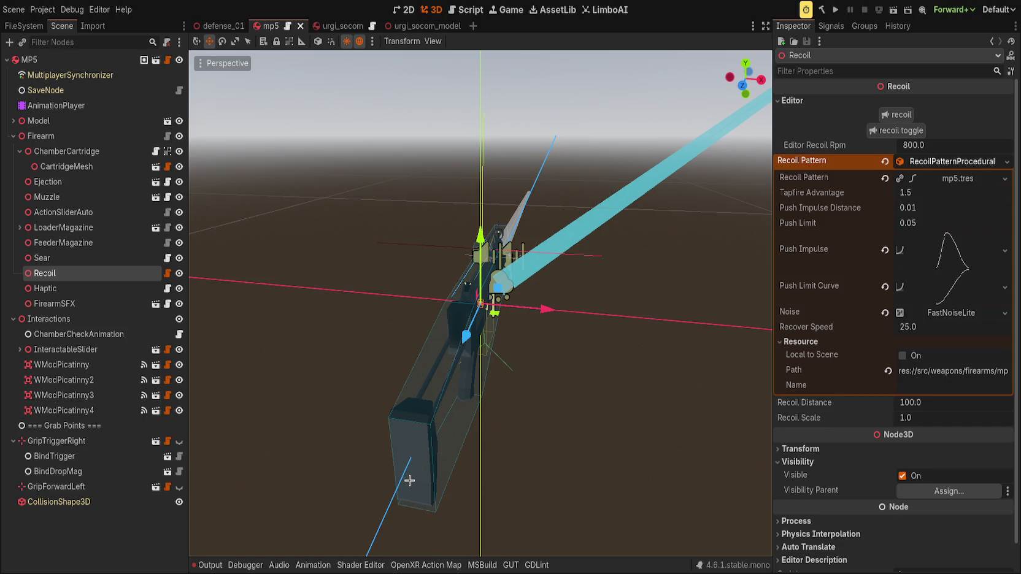
pyautogui.hotkey('ctrl', 'z')
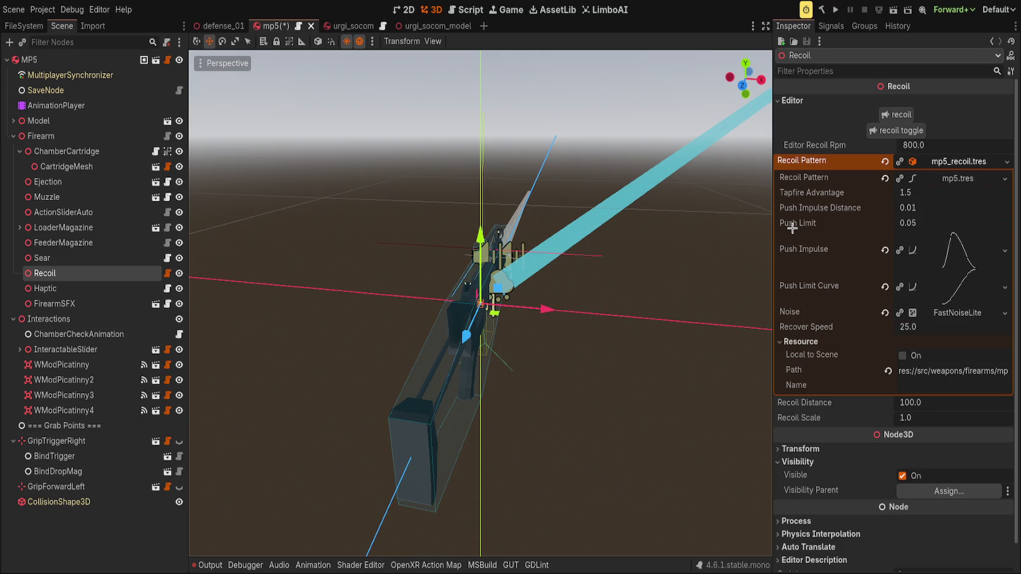
pyautogui.click(346, 26)
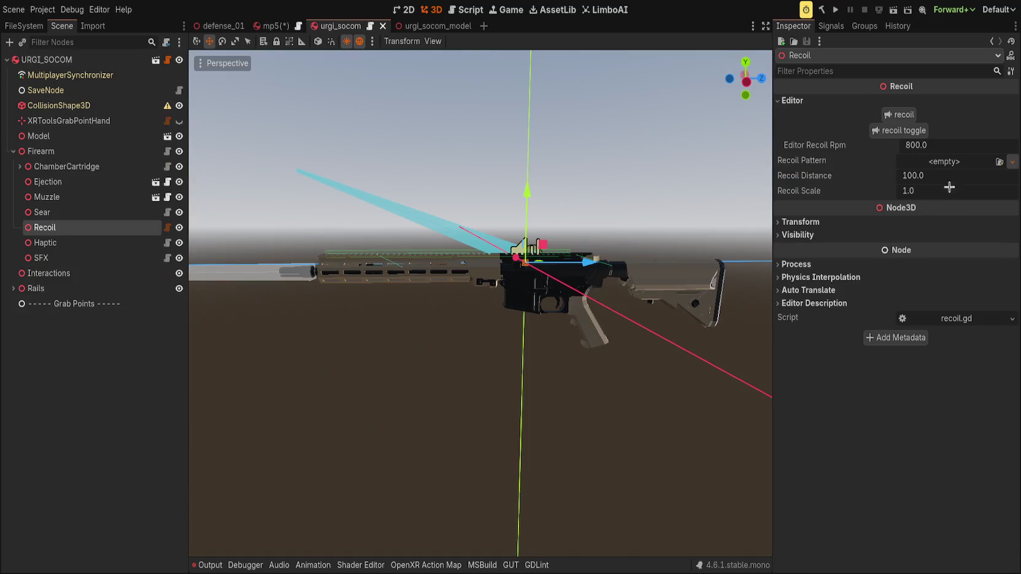
# Assign mp5_recoil.tres as the rifle Recoil's pattern and save the scene.
pyautogui.hotkey('ctrl', 'v')
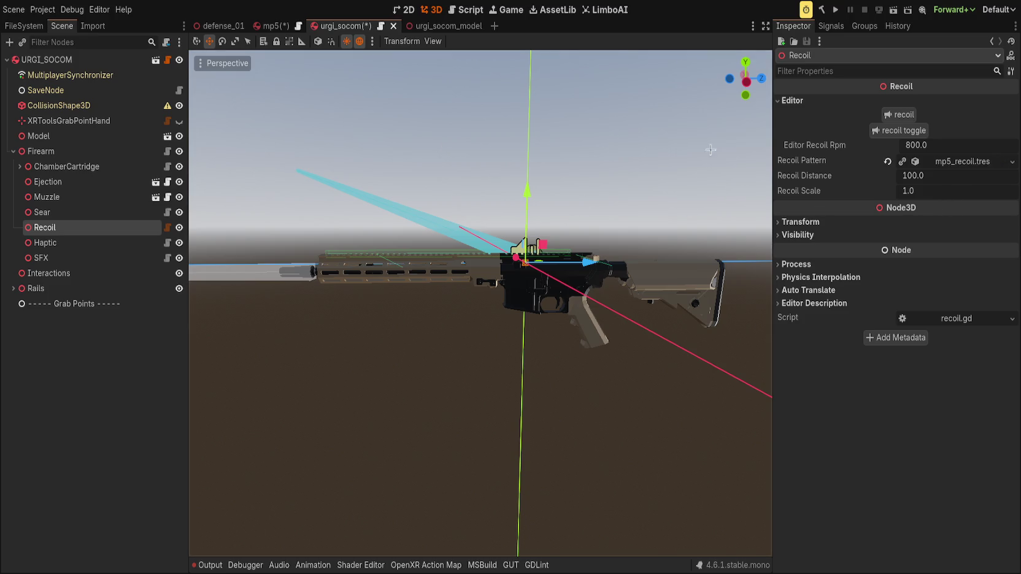
pyautogui.click(768, 161)
pyautogui.click(99, 228)
pyautogui.hotkey('ctrl', 's')
# Preview recoil kicks while trying Recoil Scale values of 1.24, 2.275 and negative.
pyautogui.click(900, 115)
pyautogui.click(902, 128)
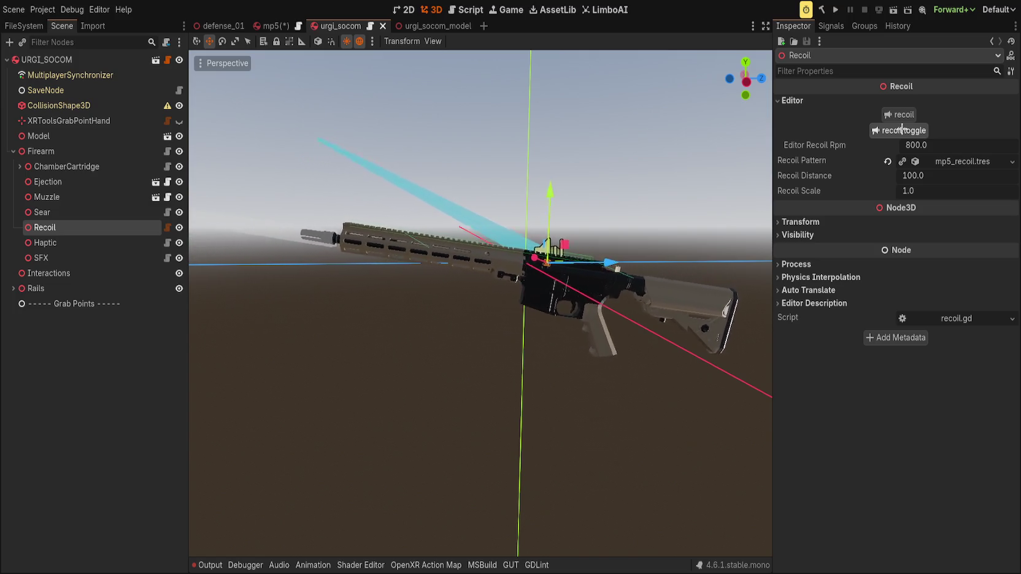
pyautogui.click(892, 115)
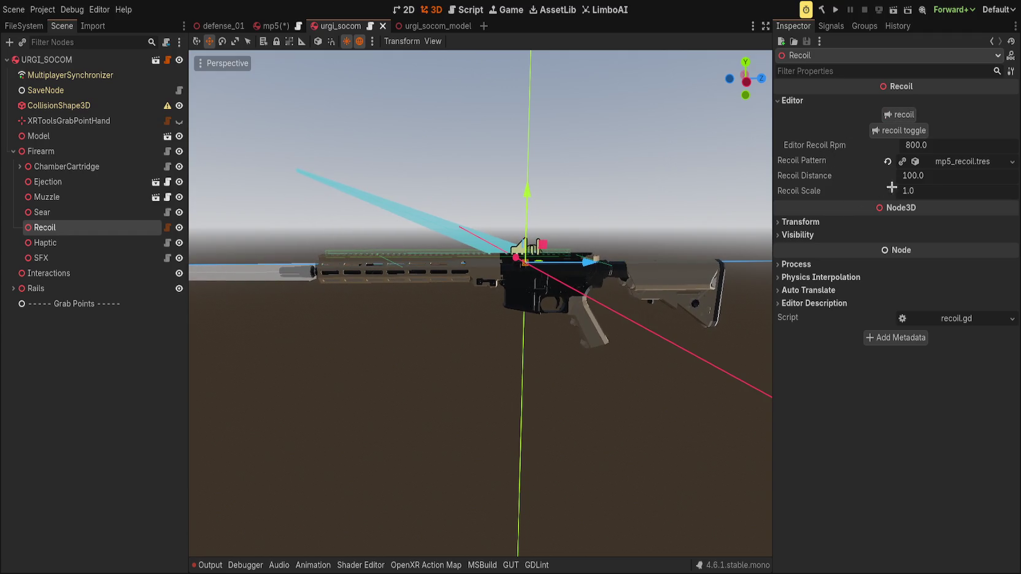
pyautogui.moveTo(916, 221); pyautogui.dragTo(945, 191)
pyautogui.click(896, 131)
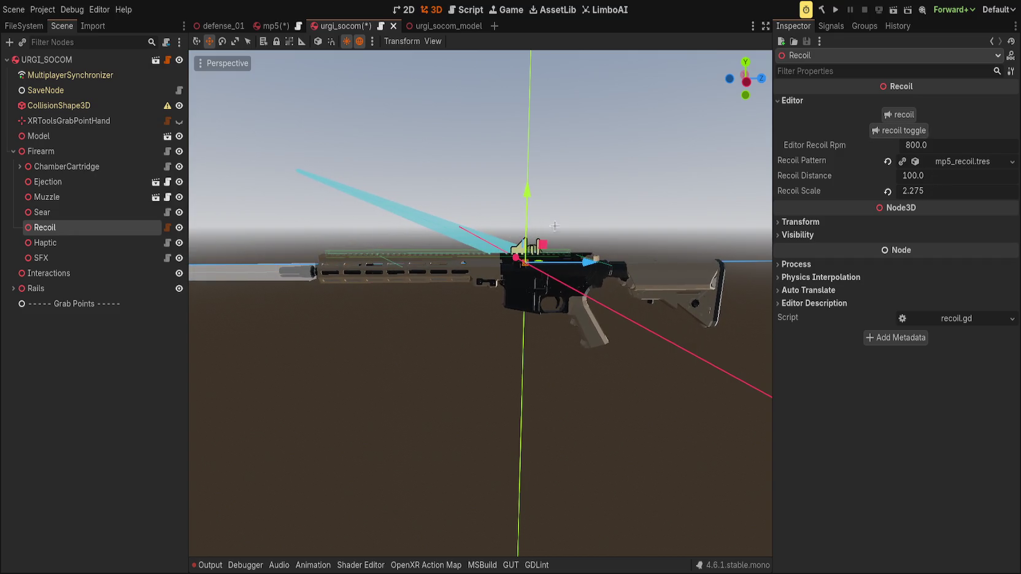
pyautogui.click(877, 131)
pyautogui.click(905, 116)
pyautogui.moveTo(920, 191); pyautogui.dragTo(859, 191)
pyautogui.click(895, 115)
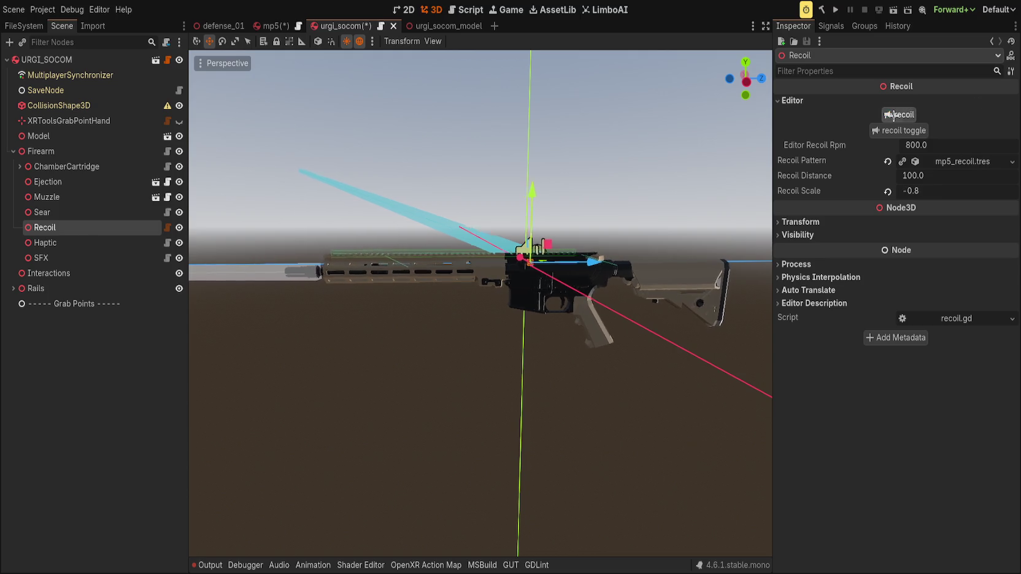
pyautogui.moveTo(895, 191)
pyautogui.mouseDown()
pyautogui.moveTo(932, 190)
pyautogui.moveTo(889, 191)
pyautogui.mouseUp()
# Settle Recoil Scale at 0.67 under continuous preview, review the pattern, and save.
pyautogui.click(901, 131)
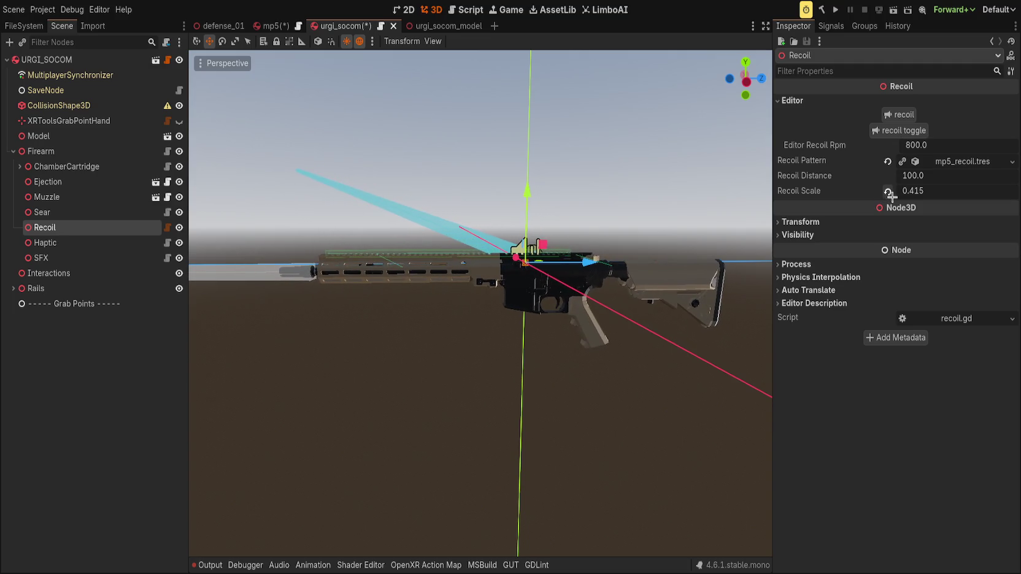
pyautogui.moveTo(905, 191); pyautogui.dragTo(929, 190)
pyautogui.click(903, 131)
pyautogui.moveTo(904, 192); pyautogui.dragTo(917, 192)
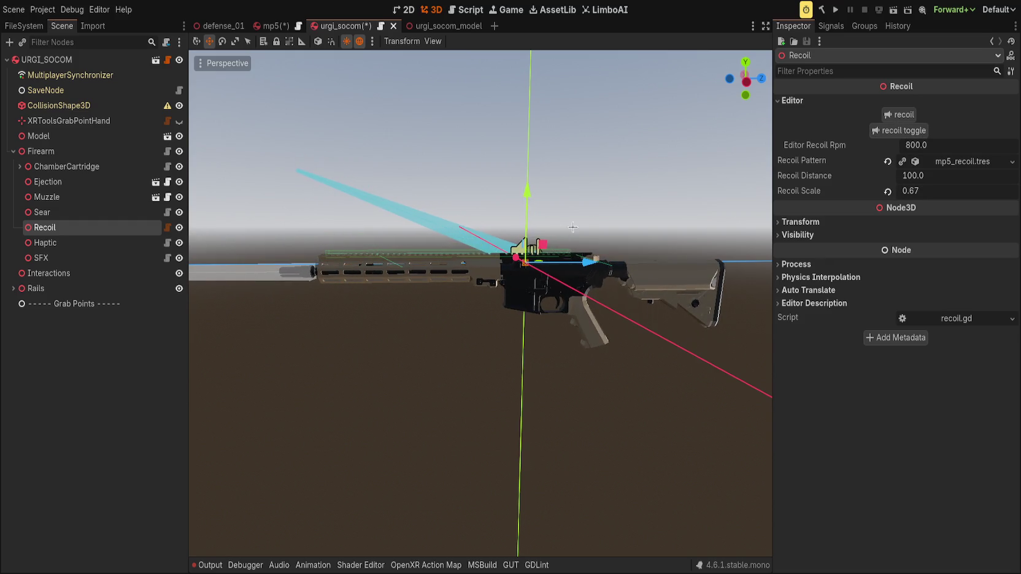
pyautogui.click(893, 131)
pyautogui.moveTo(614, 282)
pyautogui.mouseDown()
pyautogui.moveTo(504, 282)
pyautogui.moveTo(645, 274)
pyautogui.mouseUp()
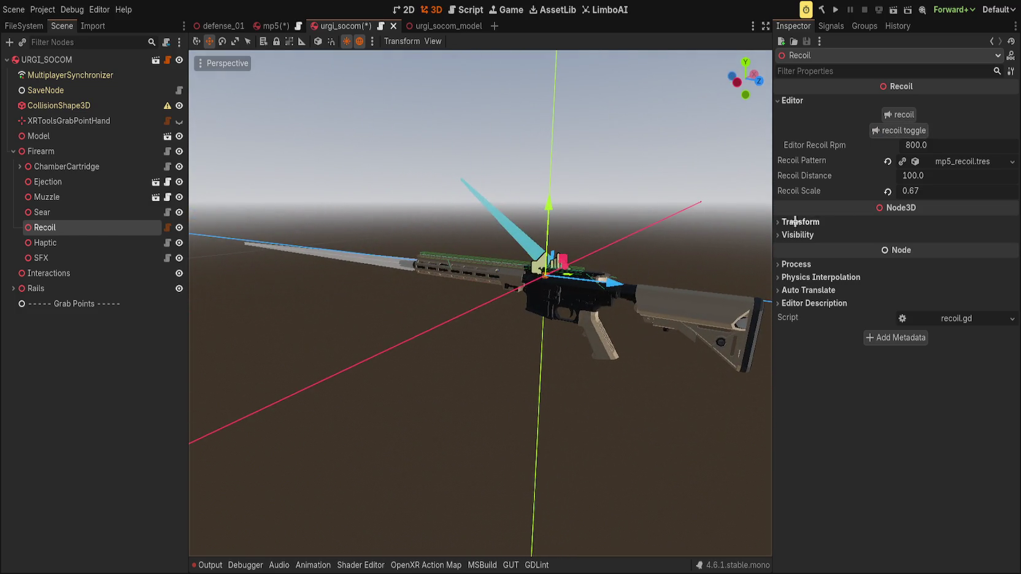
pyautogui.click(931, 161)
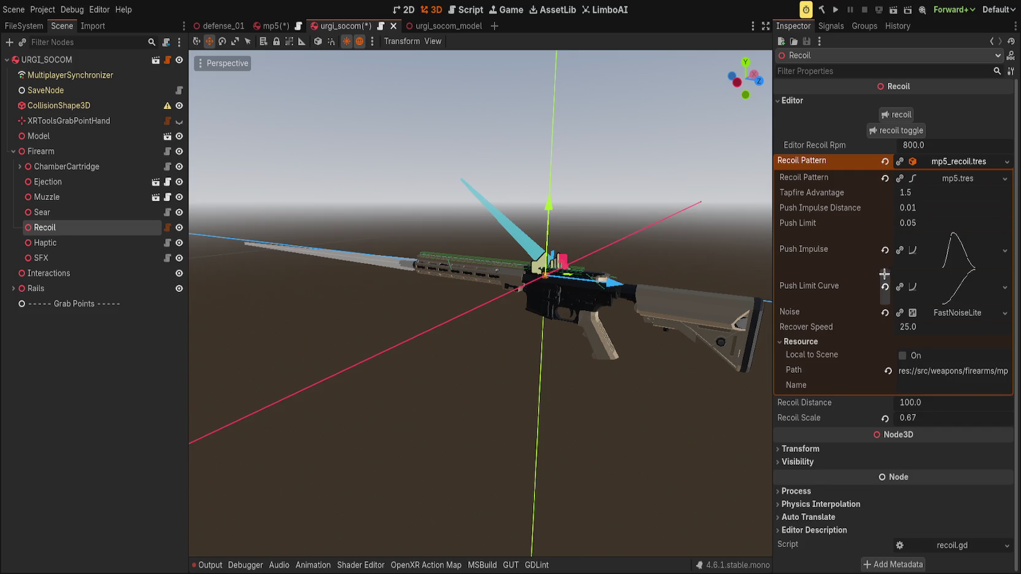
pyautogui.click(941, 161)
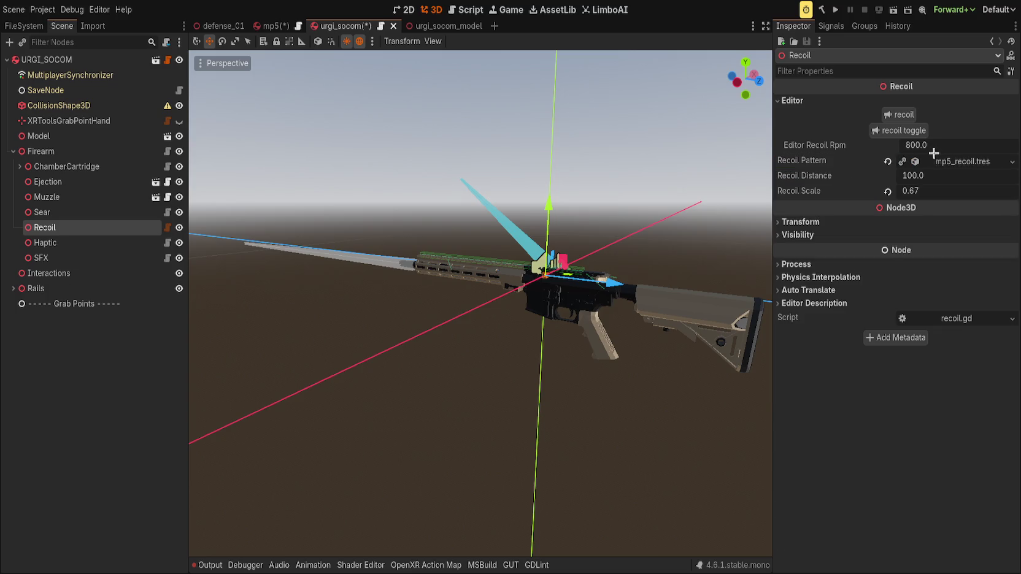
pyautogui.hotkey('ctrl', 's')
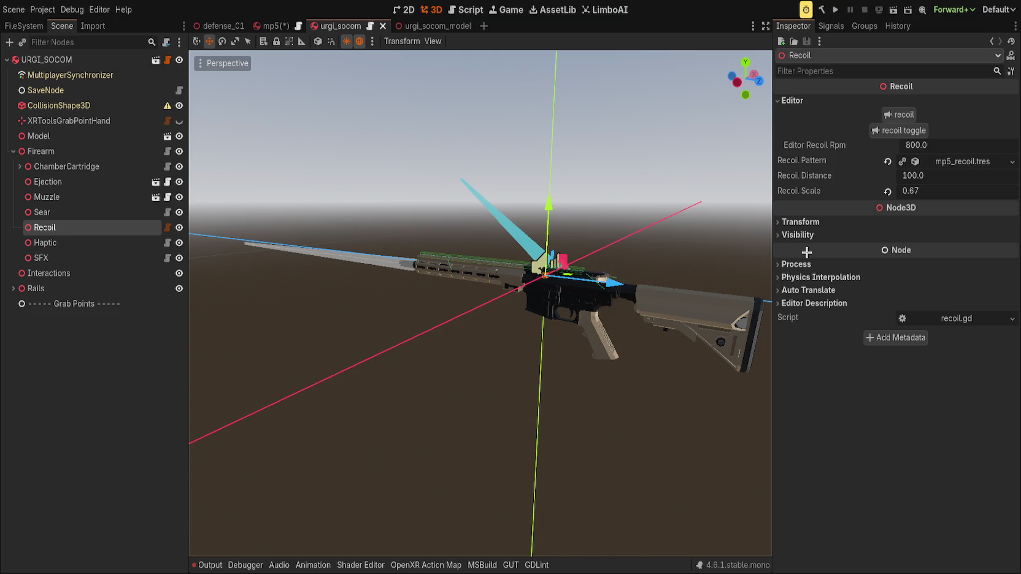
pyautogui.click(55, 151)
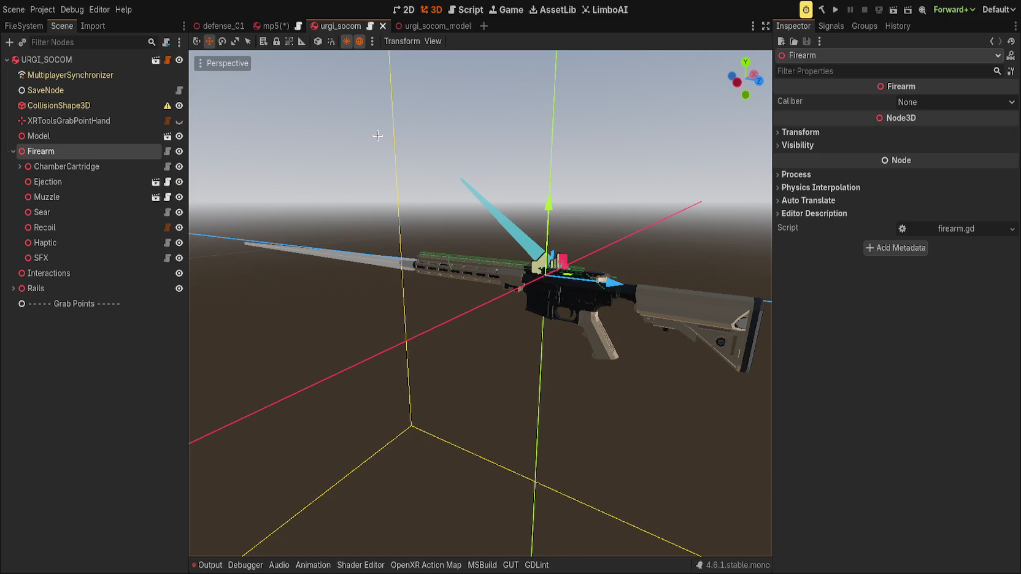
# Paste an ActionSliderAuto component and make it Firearm's first child.
pyautogui.hotkey('ctrl', 'v')
pyautogui.moveTo(62, 273); pyautogui.dragTo(46, 161)
pyautogui.click(59, 151)
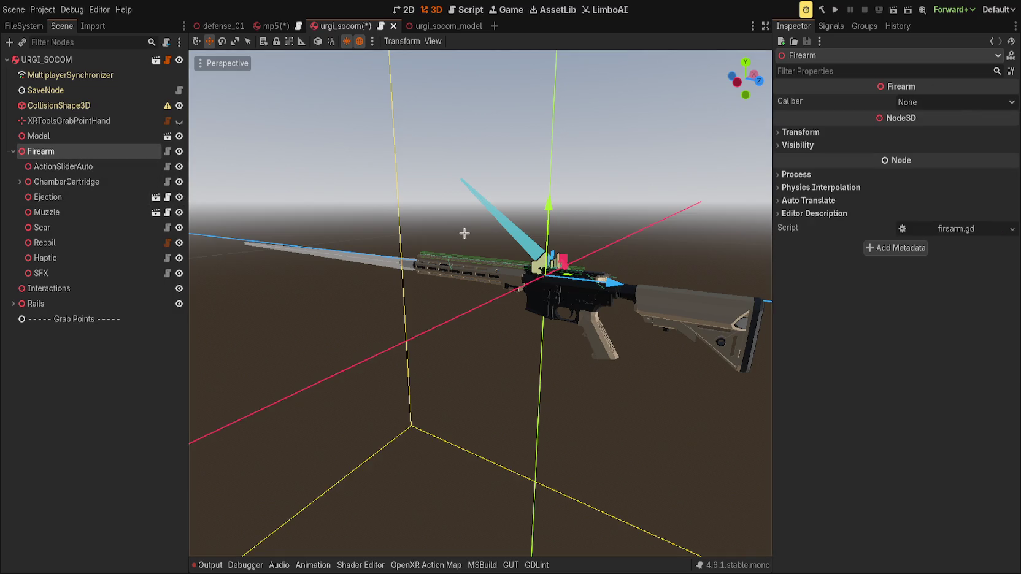
# Add LoaderMagazine and FeederMagazine under Firearm, then open the LoaderMagazine script.
pyautogui.hotkey('ctrl', 'v')
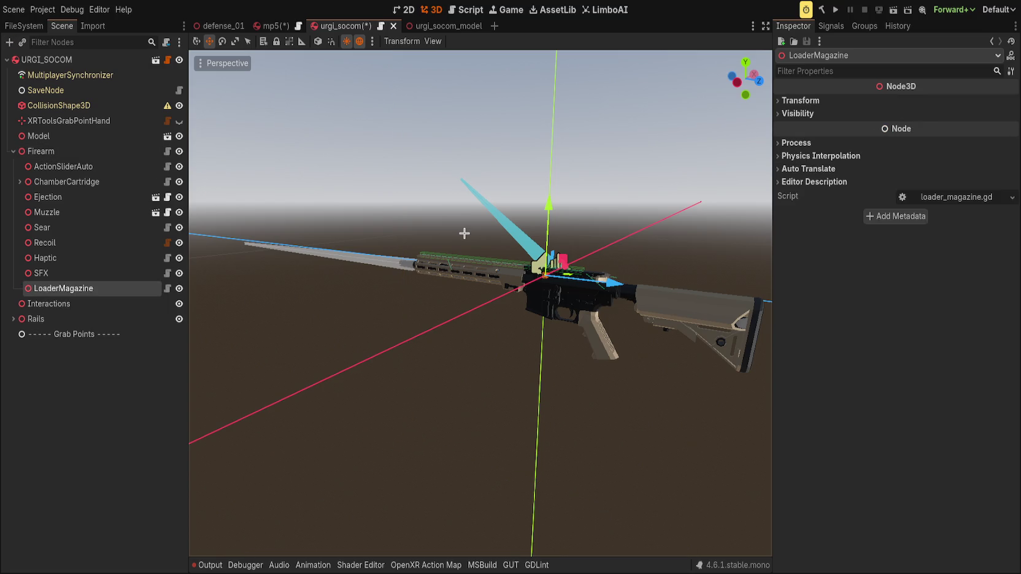
pyautogui.hotkey('ctrl', 'v')
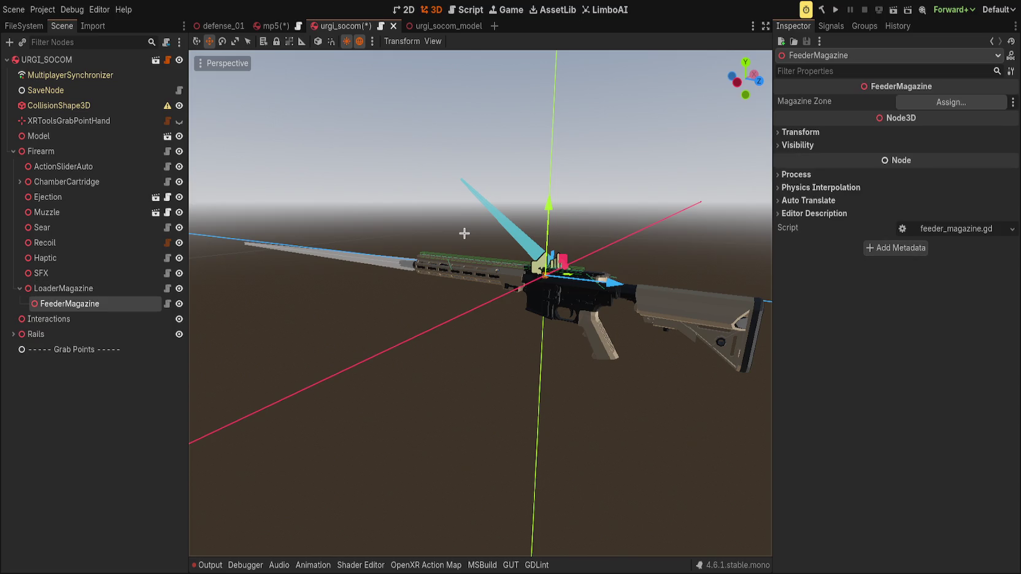
pyautogui.moveTo(67, 304)
pyautogui.mouseDown()
pyautogui.moveTo(79, 177)
pyautogui.moveTo(61, 152)
pyautogui.mouseUp()
pyautogui.click(93, 398)
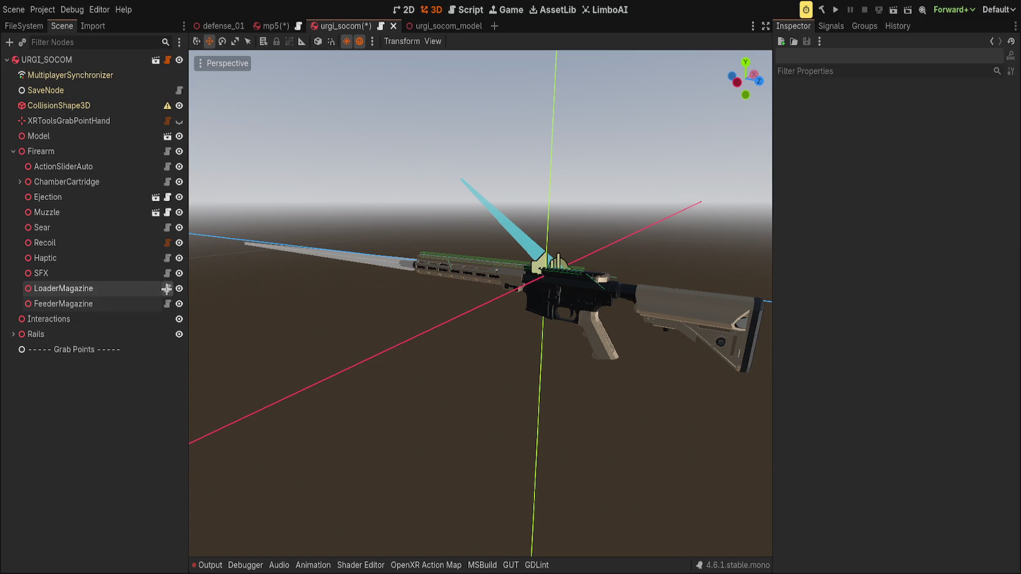
pyautogui.click(167, 288)
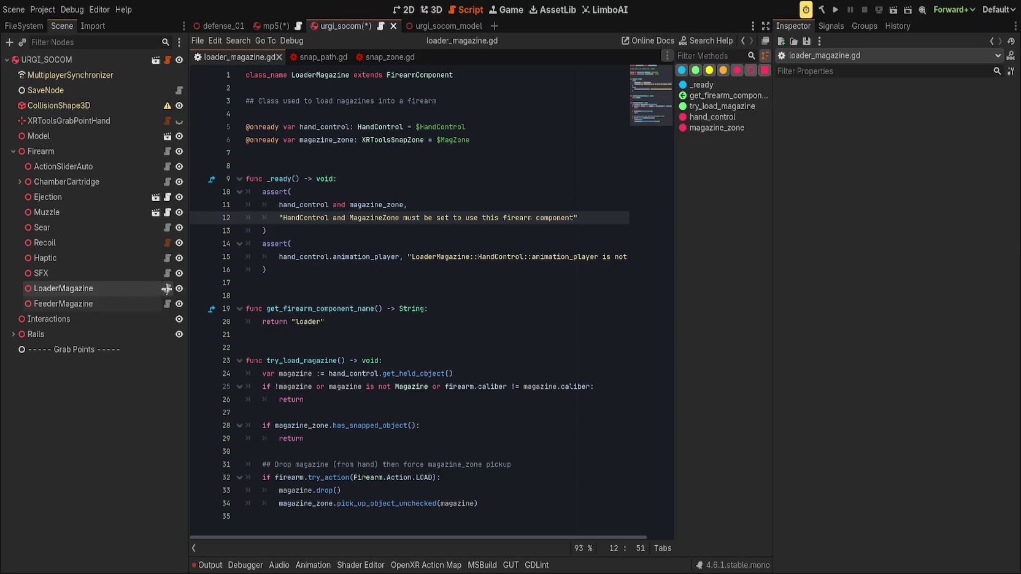
pyautogui.doubleClick(319, 76)
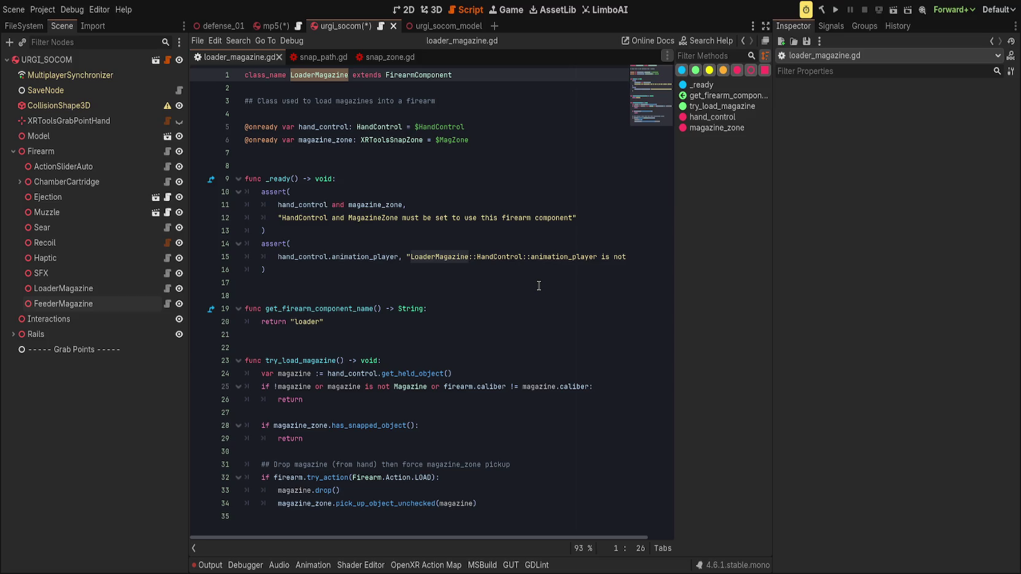
pyautogui.click(263, 89)
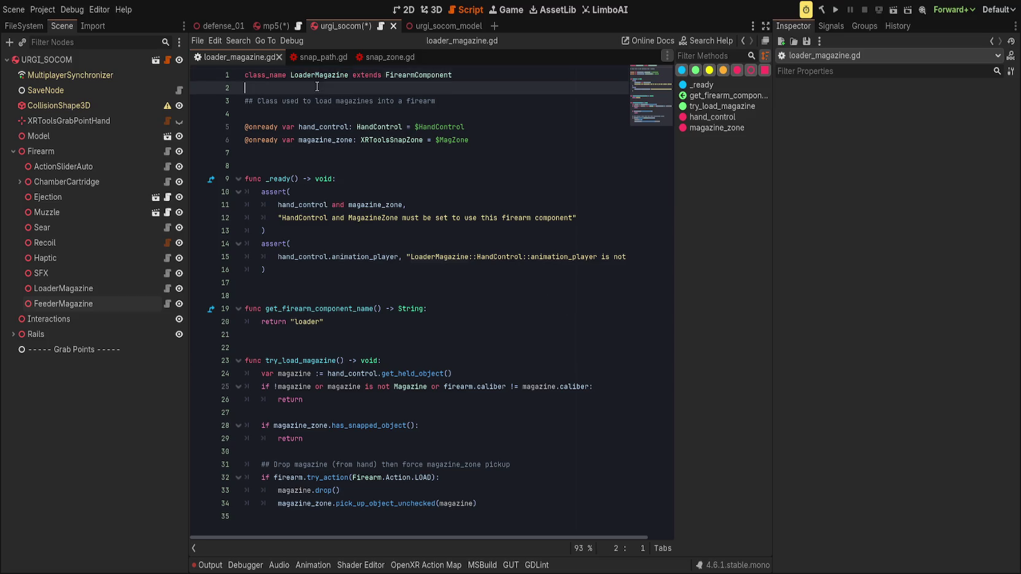
pyautogui.click(270, 26)
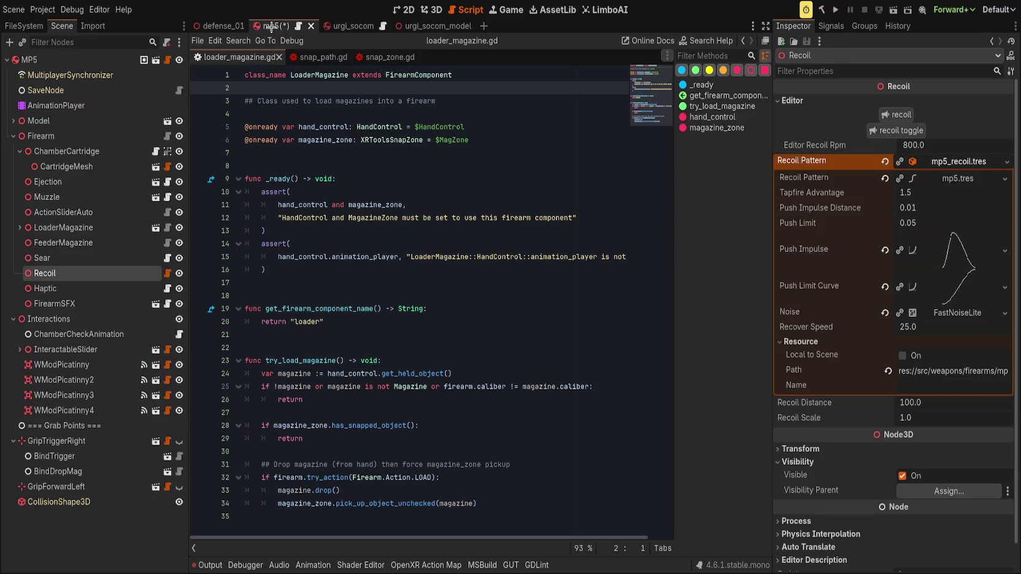
pyautogui.click(346, 26)
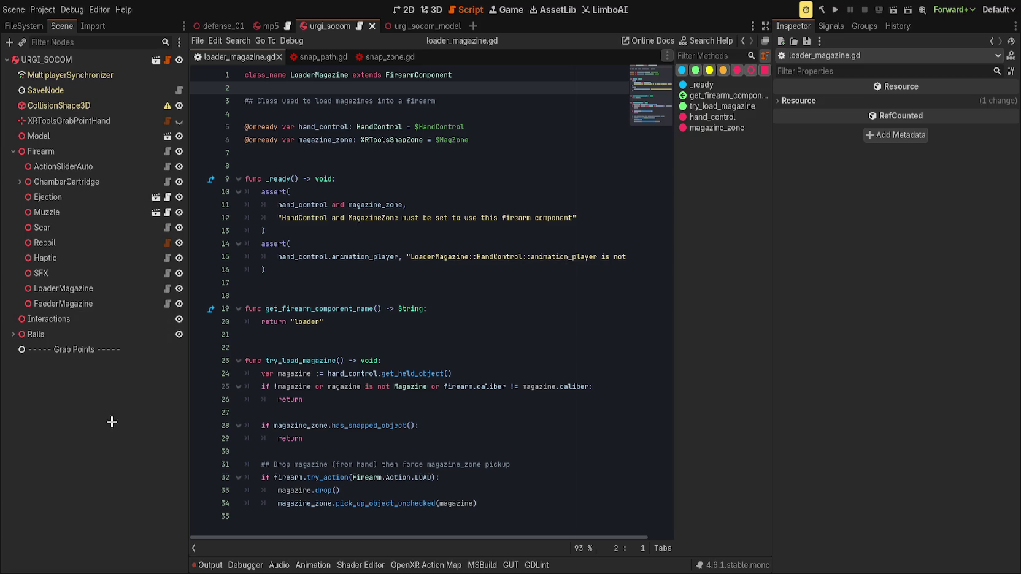
pyautogui.click(129, 180)
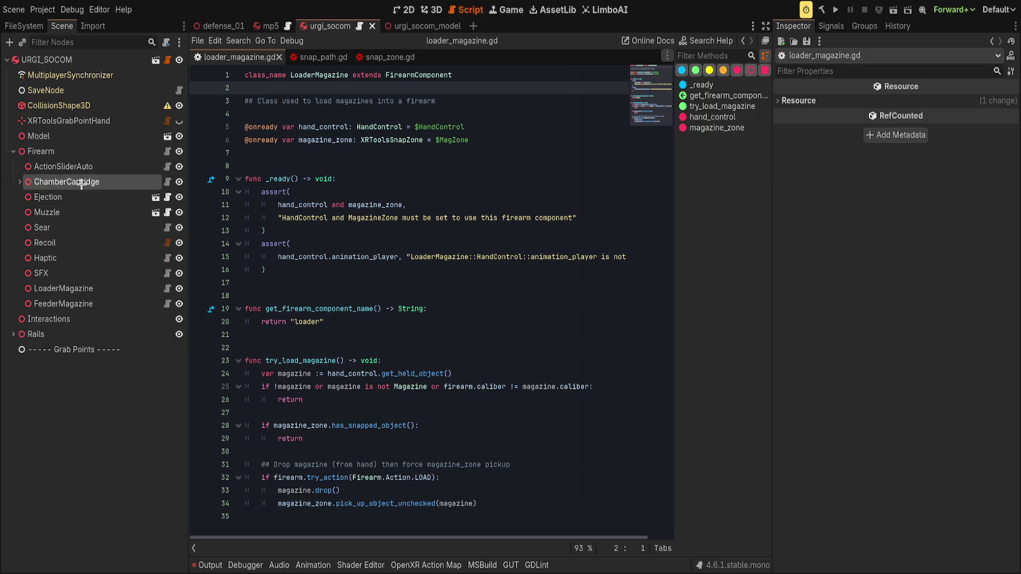
pyautogui.click(133, 171)
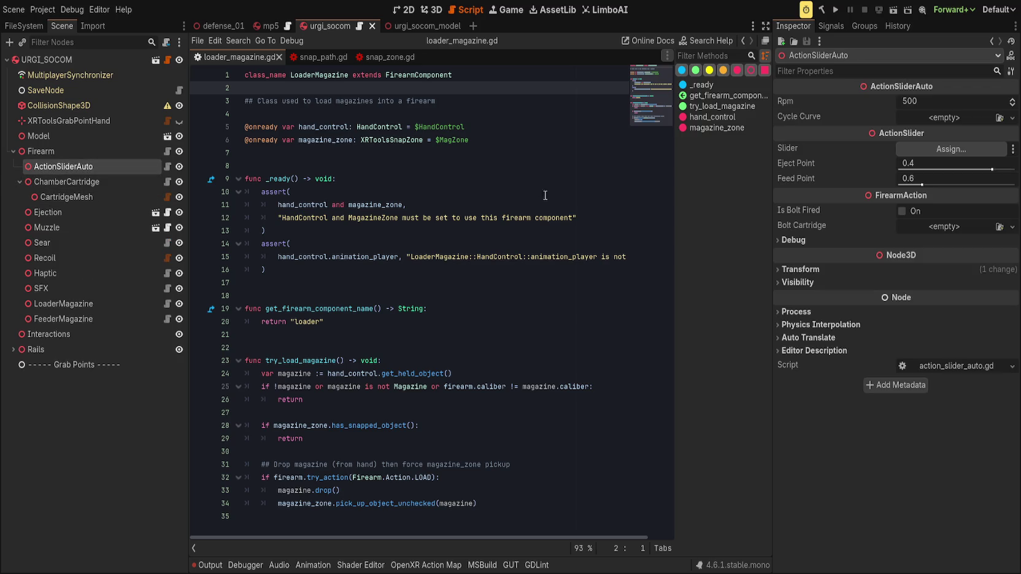
# Set ActionSliderAuto's Rpm, trying 1000 and 800 before settling on 700.
pyautogui.click(914, 102)
pyautogui.write('1000')
pyautogui.press('Return')
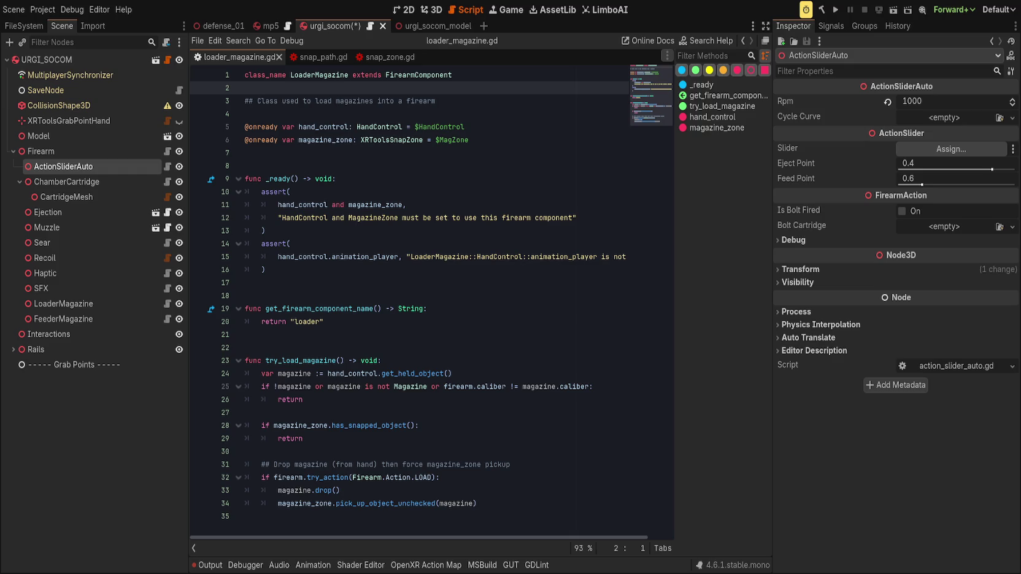
pyautogui.click(948, 104)
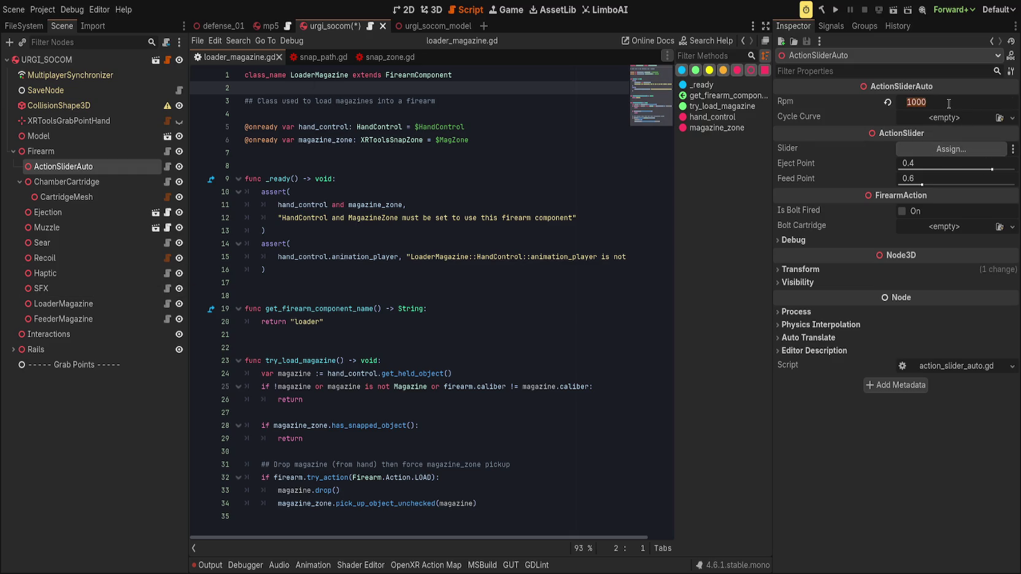
pyautogui.write('800')
pyautogui.press('Return')
pyautogui.click(949, 102)
pyautogui.write('700')
pyautogui.press('Return')
# Create a three-point bell-shaped Cycle Curve with an early peak, and save the scene.
pyautogui.click(932, 124)
pyautogui.click(891, 173)
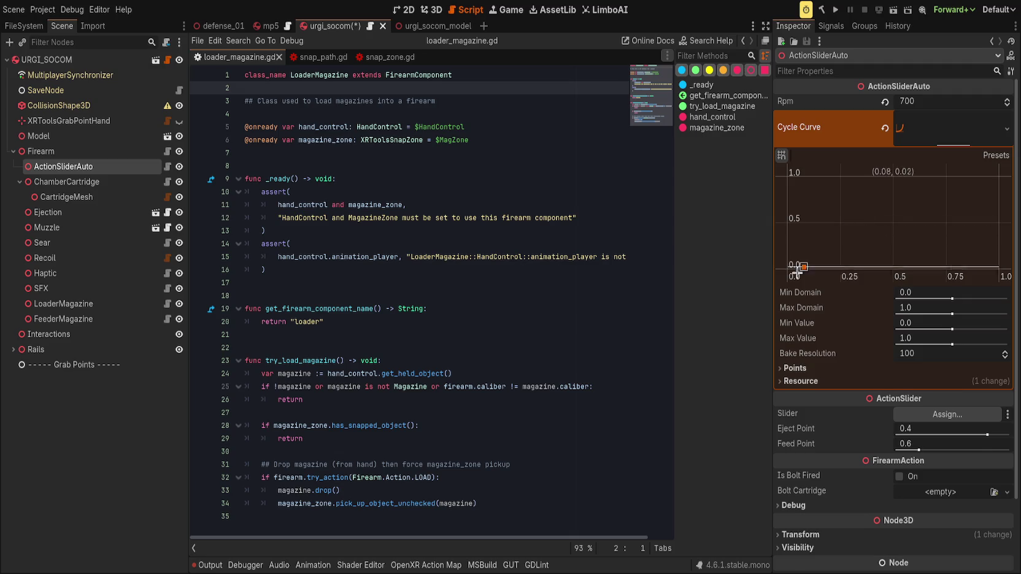
pyautogui.click(999, 267)
pyautogui.click(787, 266)
pyautogui.moveTo(891, 173); pyautogui.dragTo(863, 176)
pyautogui.click(945, 140)
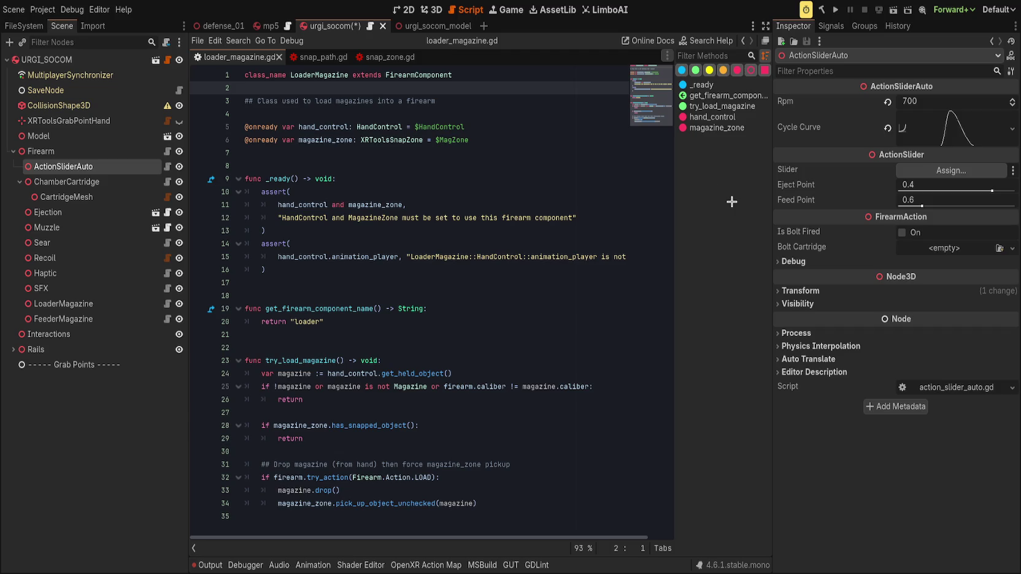
pyautogui.hotkey('ctrl', 's')
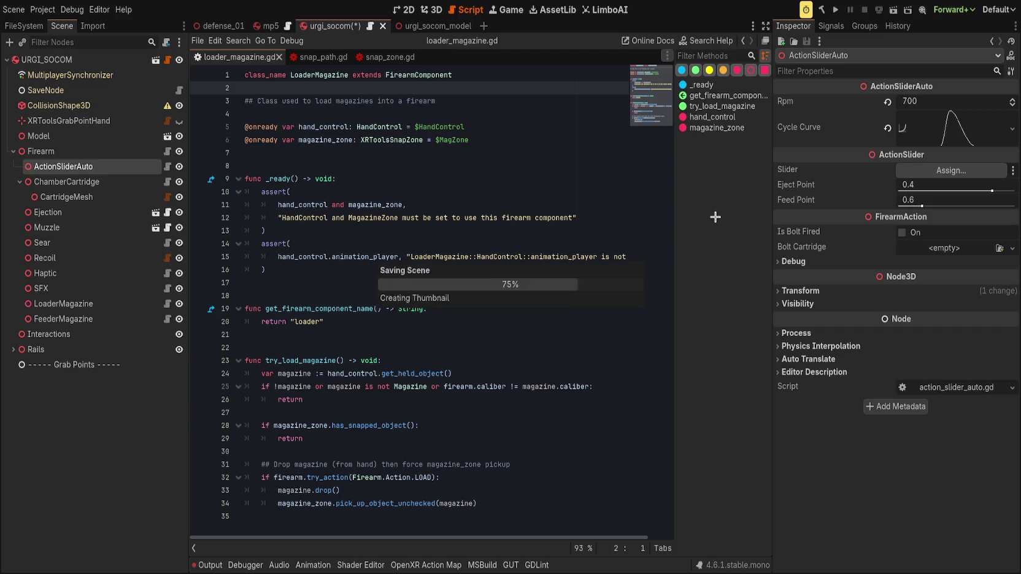
# Add ChamberCheckAnimation and InteractableSlider nodes under Interactions.
pyautogui.click(448, 268)
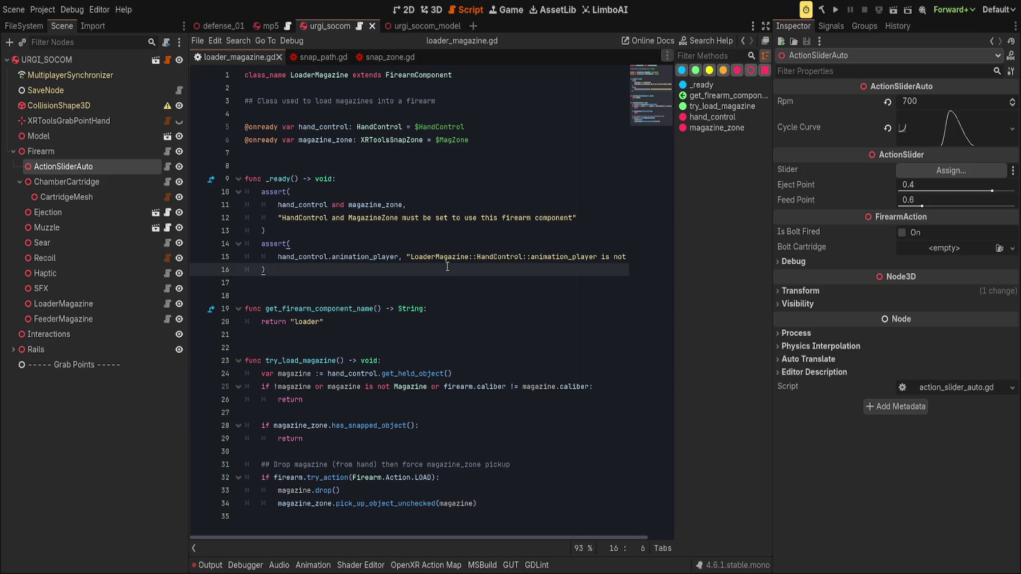
pyautogui.click(61, 333)
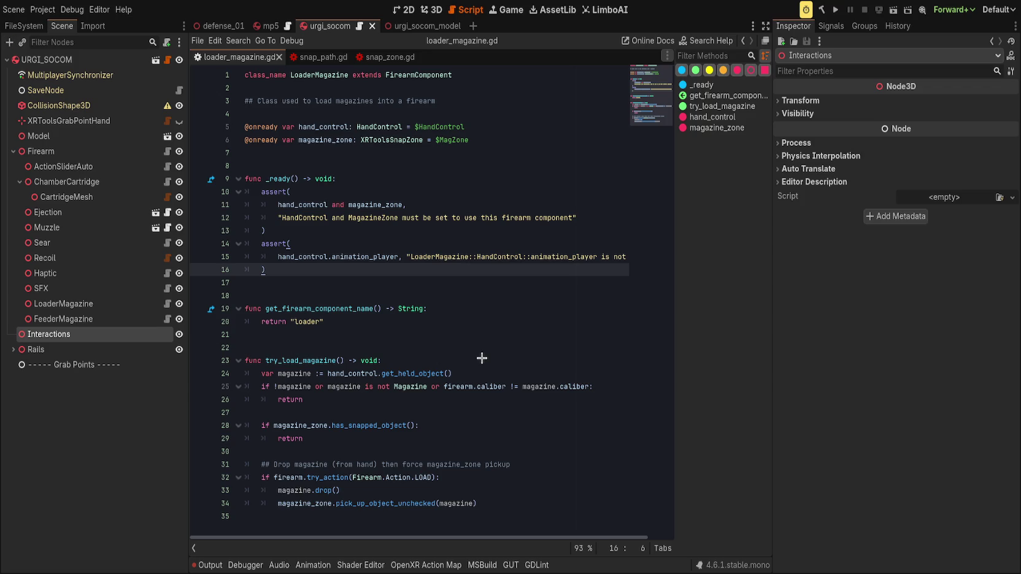
pyautogui.hotkey('ctrl', 'v')
pyautogui.press('Up')
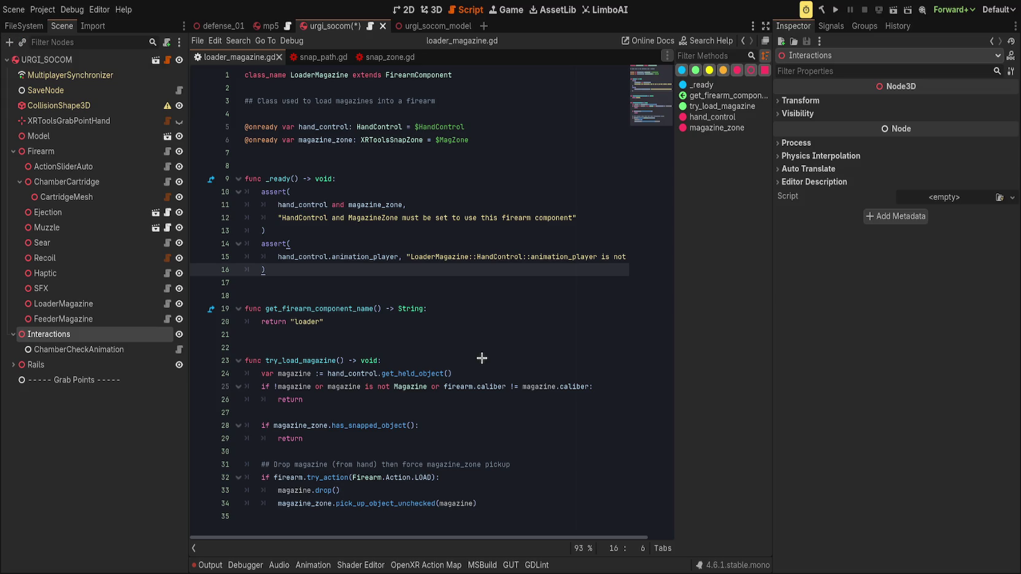
pyautogui.hotkey('ctrl', 'v')
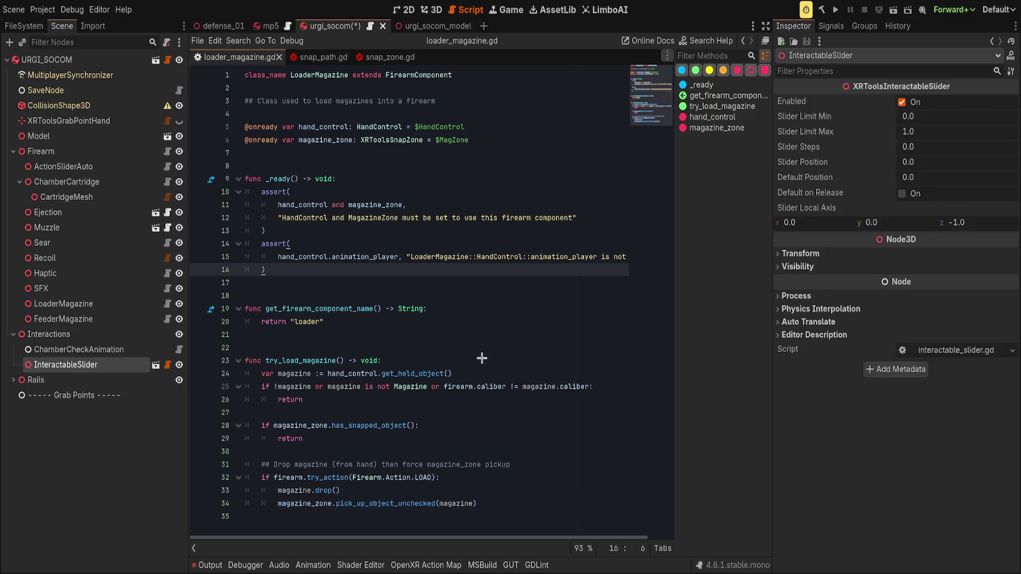
# Give InteractableSlider a Node3D child named HandleOrigin holding an InteractableHandle.
pyautogui.hotkey('ctrl', 'v')
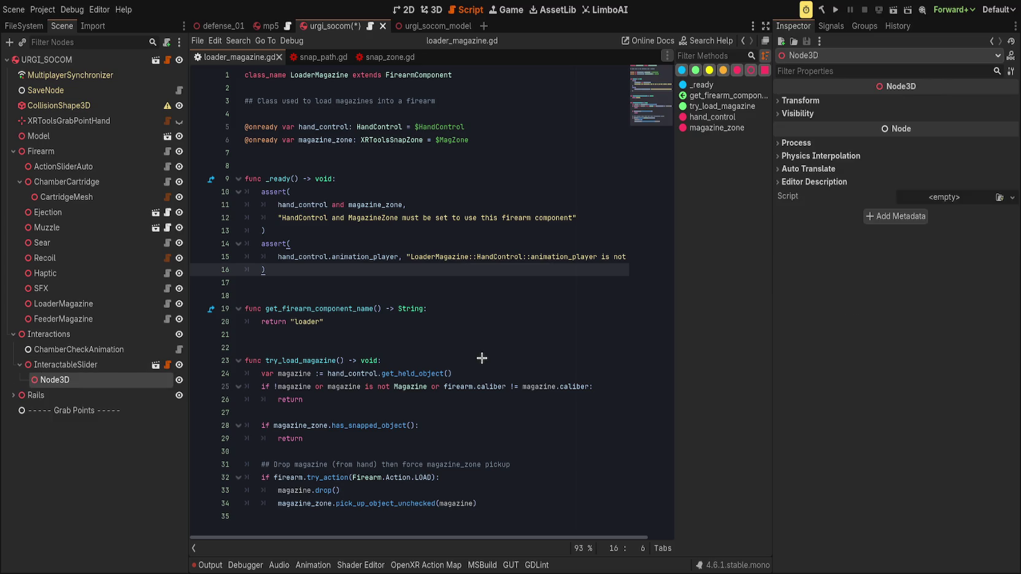
pyautogui.press('F2')
pyautogui.write('HandleOrigin')
pyautogui.press('Return')
pyautogui.hotkey('ctrl', 'v')
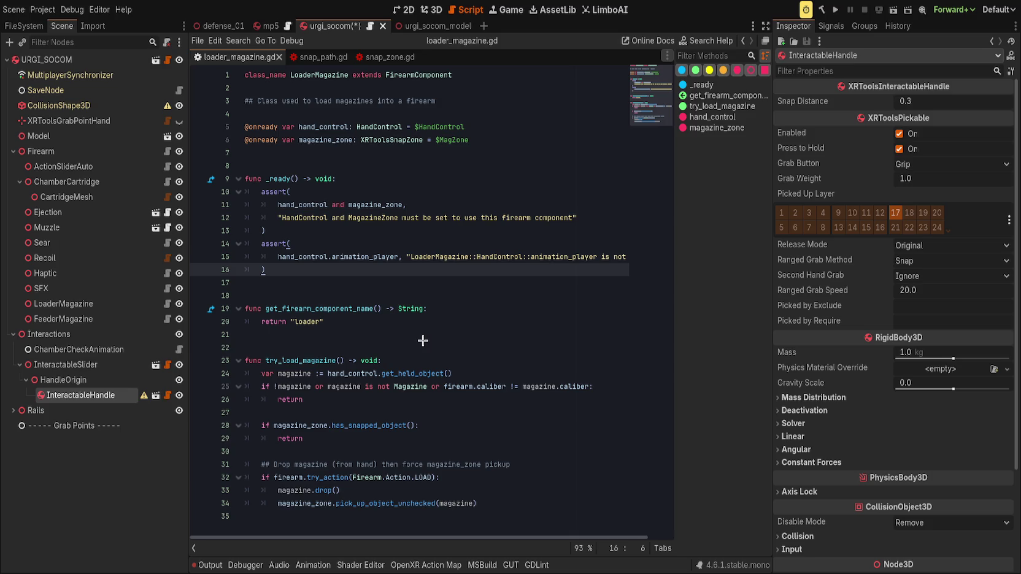
# Add a collision shape to InteractableHandle and duplicate the hand grab point.
pyautogui.hotkey('ctrl', 'v')
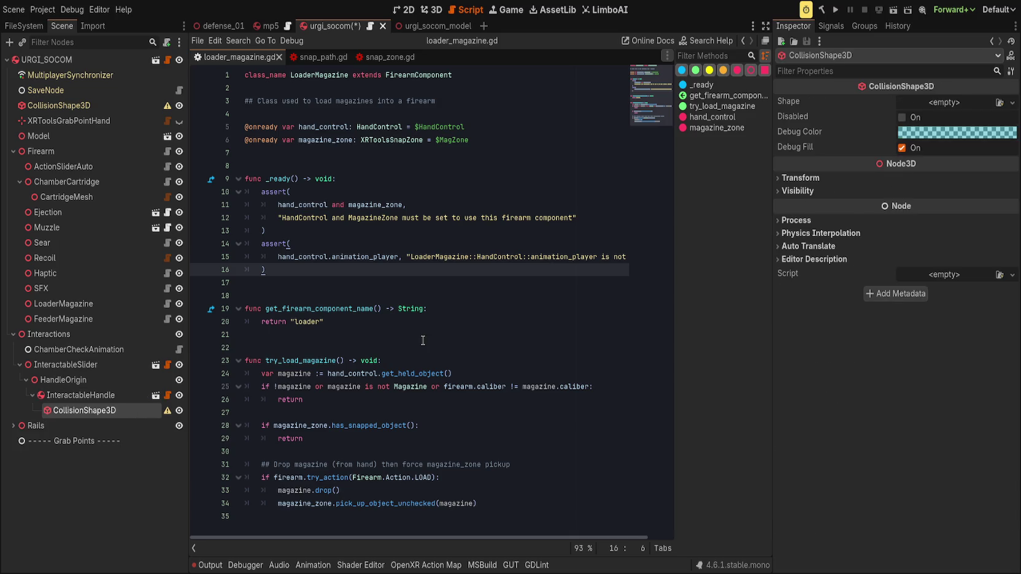
pyautogui.press('Up')
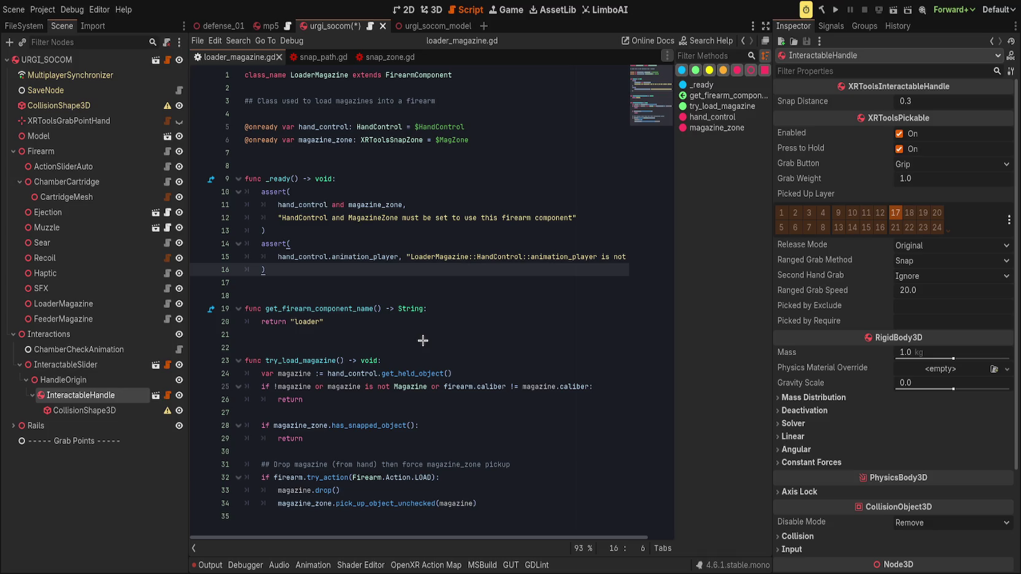
pyautogui.hotkey('ctrl', 'd')
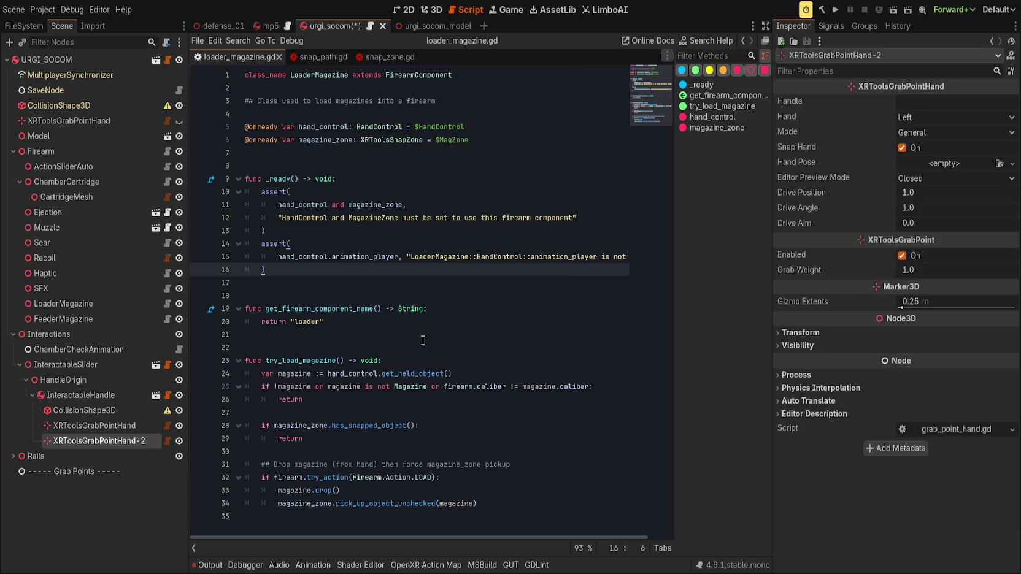
# Move both hand grab points under the Grab Points node.
pyautogui.click(32, 395)
pyautogui.click(25, 379)
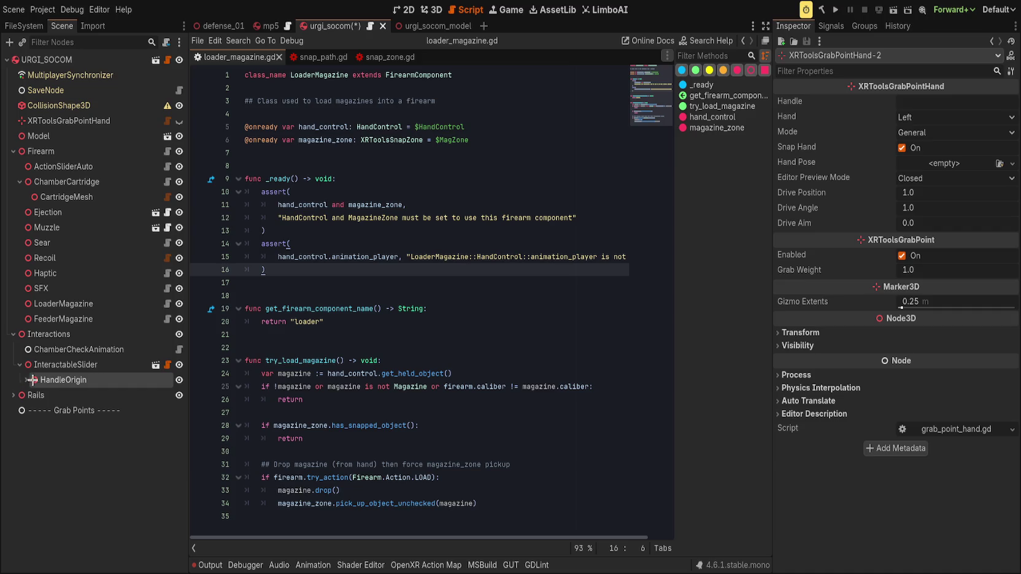
pyautogui.click(26, 379)
pyautogui.click(32, 395)
pyautogui.keyDown('shift'); pyautogui.click(90, 425); pyautogui.keyUp('shift')
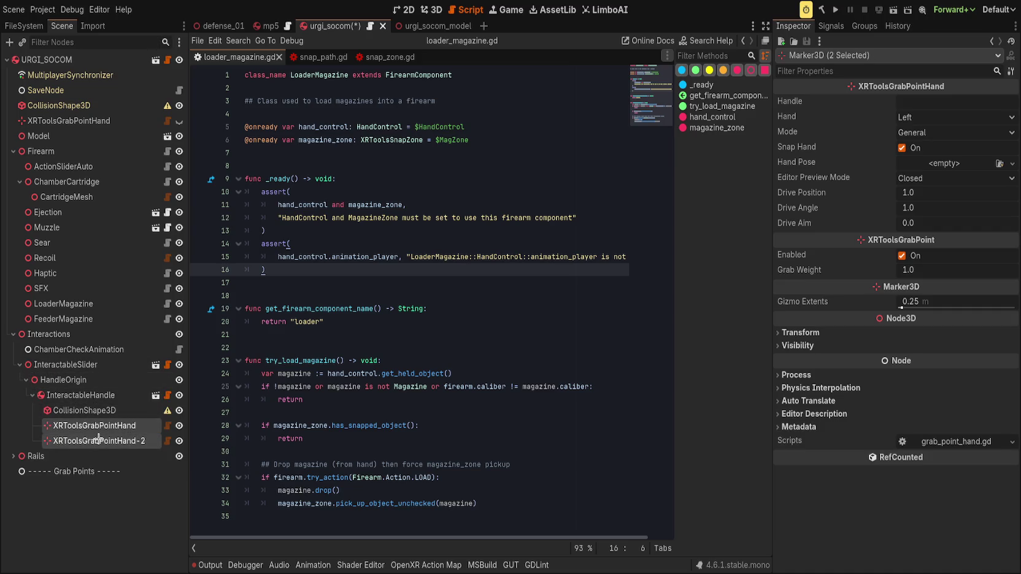
pyautogui.moveTo(90, 425); pyautogui.dragTo(98, 471)
# Paste two grab point redirects under InteractableHandle and select the GPR redirect.
pyautogui.click(96, 396)
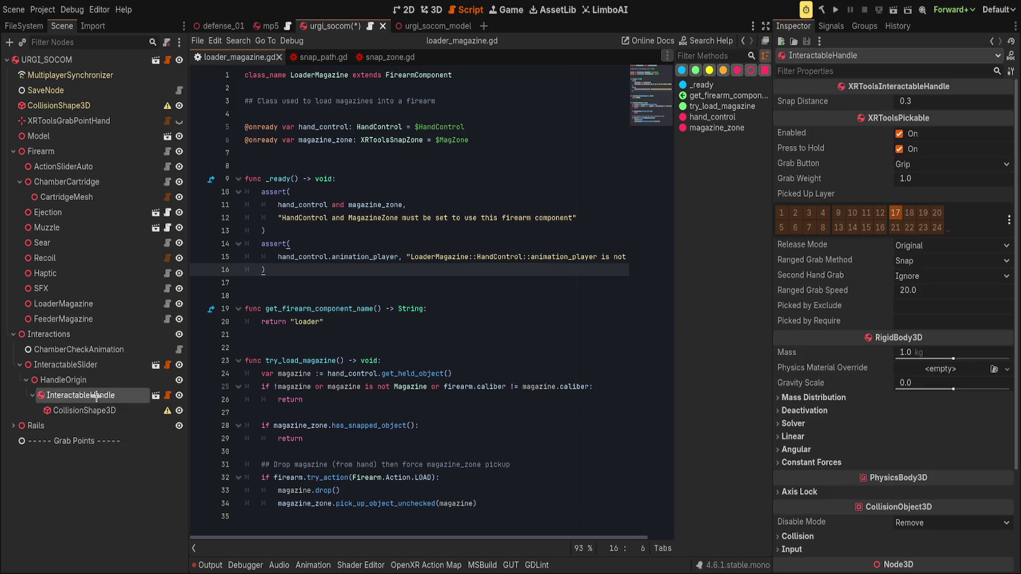
pyautogui.hotkey('ctrl', 'v')
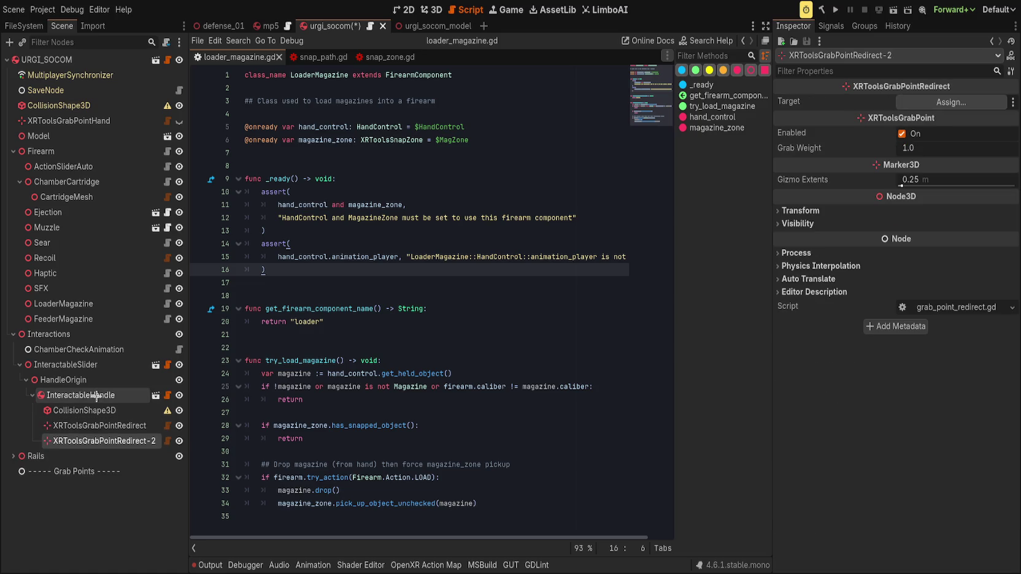
pyautogui.keyDown('shift'); pyautogui.click(89, 430); pyautogui.keyUp('shift')
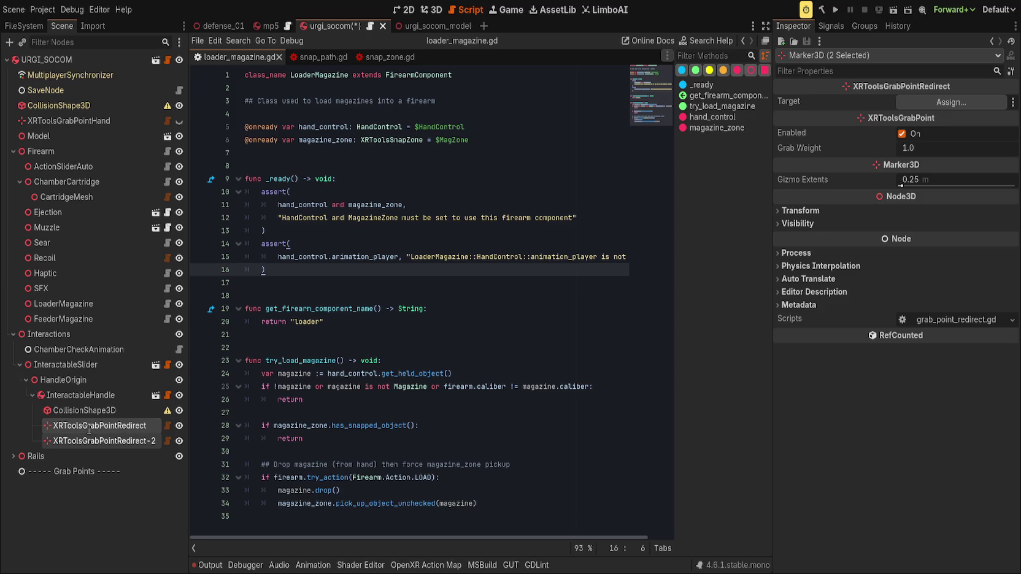
pyautogui.click(89, 429)
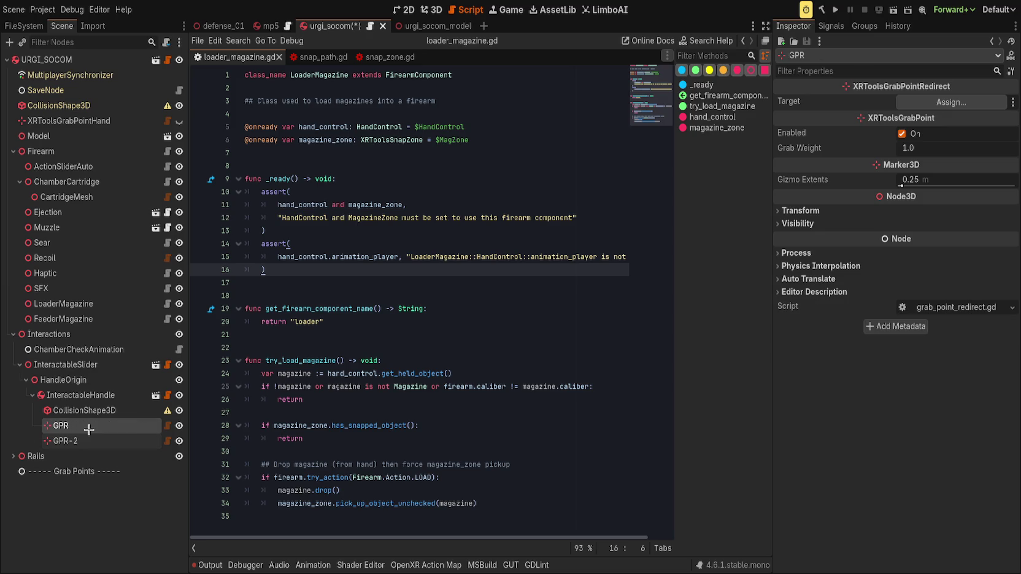
# Add a RemoteTransform3D child to InteractableSlider, beside HandleOrigin.
pyautogui.click(26, 380)
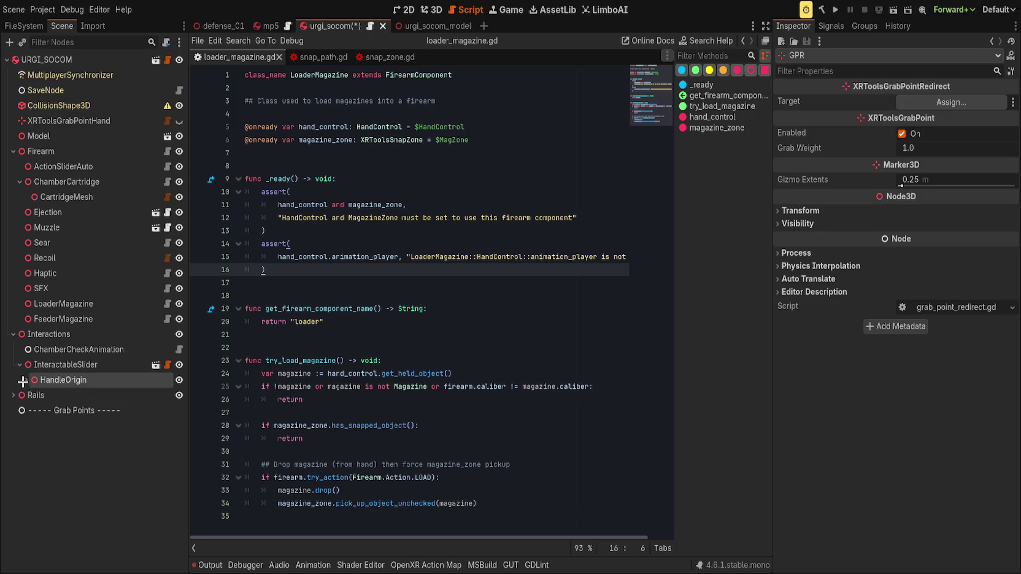
pyautogui.click(61, 365)
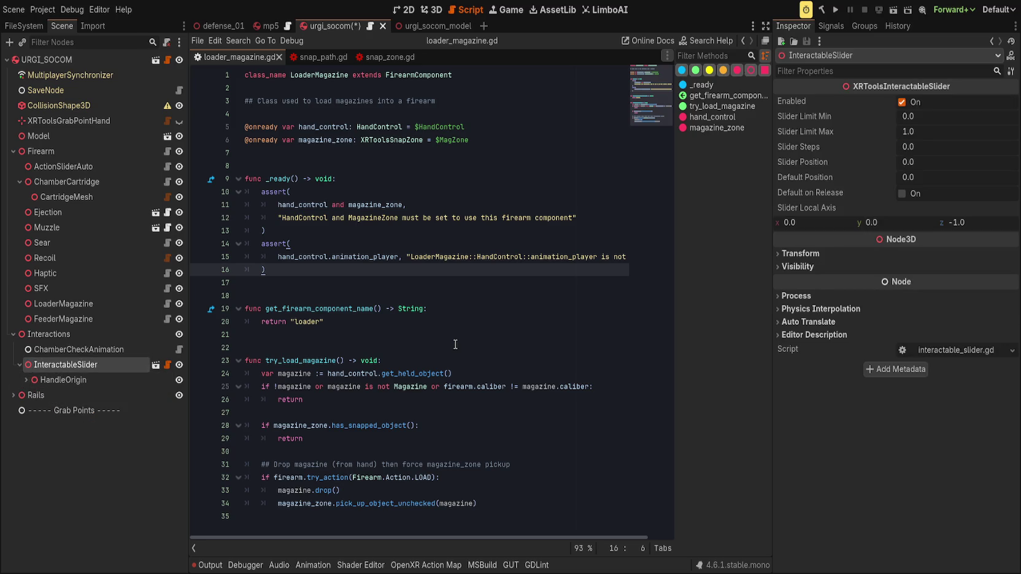
pyautogui.hotkey('ctrl', 'v')
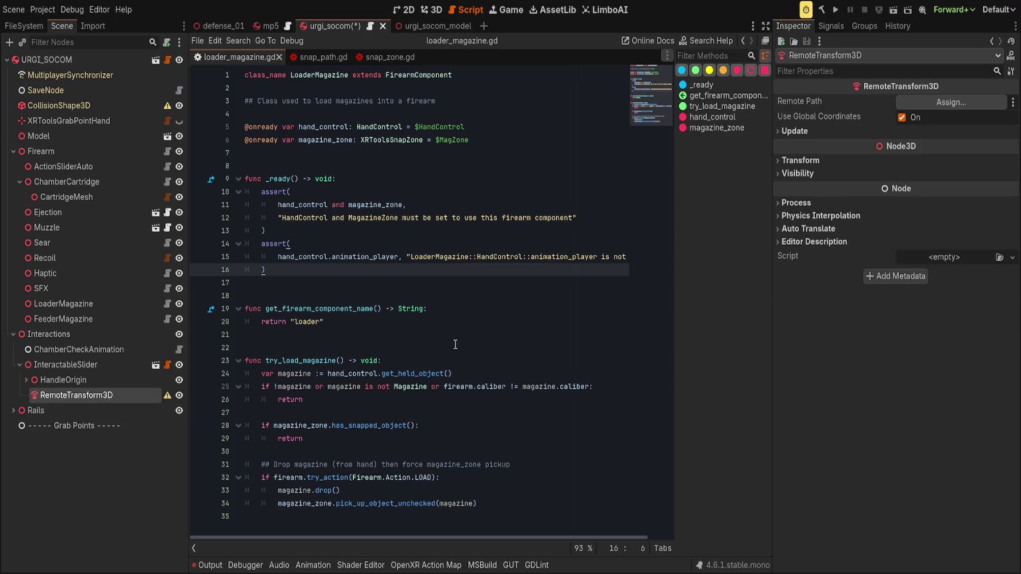
# Rename the RemoteTransform3D node to ToChargingHandle.
pyautogui.hotkey('ctrl', 'z')
pyautogui.hotkey('ctrl', 'z')
pyautogui.hotkey('ctrl', 'shift', 'z')
pyautogui.hotkey('ctrl', 'shift', 'z')
pyautogui.press('F2')
pyautogui.write('ToHandle')
pyautogui.press('Return')
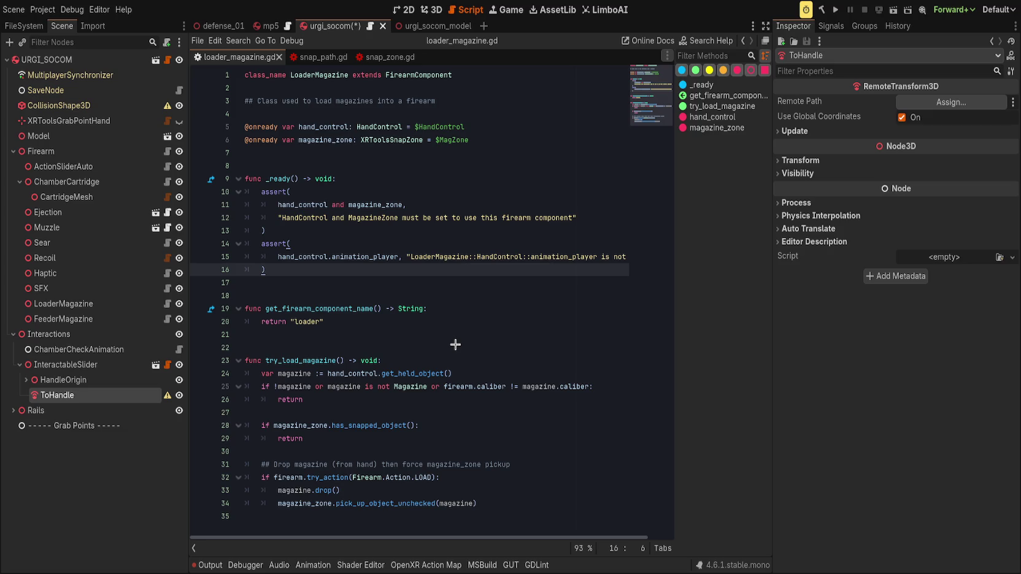
pyautogui.press('F2')
pyautogui.write('ToChargingHandle')
pyautogui.press('Return')
# Add two XRToolsGrabPointHand grab points under InteractableSlider and collapse the slider branch.
pyautogui.press('Up')
pyautogui.press('Up')
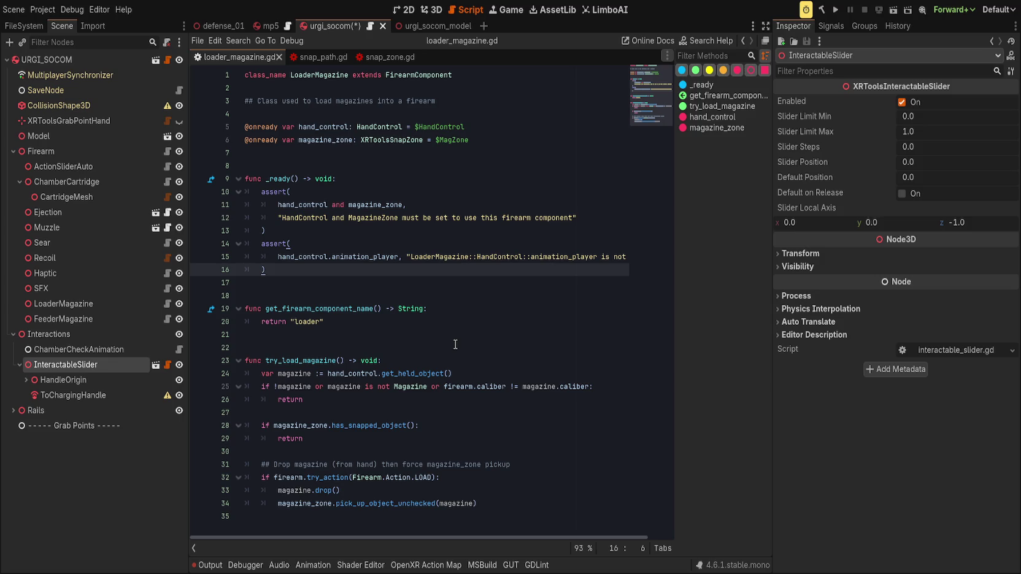
pyautogui.hotkey('ctrl', 'a')
pyautogui.hotkey('ctrl', 'v')
pyautogui.hotkey('ctrl', 'v')
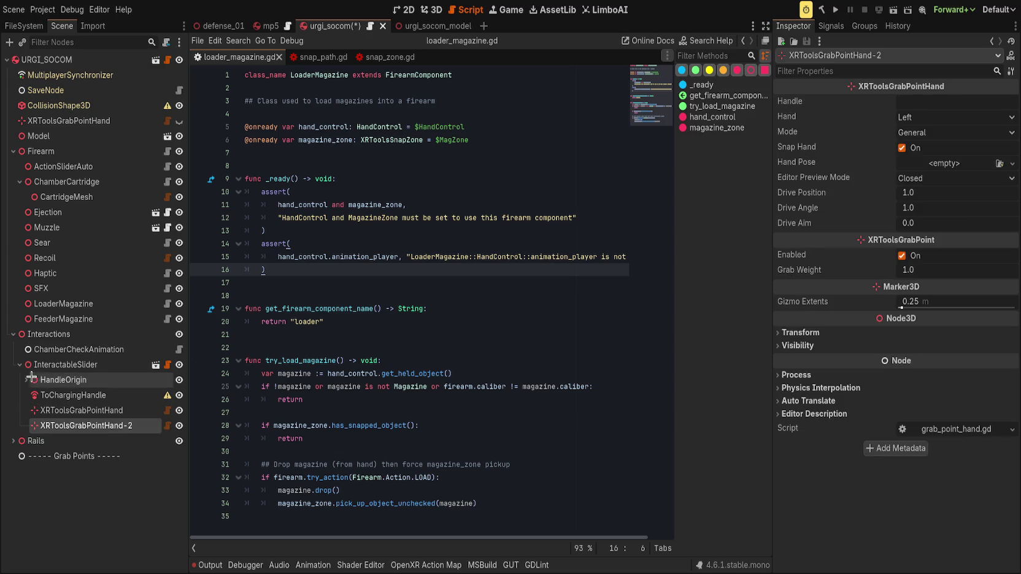
pyautogui.click(19, 365)
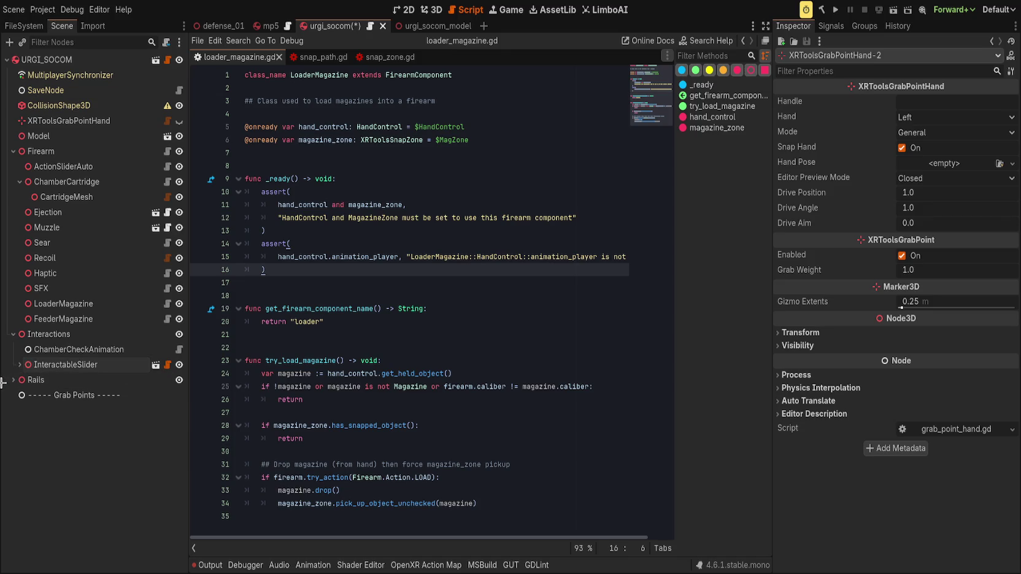
pyautogui.click(48, 334)
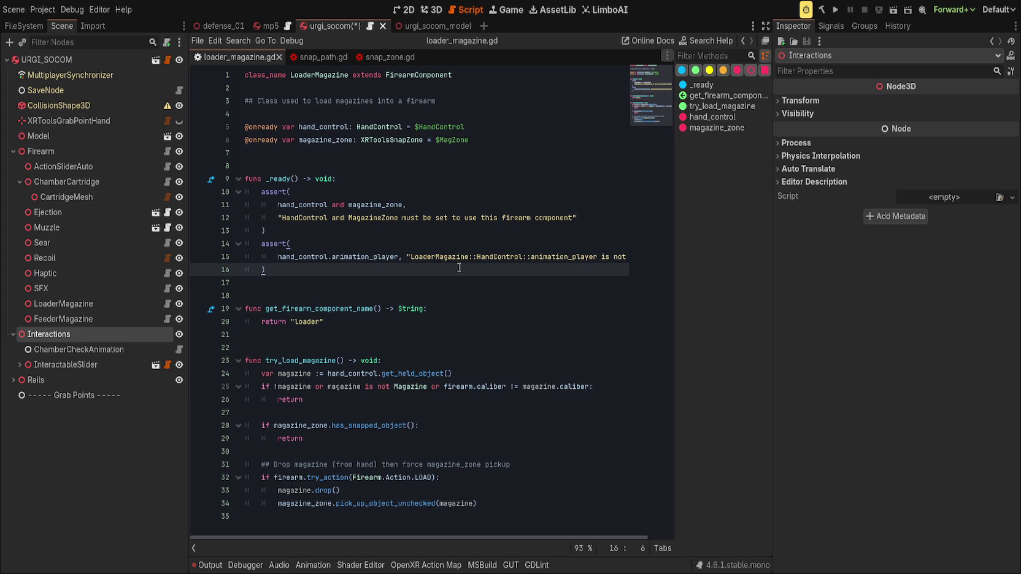
# Add BindTrigger and BindDropMag input binds as siblings under Grab Points.
pyautogui.click(68, 395)
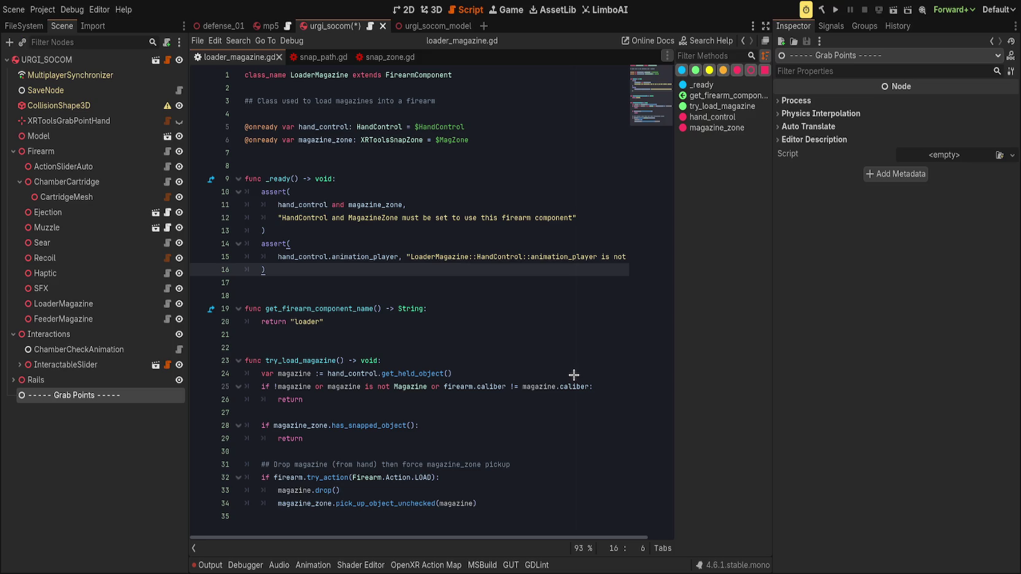
pyautogui.hotkey('ctrl', 'v')
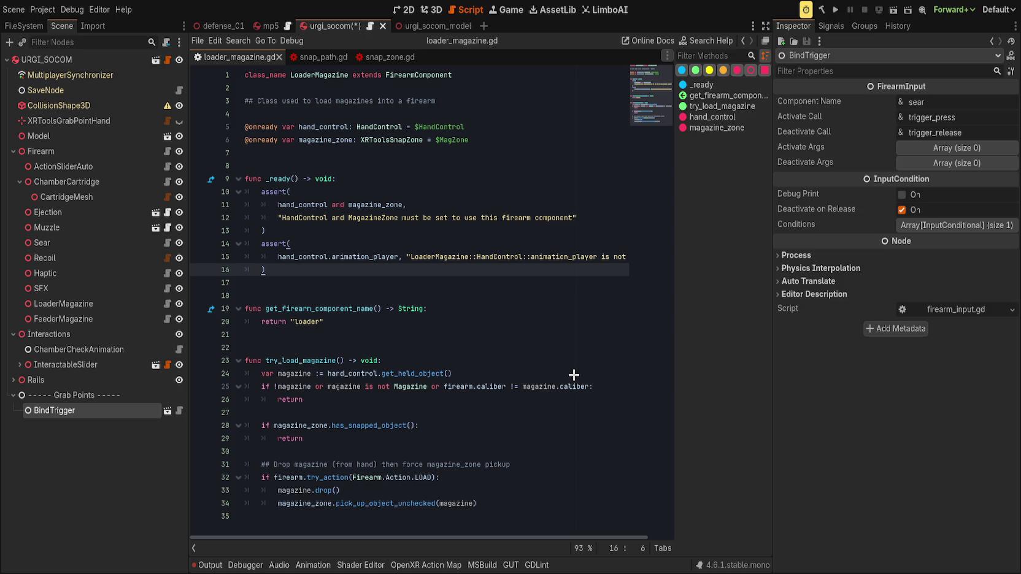
pyautogui.hotkey('ctrl', 'v')
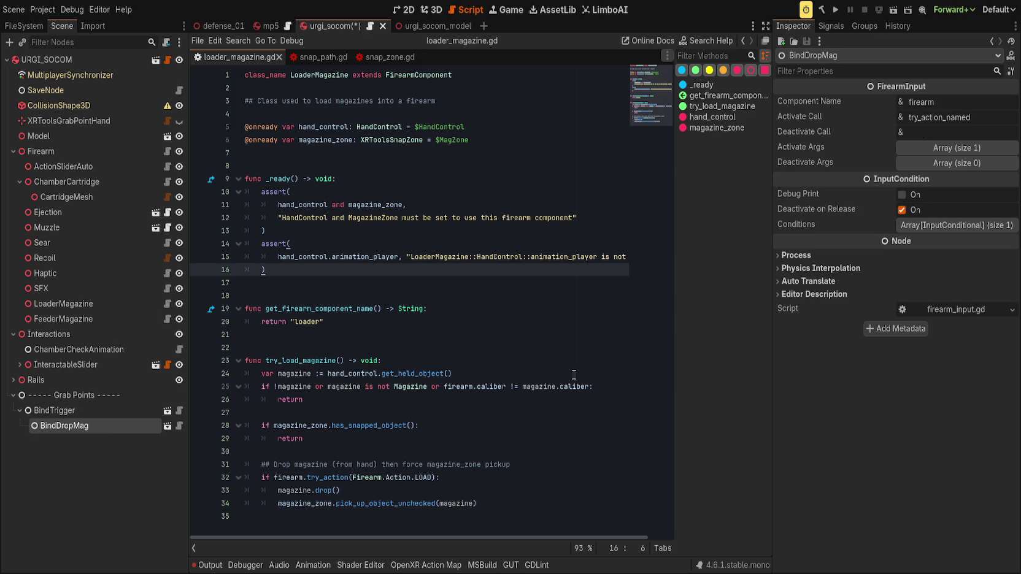
pyautogui.moveTo(66, 424); pyautogui.dragTo(61, 397)
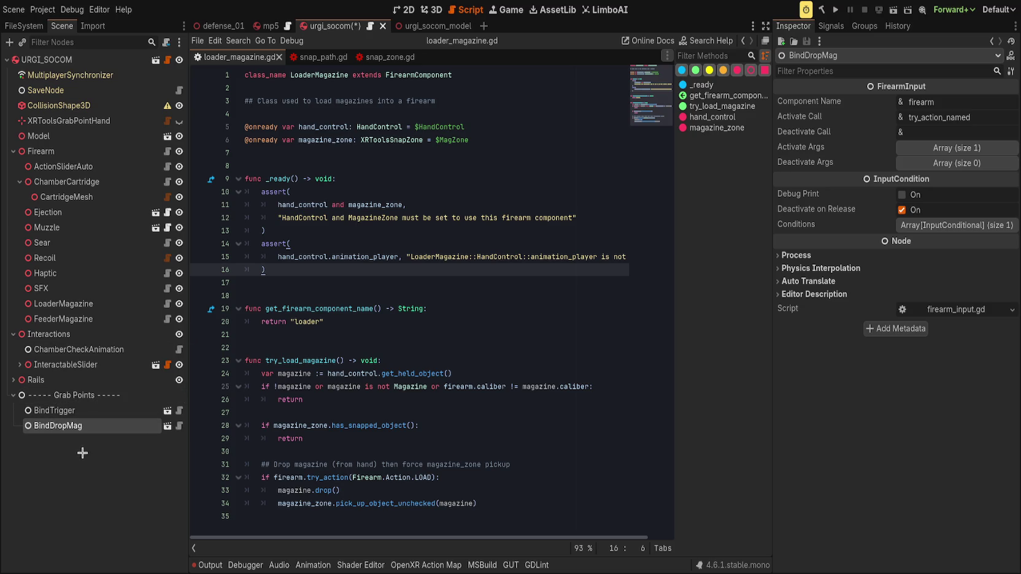
# Move both binds to the URGI_SOCOM root and paste the two grab point hands there.
pyautogui.click(74, 396)
pyautogui.click(74, 425)
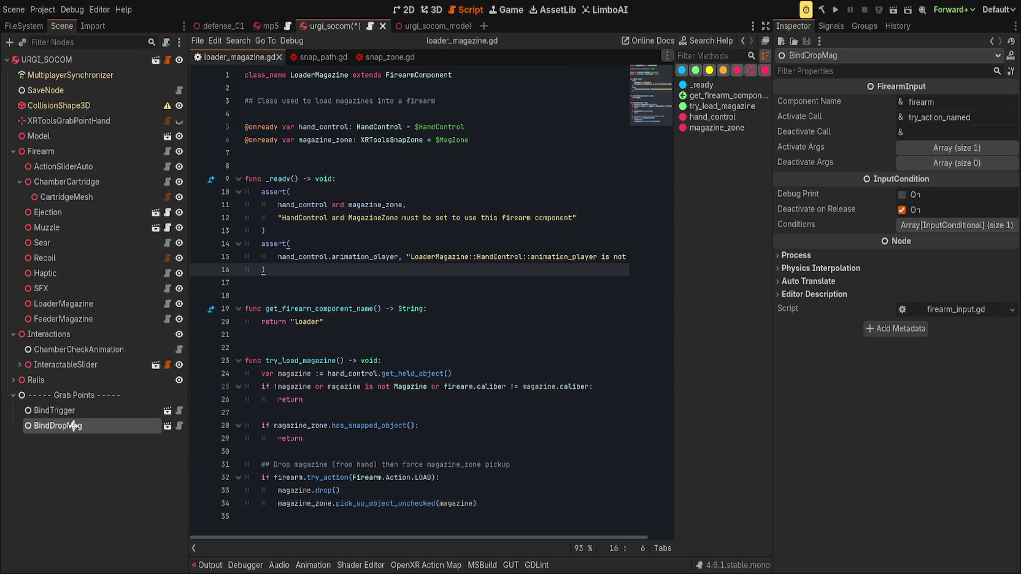
pyautogui.keyDown('shift'); pyautogui.click(72, 410); pyautogui.keyUp('shift')
pyautogui.moveTo(72, 410); pyautogui.dragTo(74, 61)
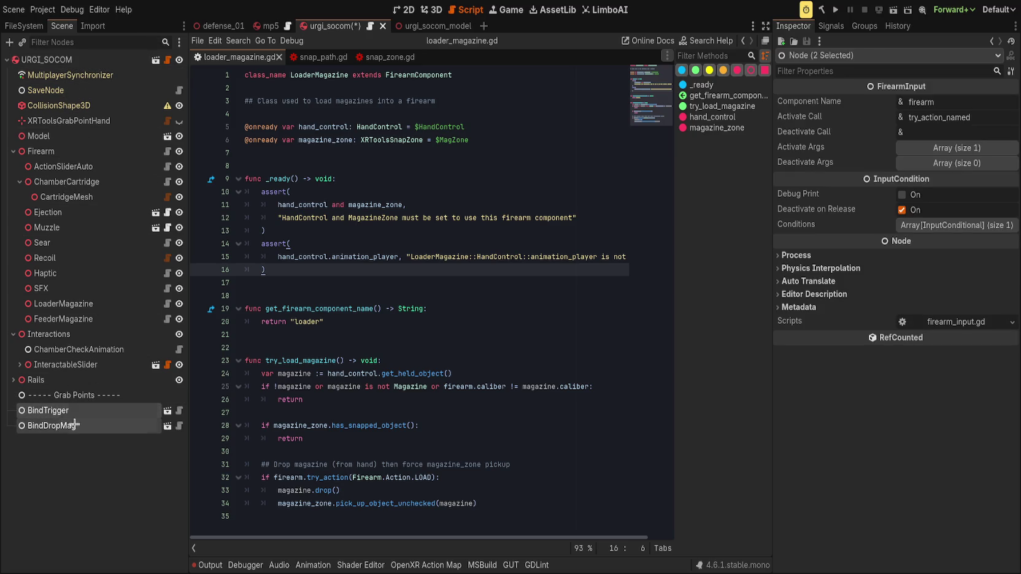
pyautogui.click(46, 59)
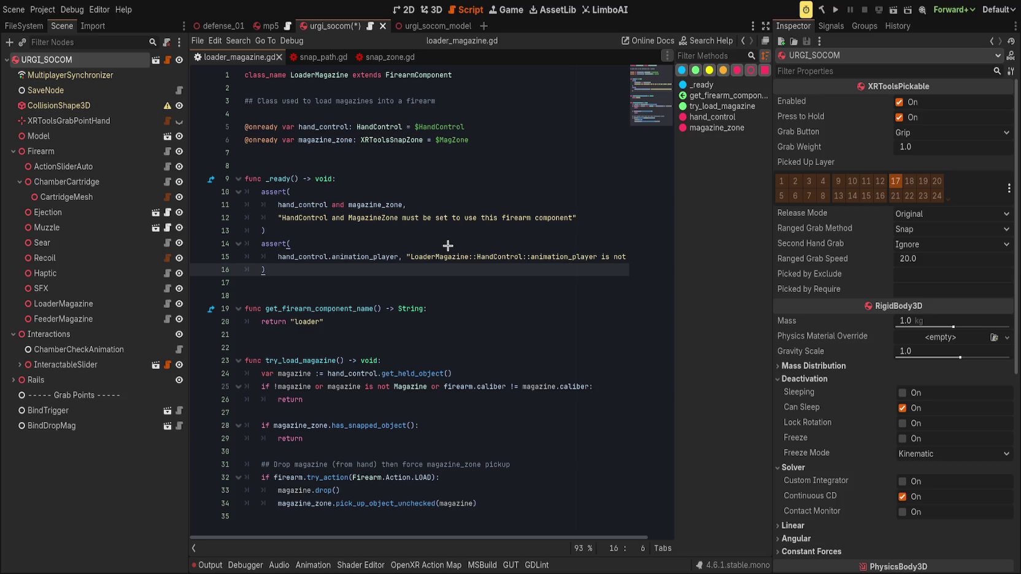
pyautogui.hotkey('ctrl', 'v')
pyautogui.hotkey('ctrl', 'v')
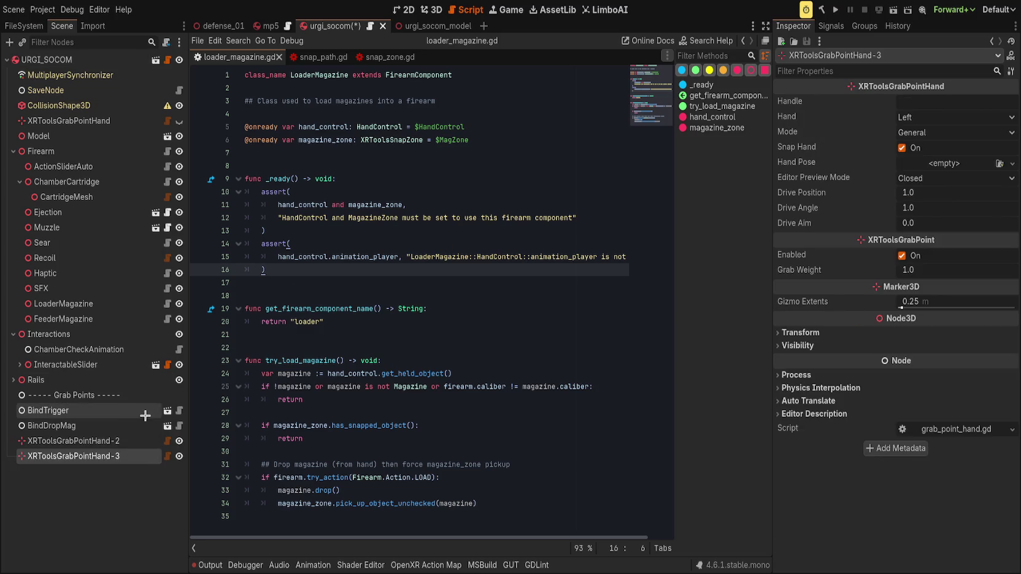
# Move BindTrigger and BindDropMag under XRToolsGrabPointHand-2.
pyautogui.click(68, 410)
pyautogui.keyDown('shift'); pyautogui.click(109, 424); pyautogui.keyUp('shift')
pyautogui.moveTo(109, 424); pyautogui.dragTo(113, 441)
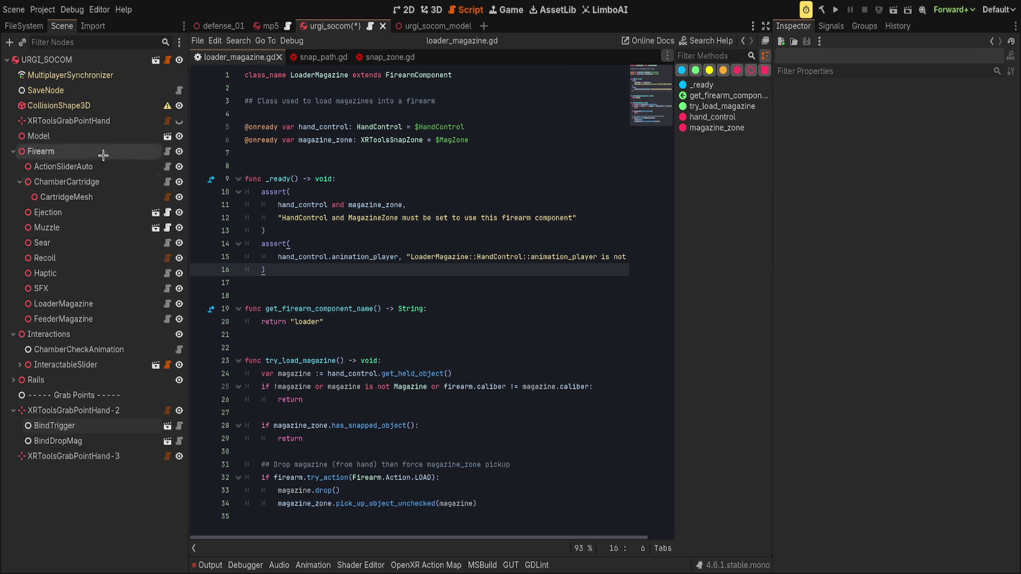
# Give the root CollisionShape3D a new BoxShape3D in the 3D view.
pyautogui.click(59, 105)
pyautogui.click(431, 10)
pyautogui.click(945, 102)
pyautogui.click(938, 148)
# Resize the box to about 0.032 × 0.100 × 0.855 so it encloses the rifle.
pyautogui.moveTo(598, 249); pyautogui.dragTo(552, 278)
pyautogui.scroll(-5, 552, 278)
pyautogui.moveTo(517, 216); pyautogui.dragTo(526, 282)
pyautogui.moveTo(428, 321); pyautogui.dragTo(439, 332)
pyautogui.moveTo(523, 399); pyautogui.dragTo(525, 308)
pyautogui.moveTo(638, 316)
pyautogui.mouseDown()
pyautogui.moveTo(610, 314)
pyautogui.moveTo(611, 323)
pyautogui.moveTo(441, 272)
pyautogui.moveTo(332, 288)
pyautogui.moveTo(216, 348)
pyautogui.moveTo(556, 342)
pyautogui.moveTo(557, 330)
pyautogui.moveTo(498, 301)
pyautogui.moveTo(474, 192)
pyautogui.moveTo(456, 210)
pyautogui.moveTo(604, 278)
pyautogui.moveTo(593, 284)
pyautogui.moveTo(587, 239)
pyautogui.mouseUp()
pyautogui.scroll(3, 566, 342)
pyautogui.scroll(2, 405, 208)
pyautogui.moveTo(415, 208)
pyautogui.mouseDown()
pyautogui.moveTo(418, 224)
pyautogui.moveTo(362, 258)
pyautogui.moveTo(330, 274)
pyautogui.moveTo(303, 271)
pyautogui.mouseUp()
pyautogui.scroll(-5, 418, 225)
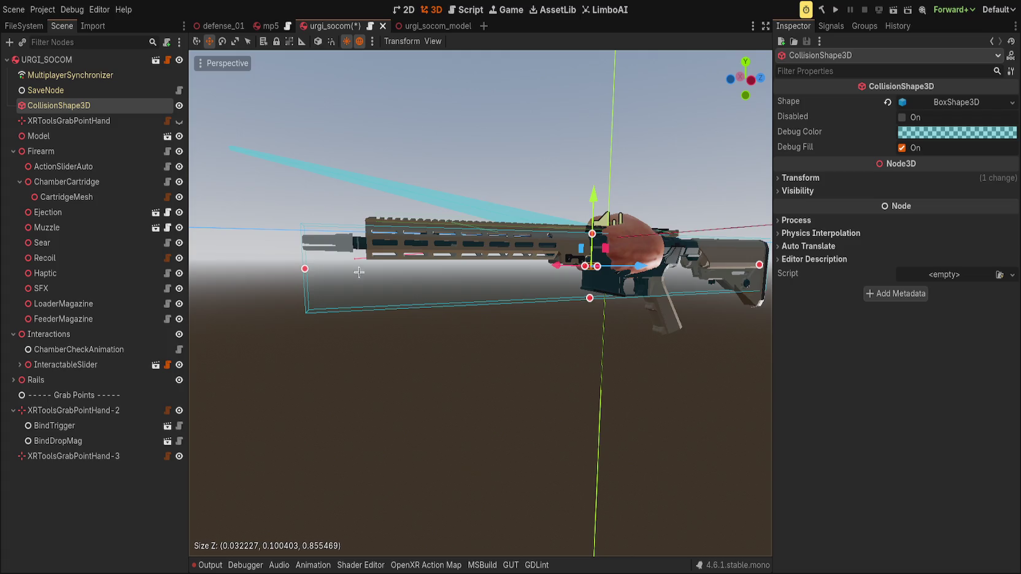
pyautogui.moveTo(620, 276); pyautogui.dragTo(496, 258)
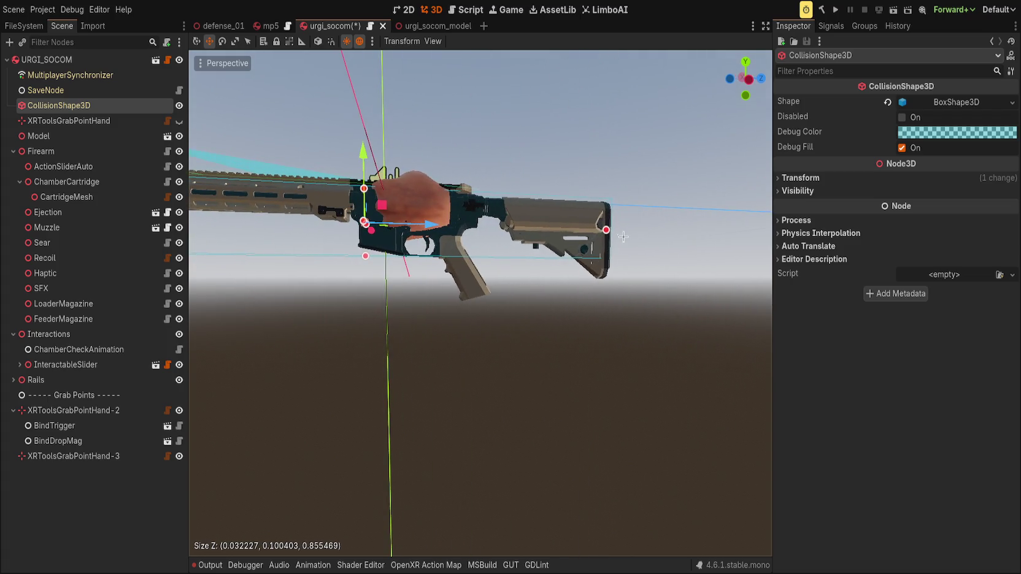
# Duplicate CollisionShape3D, make its box unique, and fit it around the lower receiver.
pyautogui.hotkey('ctrl', 'd')
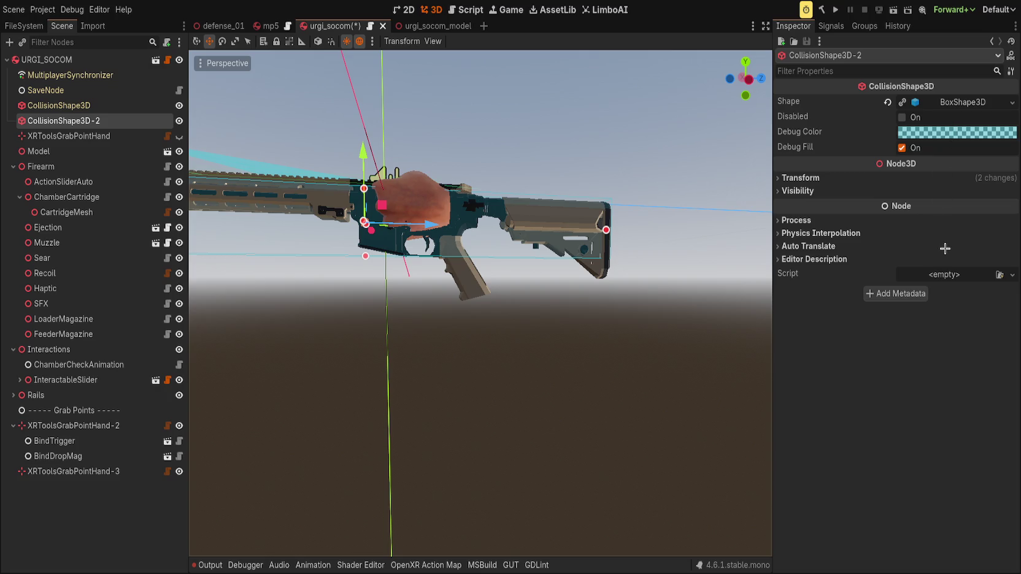
pyautogui.click(902, 102)
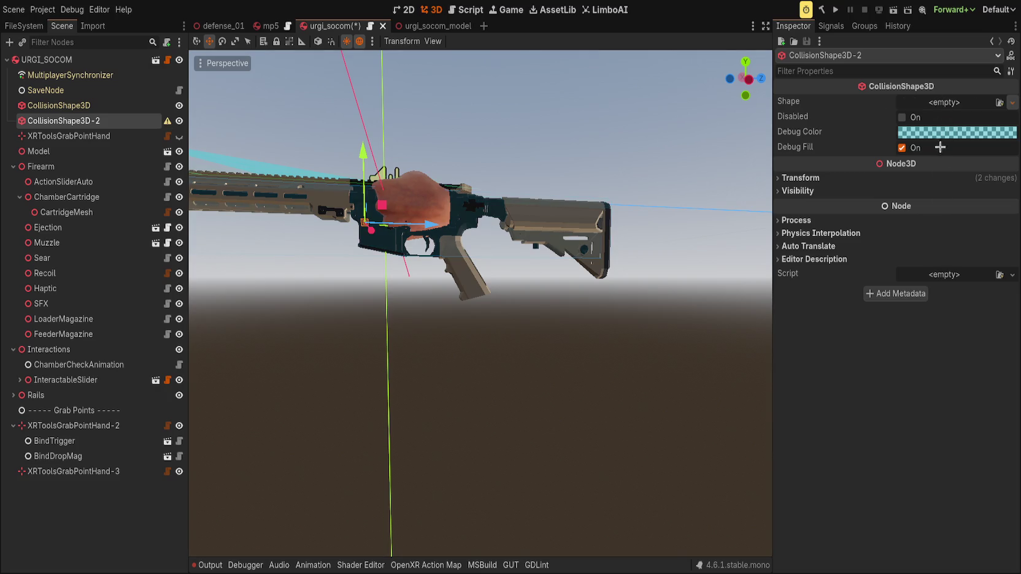
pyautogui.scroll(-3, 578, 291)
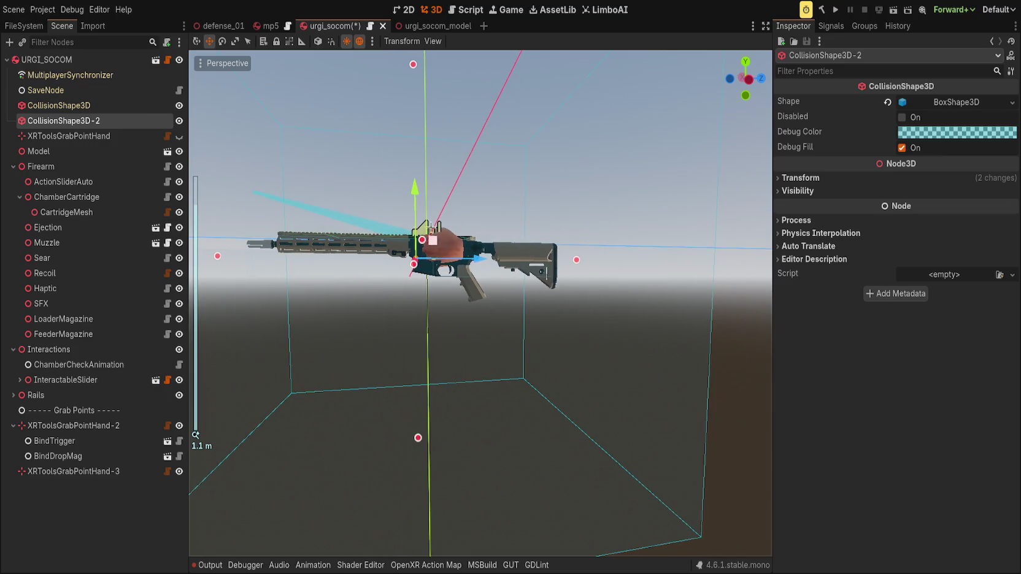
pyautogui.moveTo(602, 335); pyautogui.dragTo(490, 305)
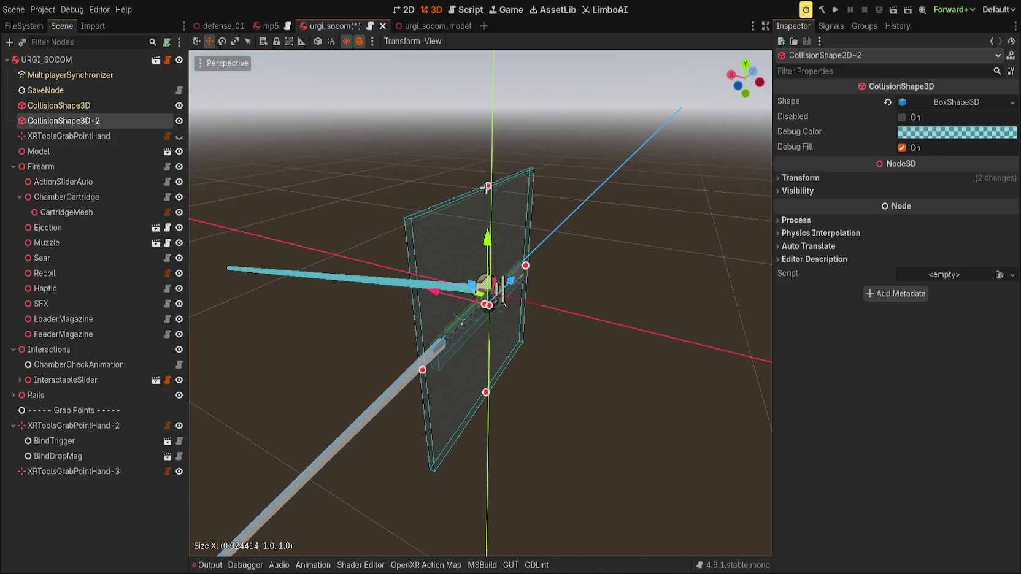
pyautogui.moveTo(488, 181); pyautogui.dragTo(486, 291)
pyautogui.press('KP_3')
pyautogui.moveTo(340, 249); pyautogui.dragTo(425, 266)
pyautogui.moveTo(576, 258)
pyautogui.mouseDown()
pyautogui.moveTo(460, 273)
pyautogui.moveTo(555, 305)
pyautogui.moveTo(551, 371)
pyautogui.moveTo(458, 277)
pyautogui.moveTo(481, 309)
pyautogui.moveTo(481, 330)
pyautogui.moveTo(482, 299)
pyautogui.mouseUp()
pyautogui.scroll(5, 497, 278)
pyautogui.press('ctrl+KP_3')
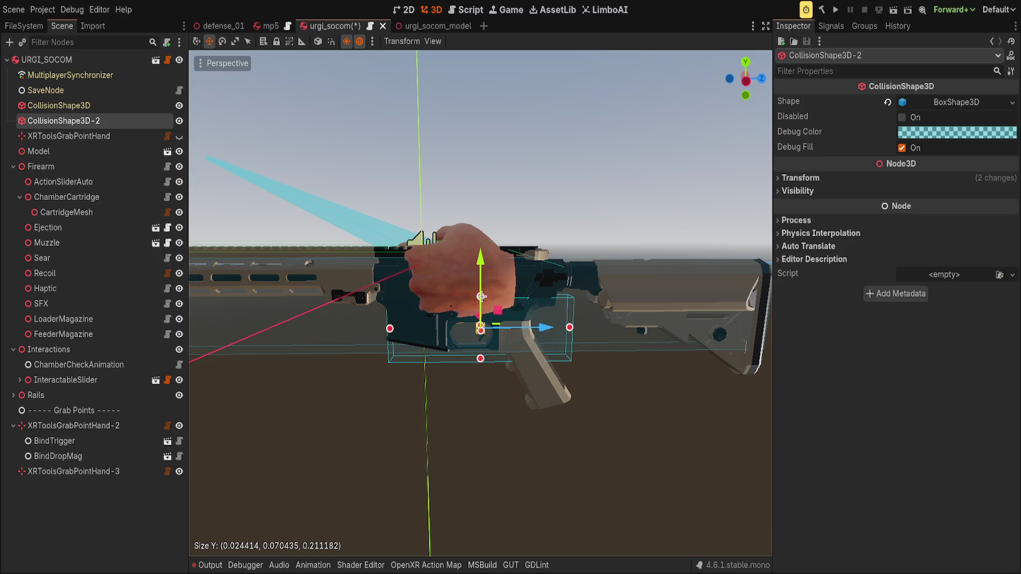
pyautogui.scroll(-5, 460, 300)
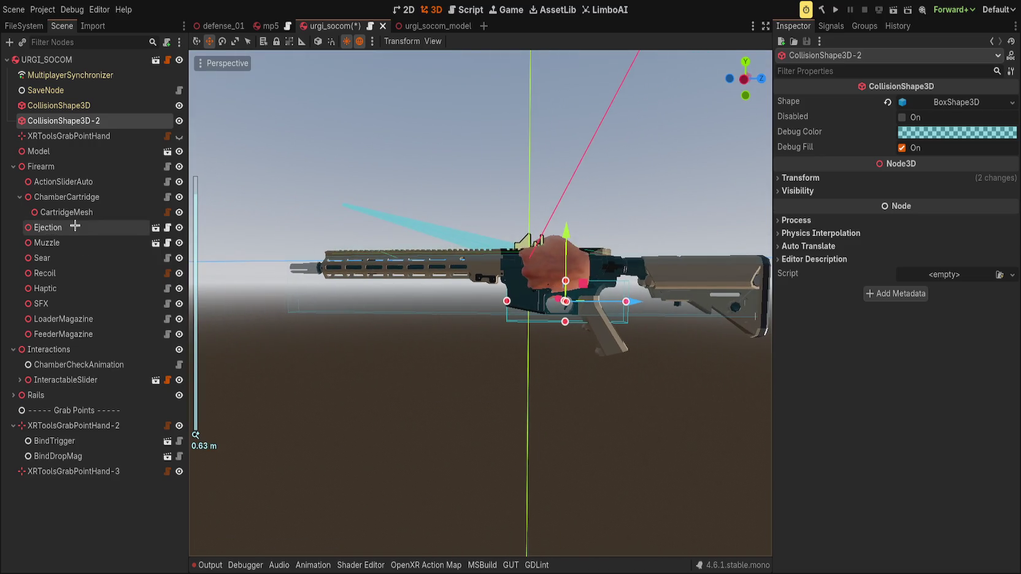
# Trim the first CollisionShape3D box's height by raising its bottom and top.
pyautogui.click(58, 105)
pyautogui.moveTo(511, 313); pyautogui.dragTo(526, 283)
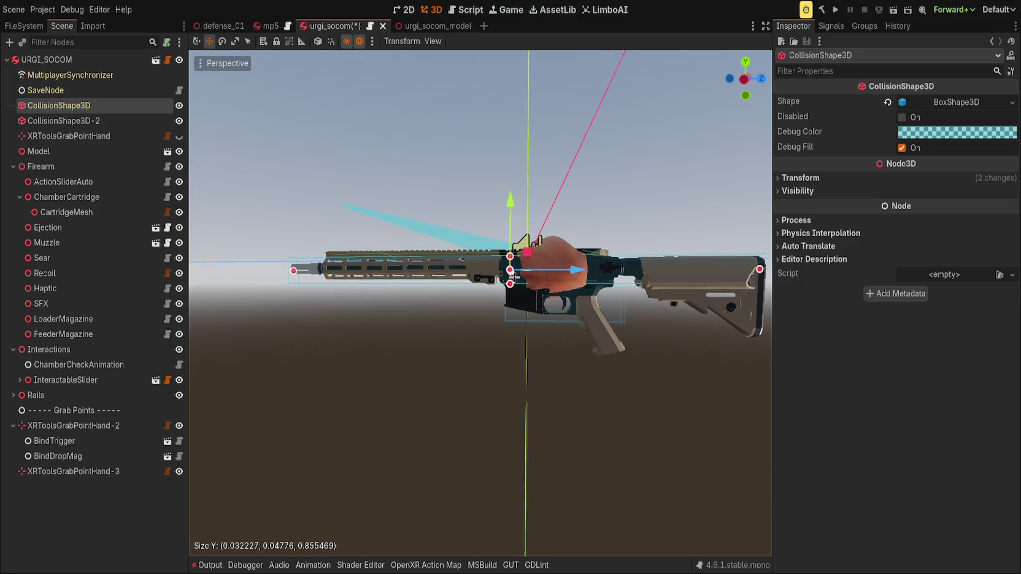
pyautogui.moveTo(470, 265); pyautogui.dragTo(473, 258)
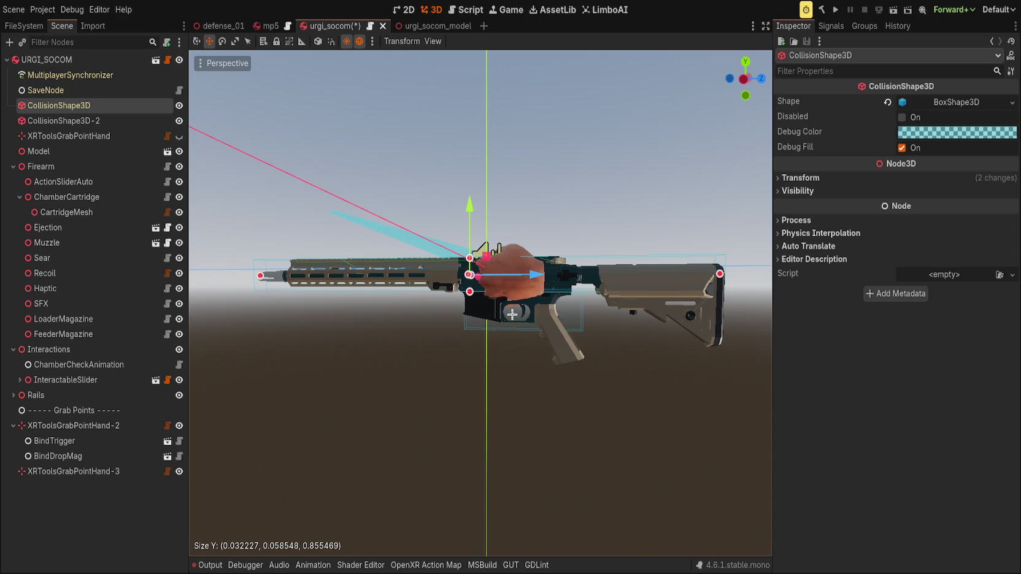
# Reduce CollisionShape3D-2 to a 0.024 × 0.060 × 0.192 receiver box, then duplicate it.
pyautogui.click(61, 121)
pyautogui.scroll(5, 465, 298)
pyautogui.moveTo(464, 298)
pyautogui.mouseDown()
pyautogui.moveTo(720, 300)
pyautogui.moveTo(623, 309)
pyautogui.moveTo(578, 294)
pyautogui.mouseUp()
pyautogui.moveTo(489, 330); pyautogui.dragTo(490, 318)
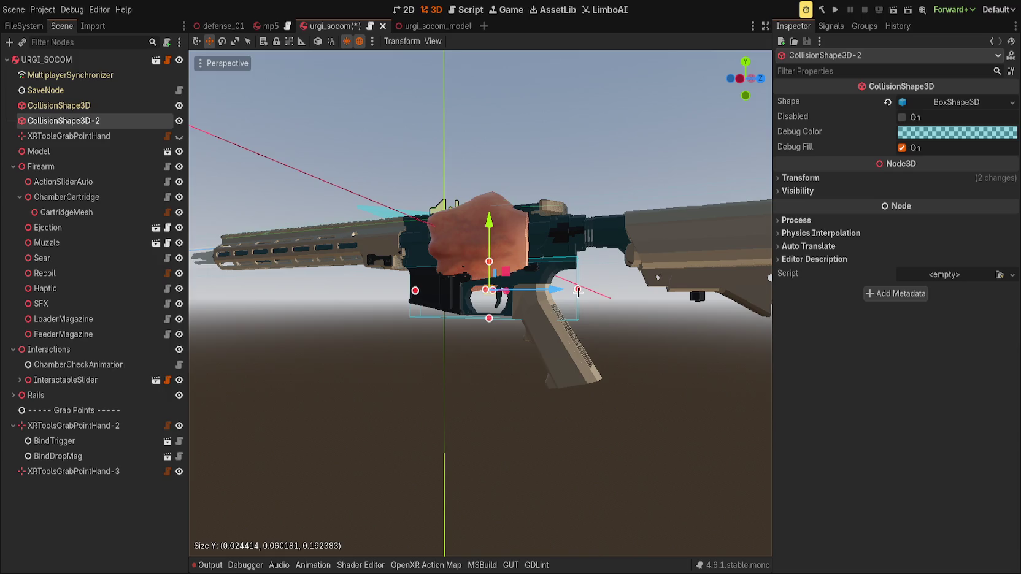
pyautogui.hotkey('ctrl', 'd')
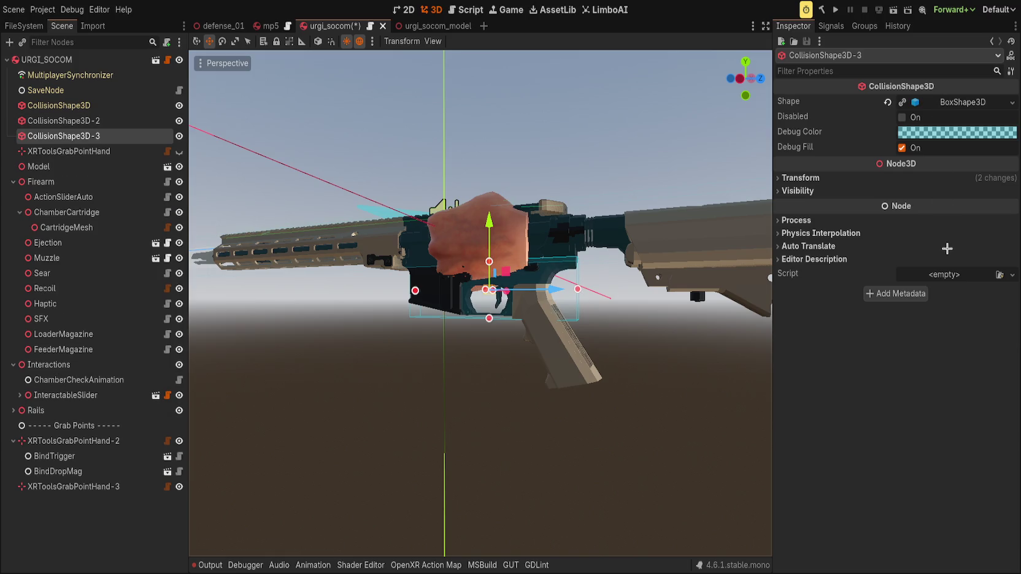
# Give CollisionShape3D-3 its own new box shape.
pyautogui.click(887, 102)
pyautogui.hotkey('ctrl', 'z')
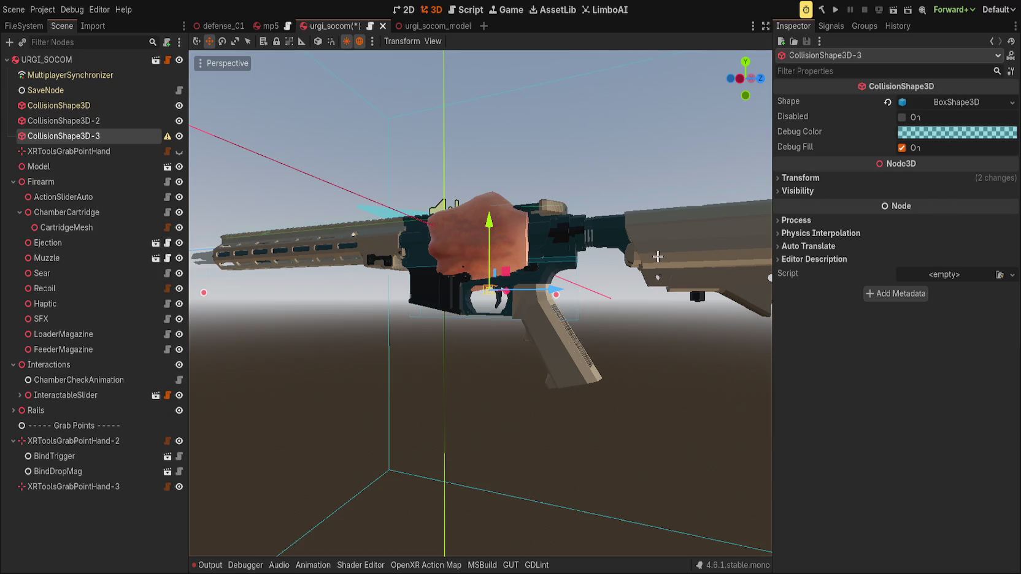
pyautogui.hotkey('ctrl', 'shift', 'z')
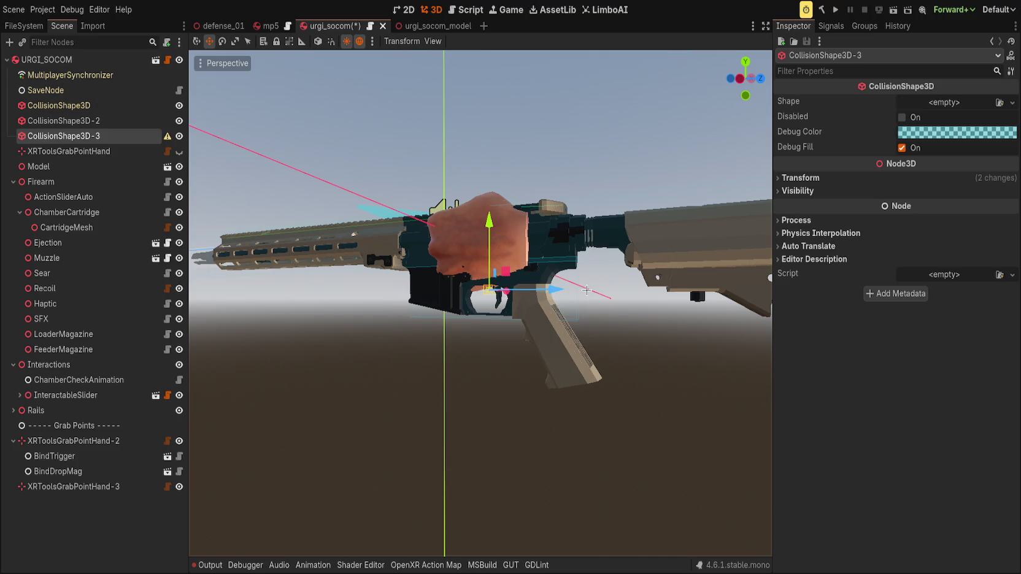
pyautogui.hotkey('ctrl', 'z')
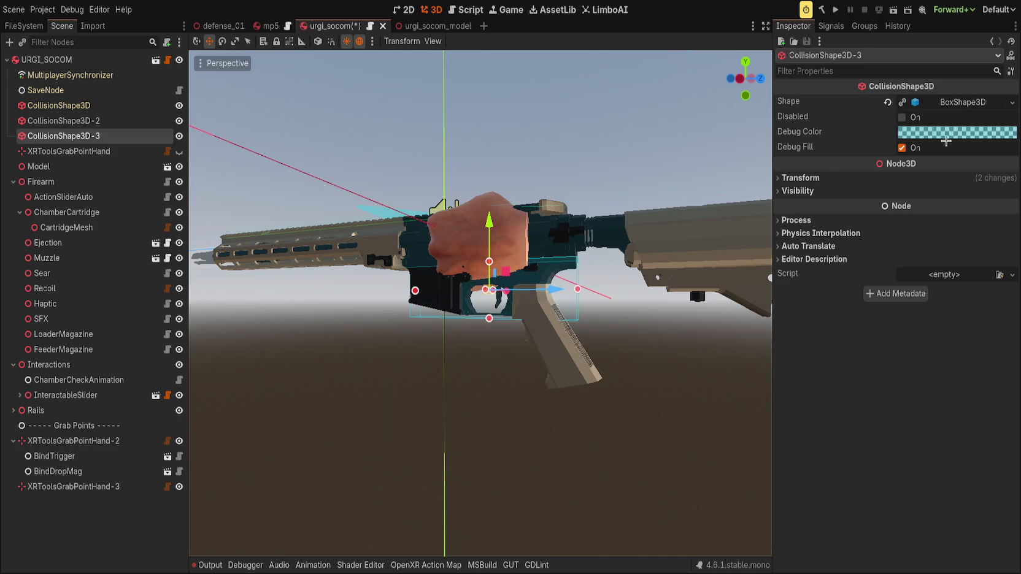
# Tilt the third box about 12 degrees and place it along the pistol grip.
pyautogui.press('e')
pyautogui.moveTo(400, 235); pyautogui.dragTo(433, 229)
pyautogui.press('w')
pyautogui.moveTo(460, 288)
pyautogui.mouseDown()
pyautogui.moveTo(514, 304)
pyautogui.moveTo(517, 283)
pyautogui.mouseUp()
pyautogui.press('alt+KP_3')
pyautogui.press('e')
pyautogui.moveTo(455, 228); pyautogui.dragTo(442, 335)
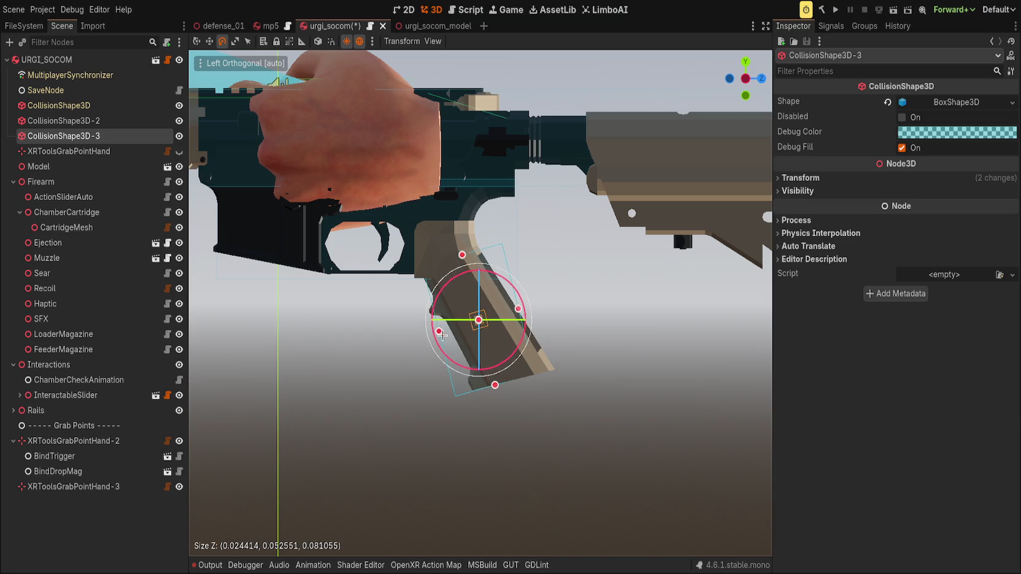
pyautogui.moveTo(492, 366)
pyautogui.mouseDown()
pyautogui.moveTo(514, 379)
pyautogui.moveTo(507, 373)
pyautogui.mouseUp()
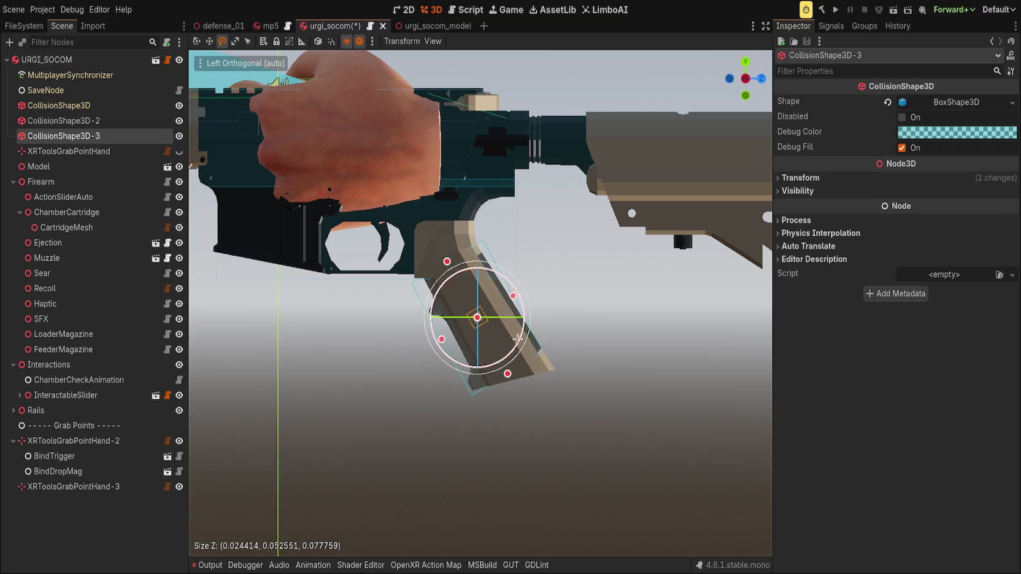
pyautogui.moveTo(502, 276); pyautogui.dragTo(508, 304)
# Resize the grip box to about 0.024 × 0.062 × 0.091 and duplicate it.
pyautogui.press('w')
pyautogui.moveTo(452, 332); pyautogui.dragTo(434, 320)
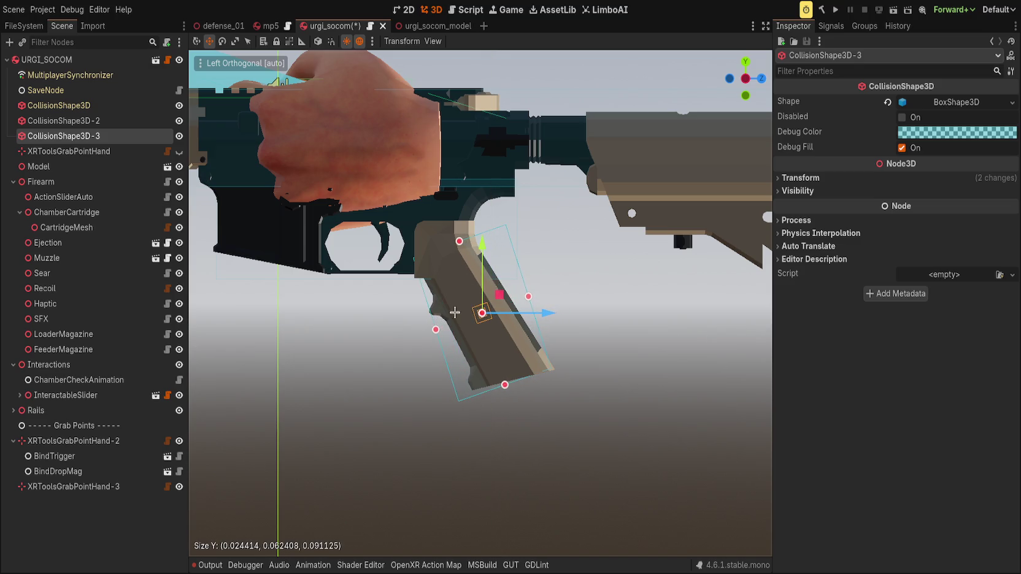
pyautogui.moveTo(527, 297); pyautogui.dragTo(256, 251)
pyautogui.click(518, 270)
pyautogui.scroll(-5, 516, 267)
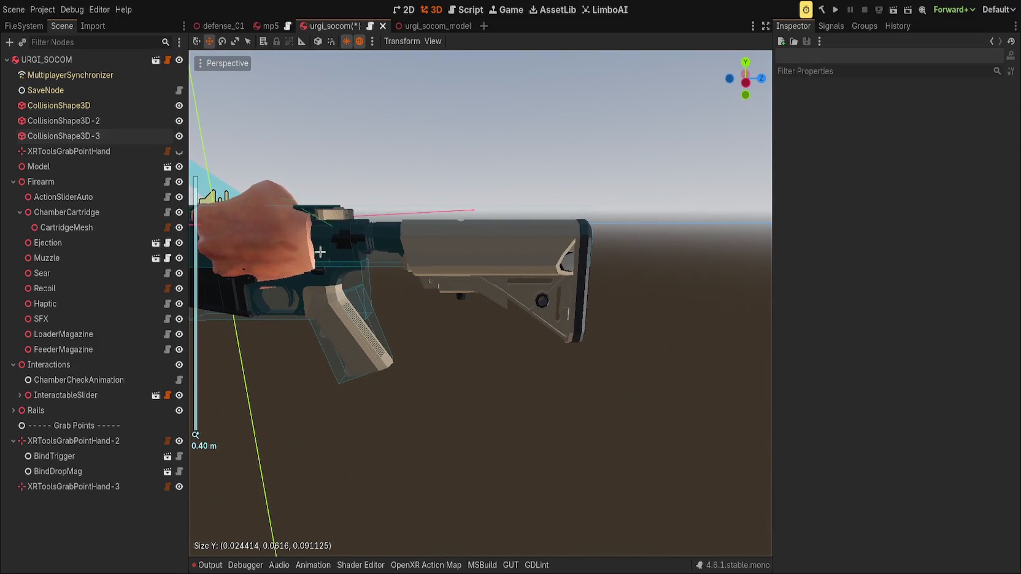
pyautogui.click(103, 138)
pyautogui.hotkey('ctrl', 'd')
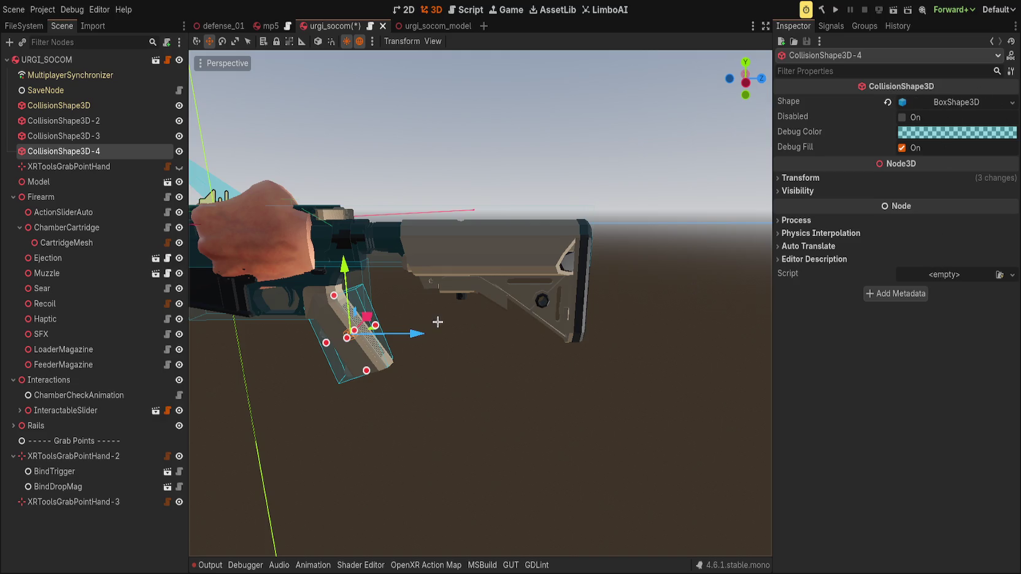
# Rotate the copied box about 22 degrees and move it from the grip to the stock.
pyautogui.press('e')
pyautogui.moveTo(386, 316)
pyautogui.mouseDown()
pyautogui.moveTo(368, 307)
pyautogui.moveTo(383, 309)
pyautogui.mouseUp()
pyautogui.press('w')
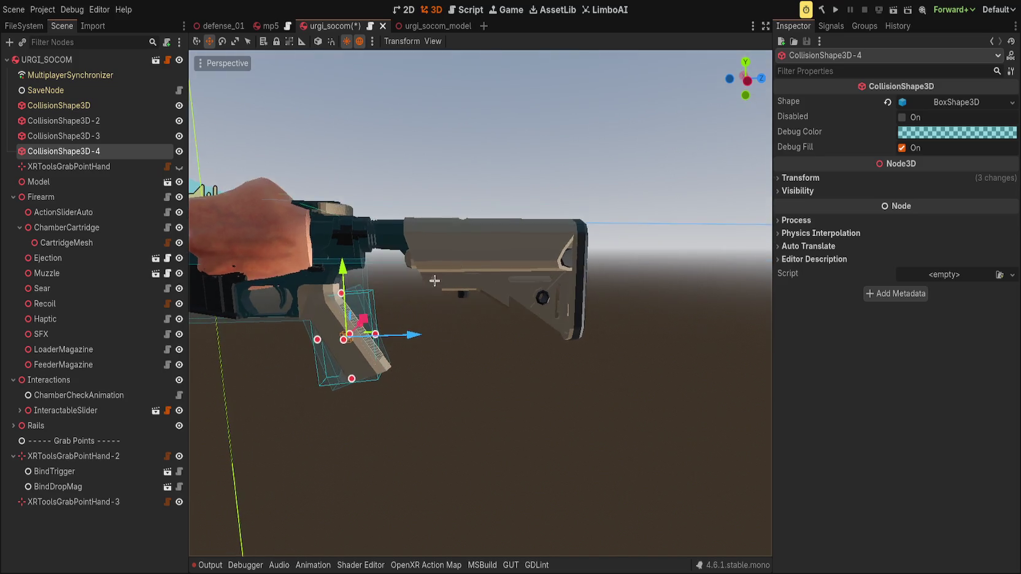
pyautogui.press('alt+KP_3')
pyautogui.moveTo(347, 319); pyautogui.dragTo(497, 239)
# Stretch the box along the stock toward the butt and lower its bottom edge.
pyautogui.click(799, 178)
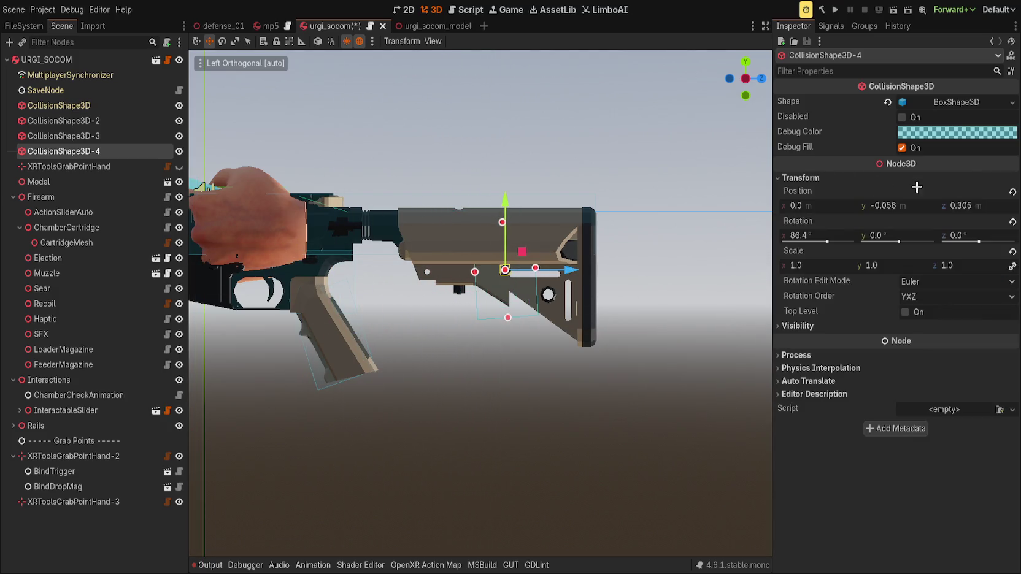
pyautogui.moveTo(549, 269); pyautogui.dragTo(595, 269)
pyautogui.moveTo(528, 303); pyautogui.dragTo(527, 345)
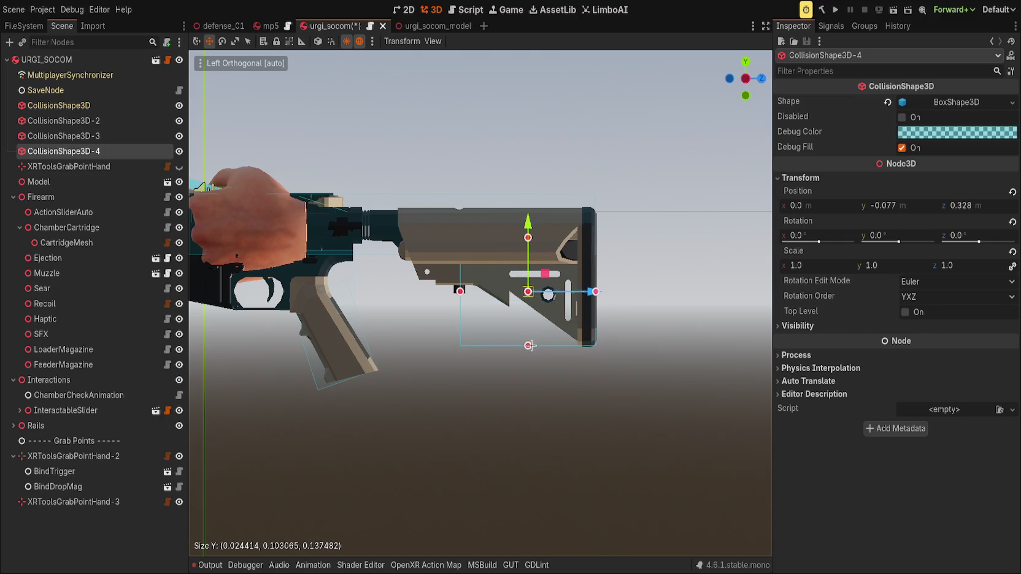
pyautogui.moveTo(460, 291); pyautogui.dragTo(394, 291)
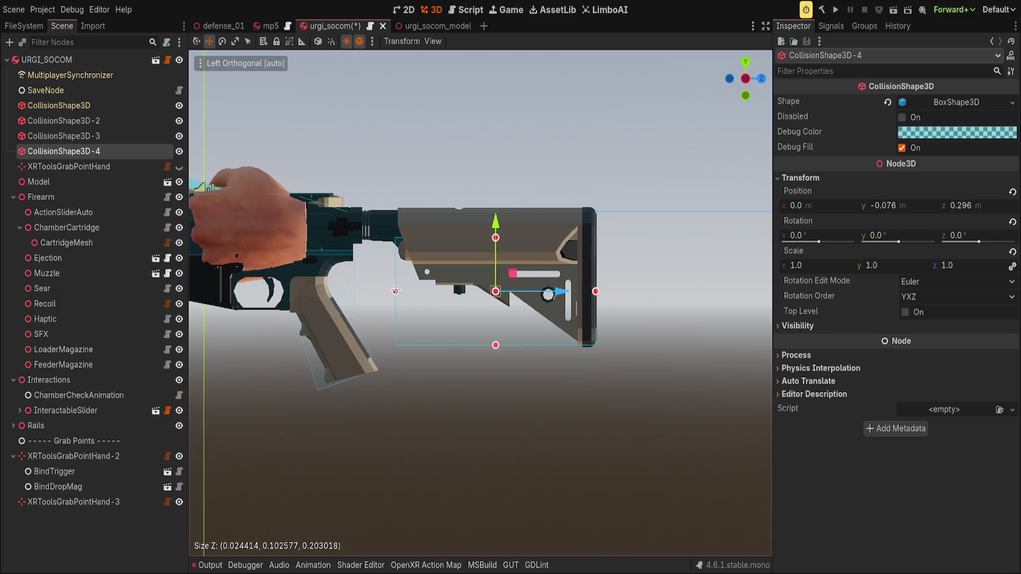
pyautogui.press('e')
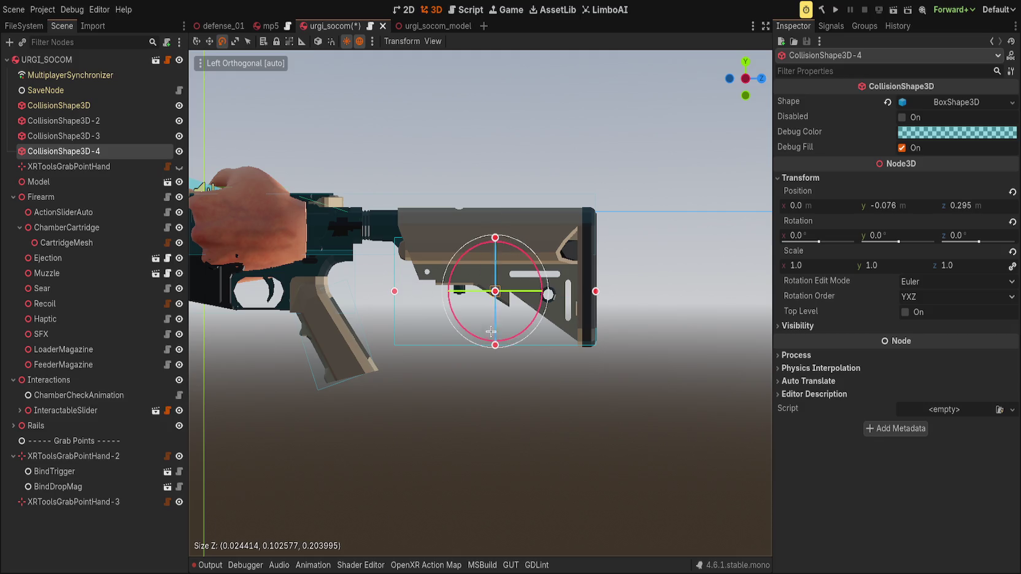
pyautogui.moveTo(494, 347); pyautogui.dragTo(495, 348)
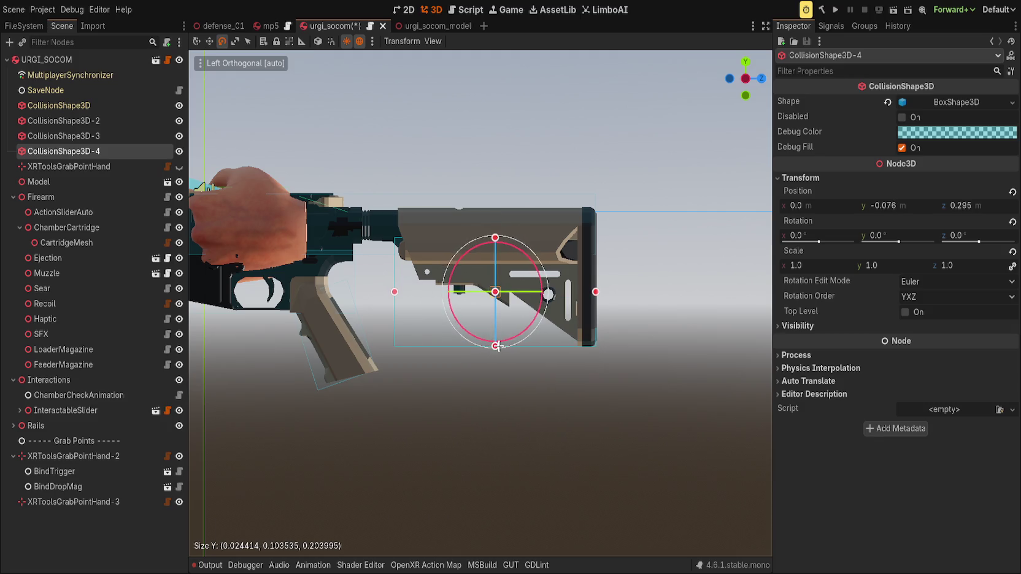
pyautogui.click(398, 300)
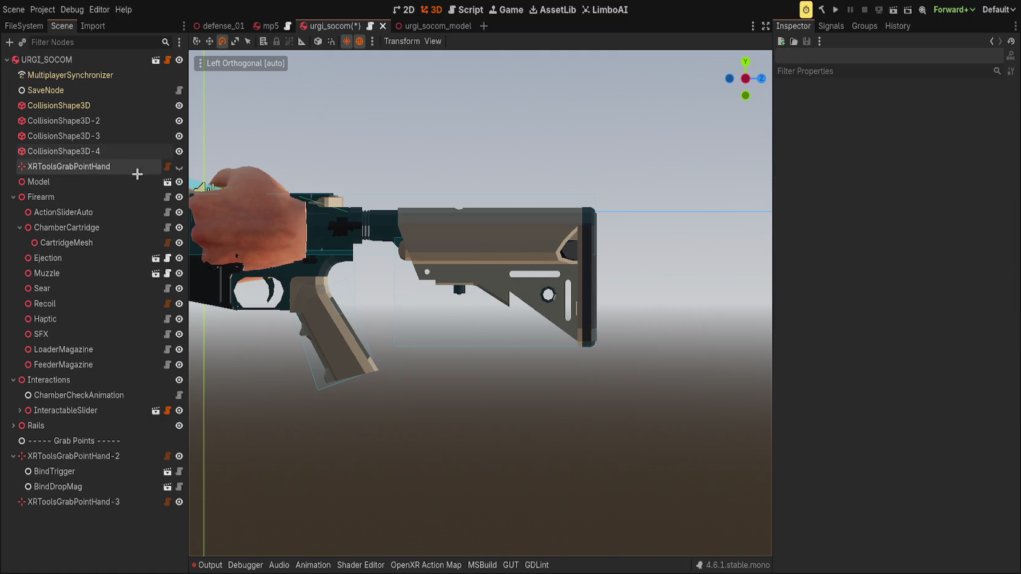
# Tilt CollisionShape3D-4 to the stock's angled underside, fitting it at about 0.024 × 0.051 × 0.210.
pyautogui.click(144, 153)
pyautogui.moveTo(531, 253); pyautogui.dragTo(542, 284)
pyautogui.moveTo(471, 339); pyautogui.dragTo(489, 305)
pyautogui.moveTo(590, 329); pyautogui.dragTo(585, 325)
pyautogui.moveTo(406, 242)
pyautogui.mouseDown()
pyautogui.moveTo(377, 233)
pyautogui.moveTo(388, 246)
pyautogui.mouseUp()
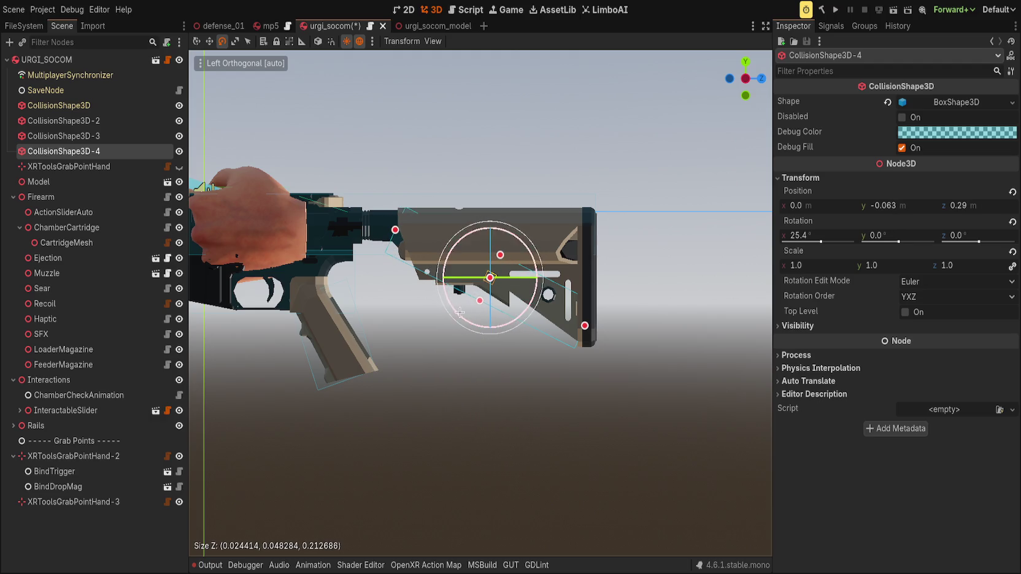
pyautogui.moveTo(584, 326); pyautogui.dragTo(586, 329)
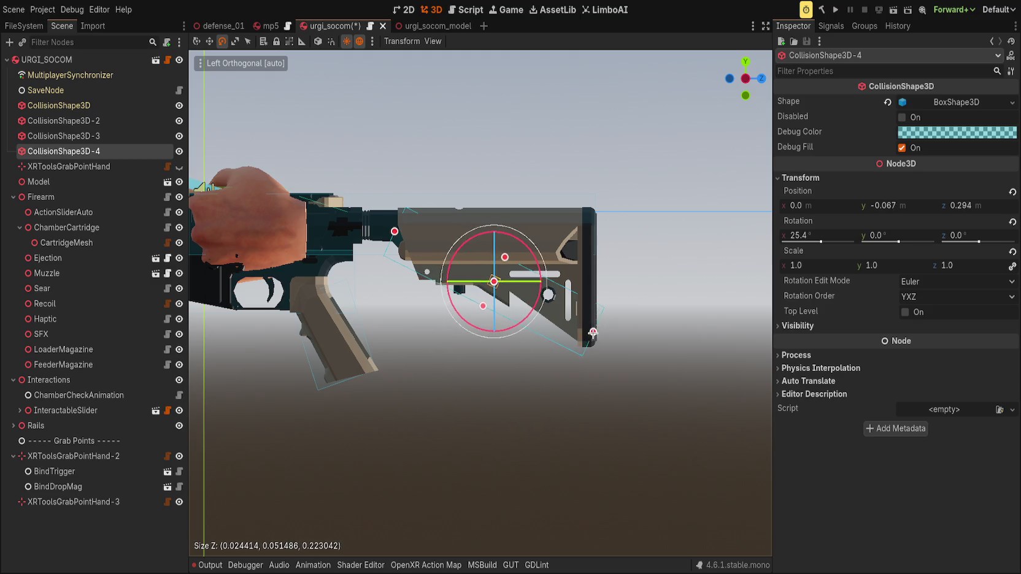
pyautogui.click(657, 278)
# Duplicate CollisionShape3D-4 as CollisionShape3D-5 with its own unique BoxShape3D.
pyautogui.moveTo(580, 251)
pyautogui.mouseDown()
pyautogui.moveTo(587, 287)
pyautogui.moveTo(492, 276)
pyautogui.moveTo(577, 279)
pyautogui.mouseUp()
pyautogui.click(64, 151)
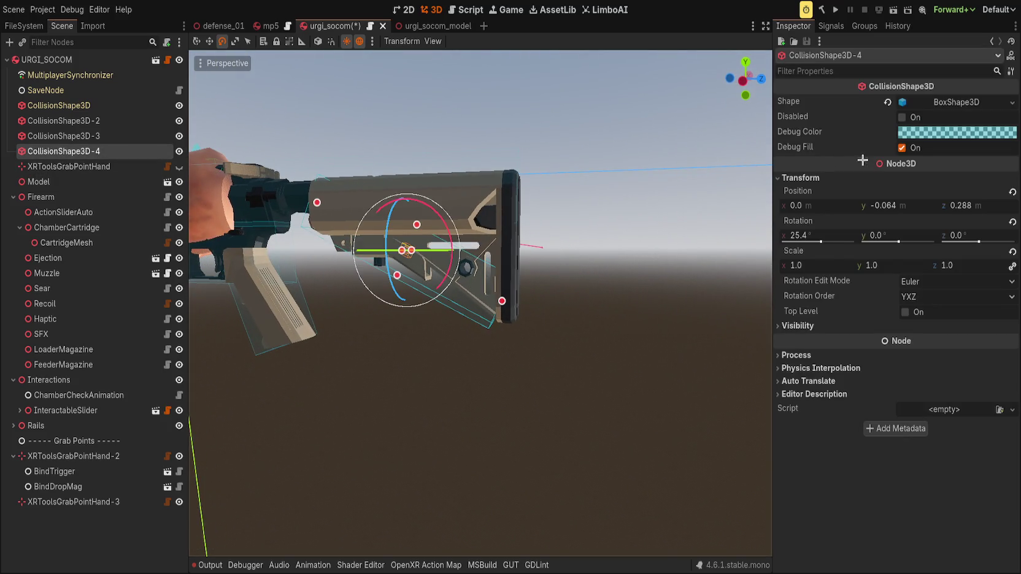
pyautogui.hotkey('ctrl', 'd')
pyautogui.click(901, 102)
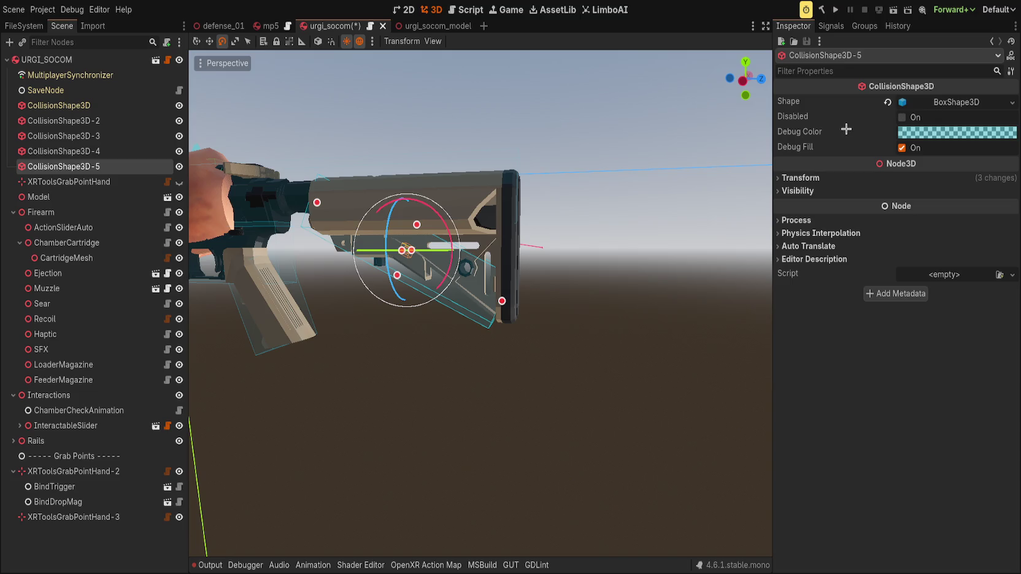
# Reset CollisionShape3D-5's rotation to 0 and resize it over the butt end.
pyautogui.click(800, 178)
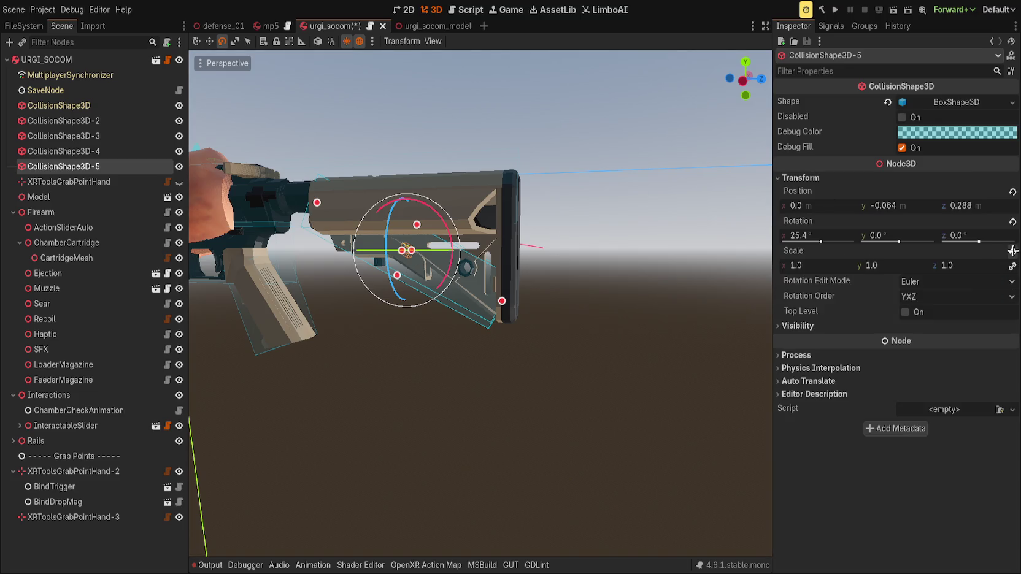
pyautogui.click(1012, 221)
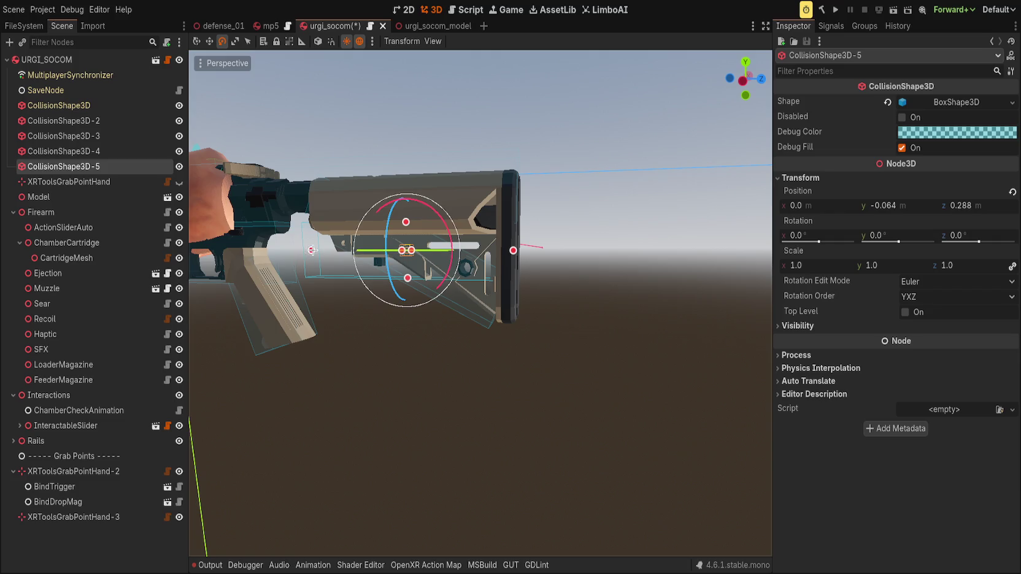
pyautogui.moveTo(312, 253); pyautogui.dragTo(423, 259)
pyautogui.moveTo(513, 250); pyautogui.dragTo(519, 250)
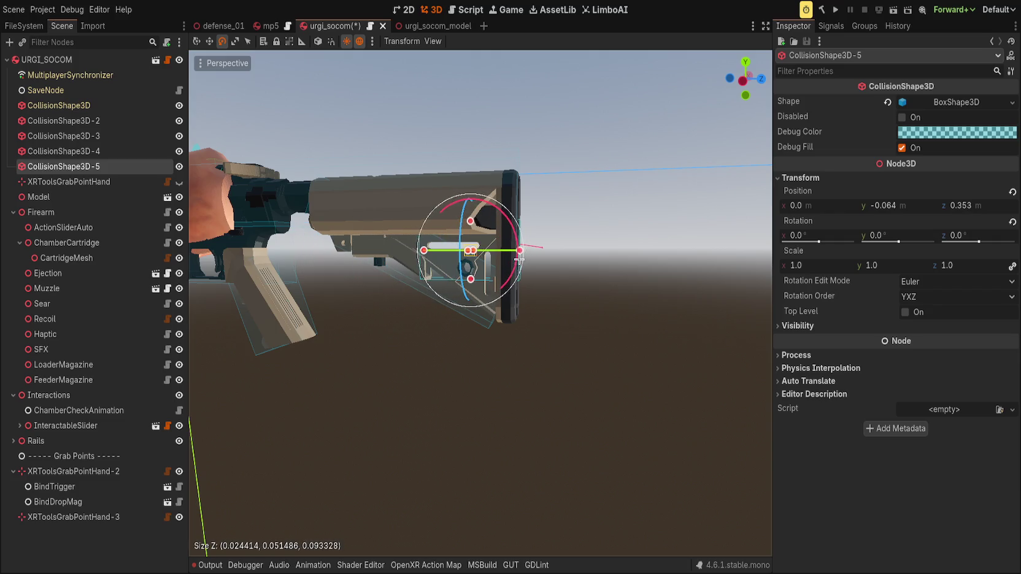
pyautogui.moveTo(471, 219); pyautogui.dragTo(470, 176)
pyautogui.moveTo(471, 279); pyautogui.dragTo(471, 322)
# Shrink CollisionShape3D-4's height slightly.
pyautogui.scroll(3, 535, 298)
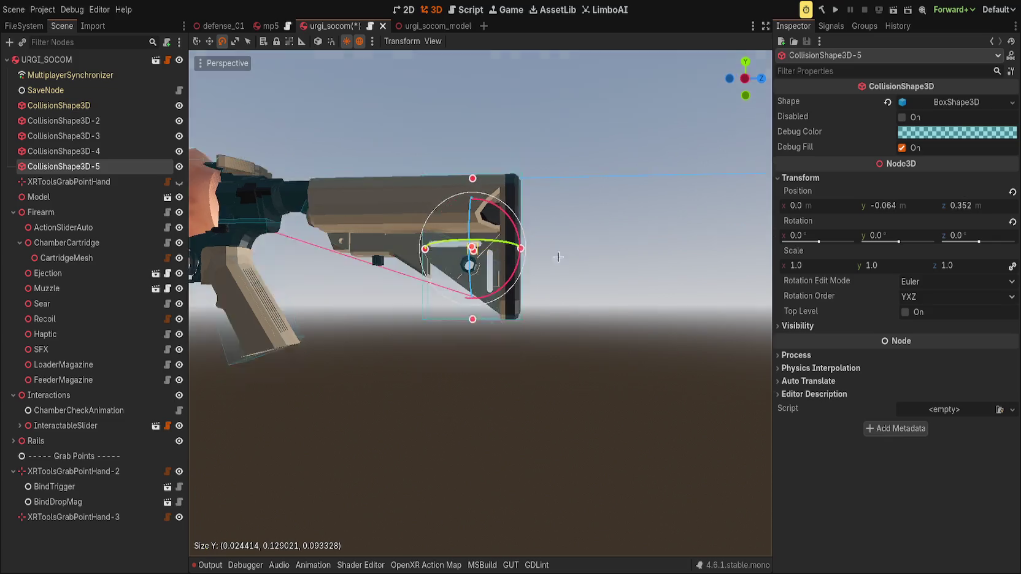
pyautogui.scroll(2, 534, 298)
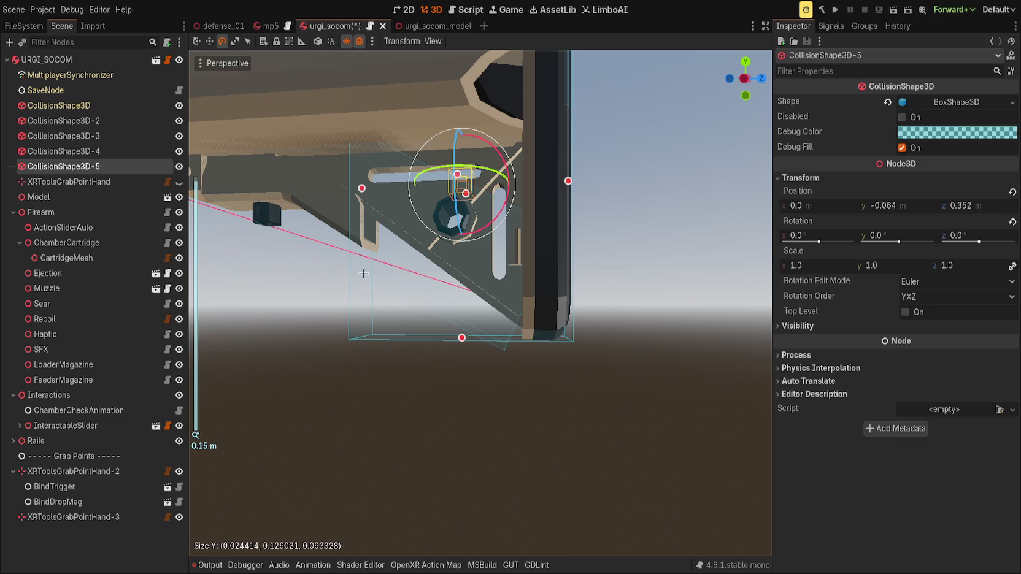
pyautogui.click(338, 257)
pyautogui.moveTo(305, 241); pyautogui.dragTo(305, 236)
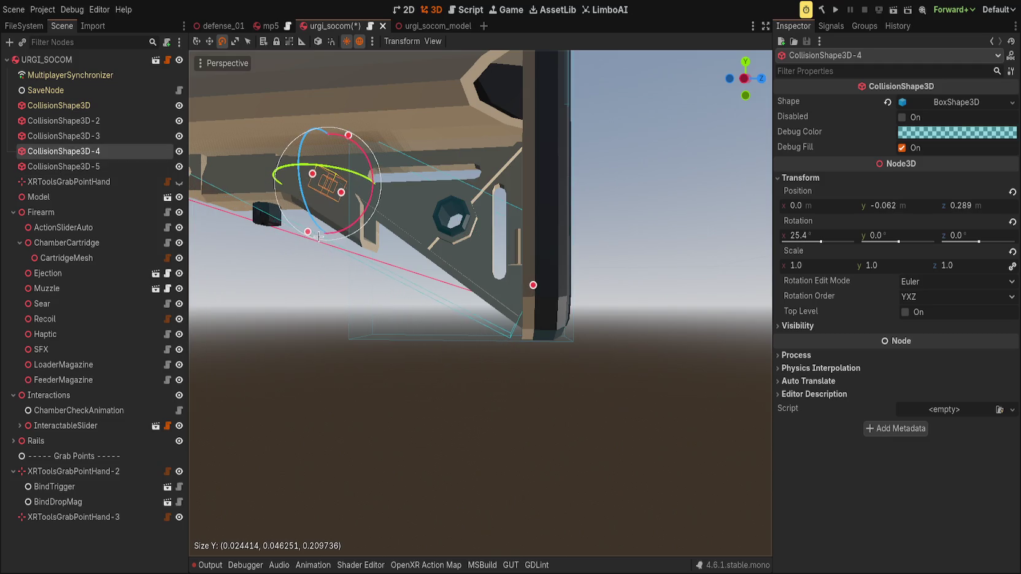
# Thin CollisionShape3D-5 to a 0.033 × 0.132 × 0.027 butt-plate slab, then duplicate the first CollisionShape3D.
pyautogui.click(414, 250)
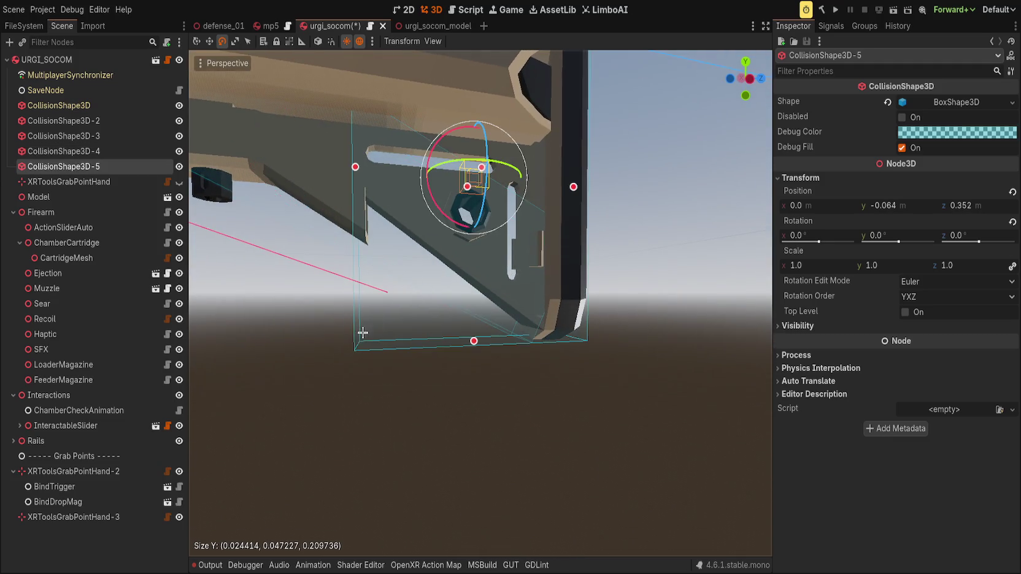
pyautogui.moveTo(353, 175)
pyautogui.mouseDown()
pyautogui.moveTo(534, 205)
pyautogui.moveTo(523, 205)
pyautogui.mouseUp()
pyautogui.moveTo(535, 252); pyautogui.dragTo(485, 261)
pyautogui.moveTo(502, 127); pyautogui.dragTo(503, 125)
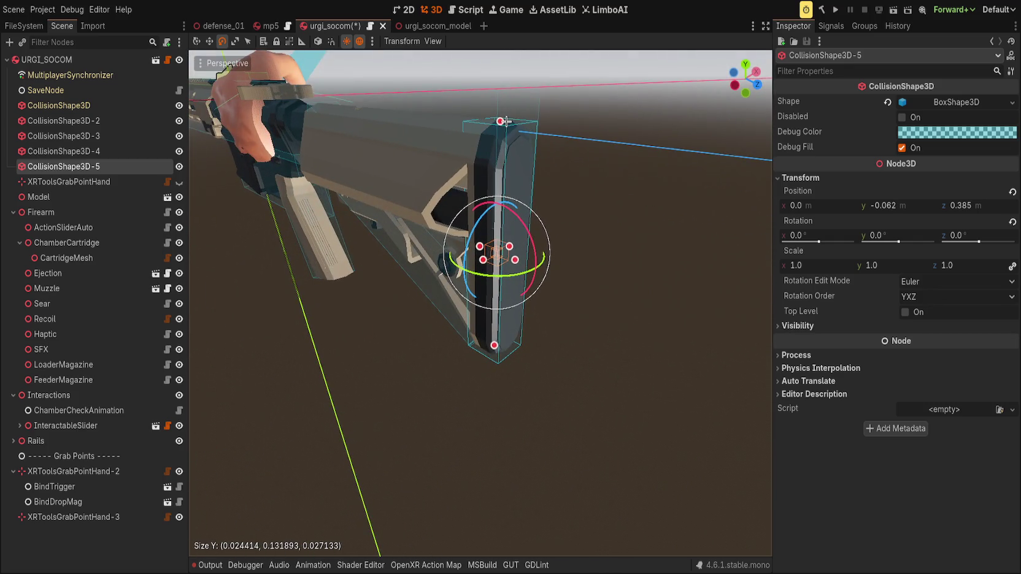
pyautogui.moveTo(483, 262)
pyautogui.mouseDown()
pyautogui.moveTo(403, 321)
pyautogui.moveTo(449, 303)
pyautogui.moveTo(433, 297)
pyautogui.moveTo(591, 208)
pyautogui.moveTo(608, 219)
pyautogui.moveTo(549, 244)
pyautogui.moveTo(431, 250)
pyautogui.mouseUp()
pyautogui.click(613, 224)
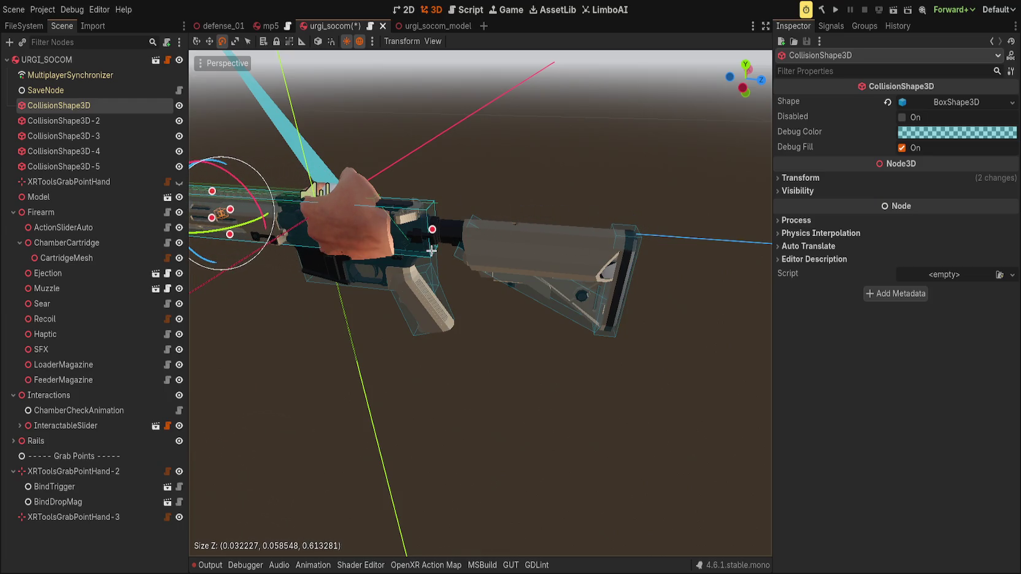
pyautogui.hotkey('ctrl', 'd')
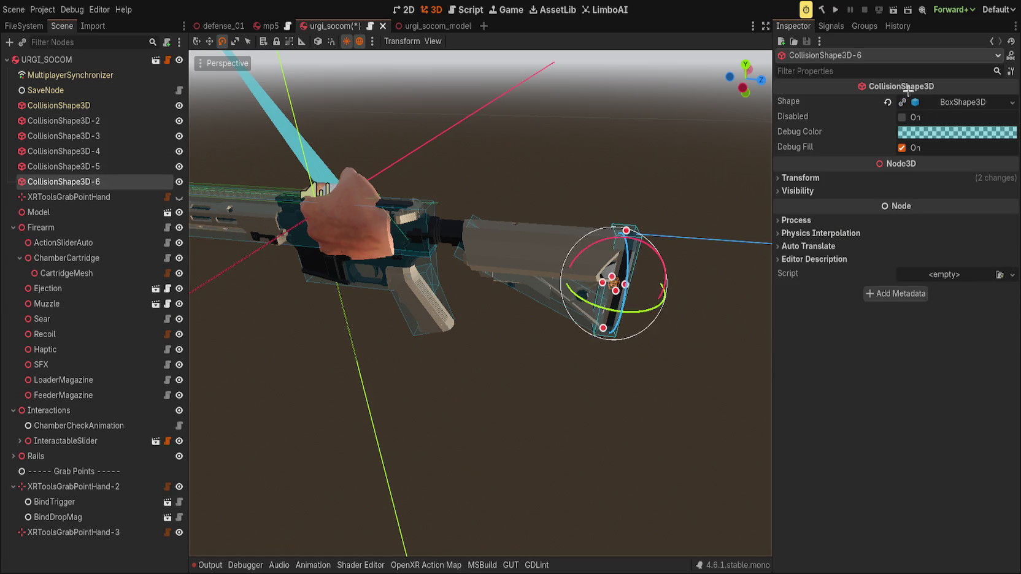
# Resize CollisionShape3D-6 to about 0.033 × 0.030 × 0.246 along the stock top, then save urgi_socom.
pyautogui.click(862, 179)
pyautogui.click(863, 179)
pyautogui.scroll(5, 552, 276)
pyautogui.moveTo(681, 264); pyautogui.dragTo(399, 254)
pyautogui.moveTo(539, 327)
pyautogui.mouseDown()
pyautogui.moveTo(556, 198)
pyautogui.moveTo(430, 145)
pyautogui.moveTo(584, 154)
pyautogui.moveTo(417, 219)
pyautogui.moveTo(506, 206)
pyautogui.moveTo(405, 194)
pyautogui.mouseUp()
pyautogui.click(570, 161)
pyautogui.hotkey('ctrl', 's')
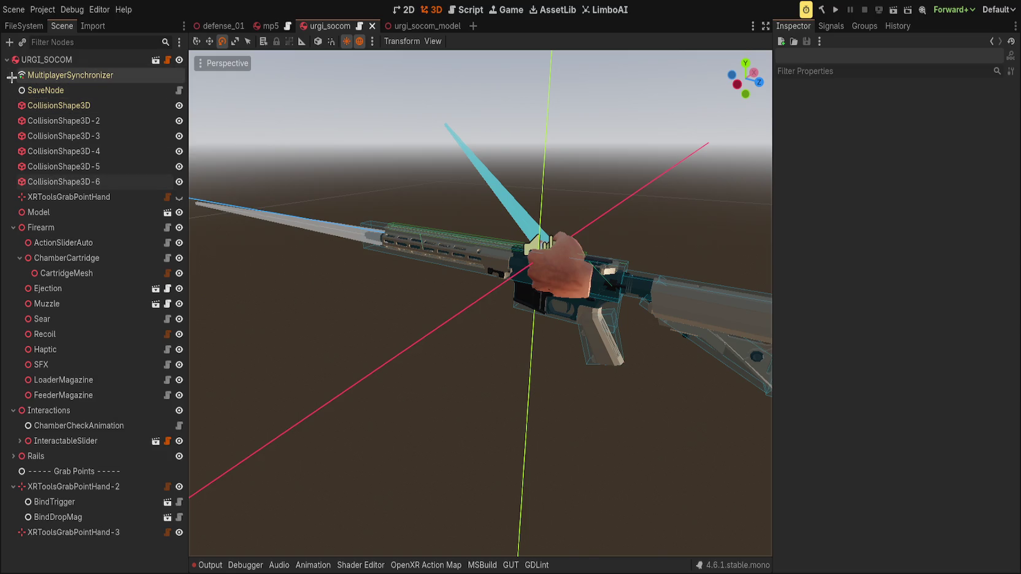
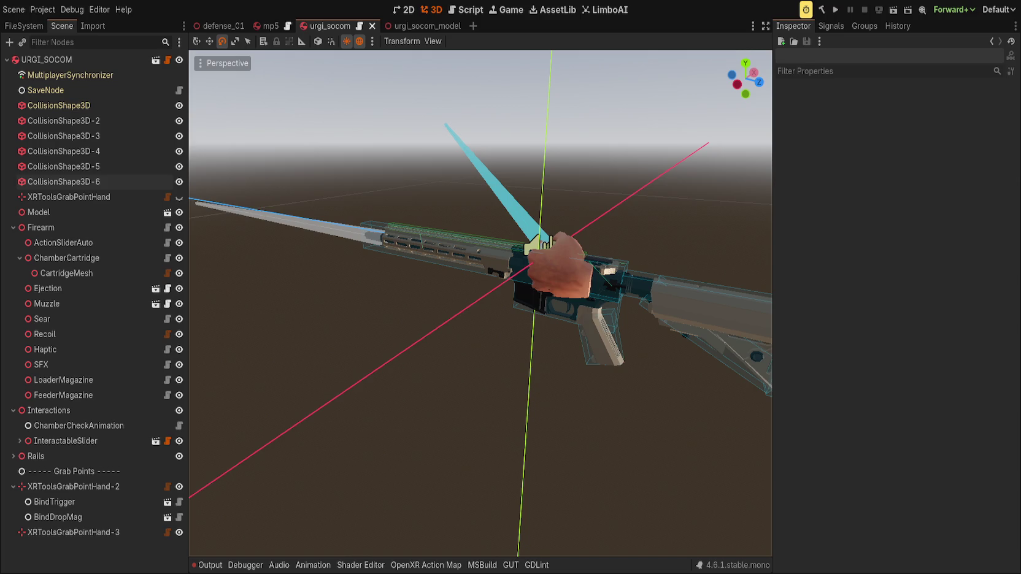
# Move XRToolsGrabPointHand under the '----- Grab Points -----' separator, above XRToolsGrabPointHand-2, and save the scene.
pyautogui.click(107, 196)
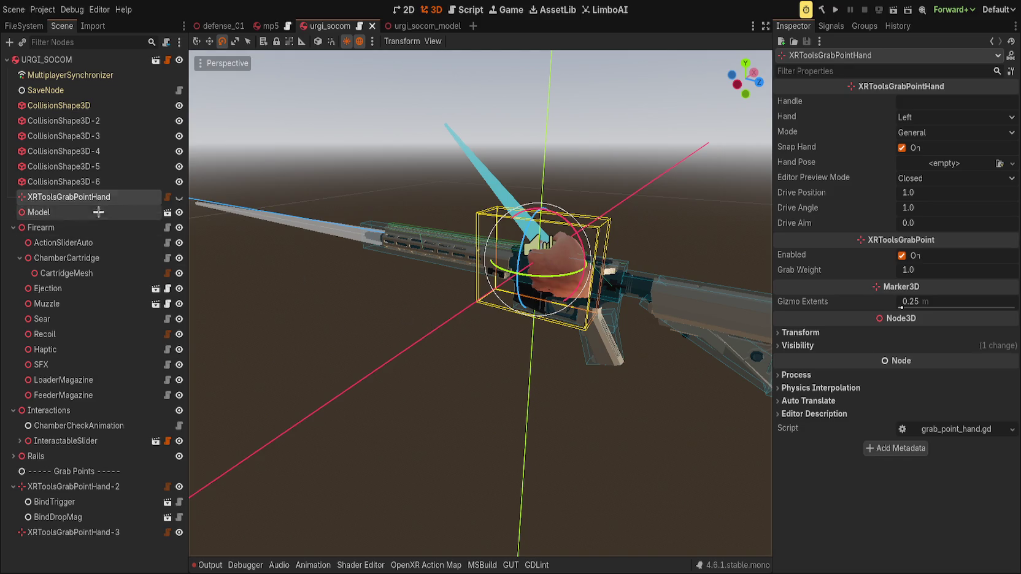
pyautogui.doubleClick(141, 196)
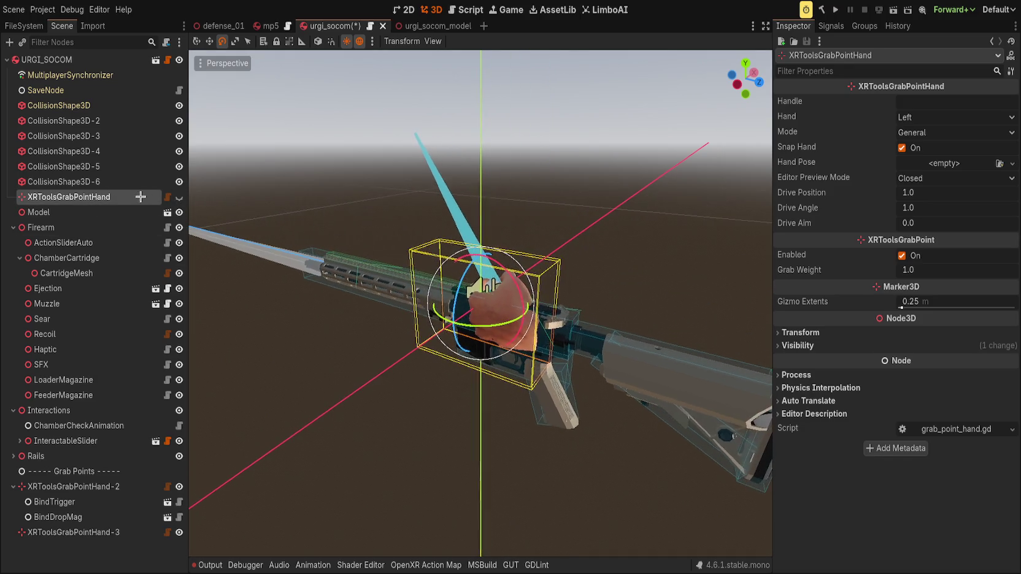
pyautogui.moveTo(410, 311); pyautogui.dragTo(292, 332)
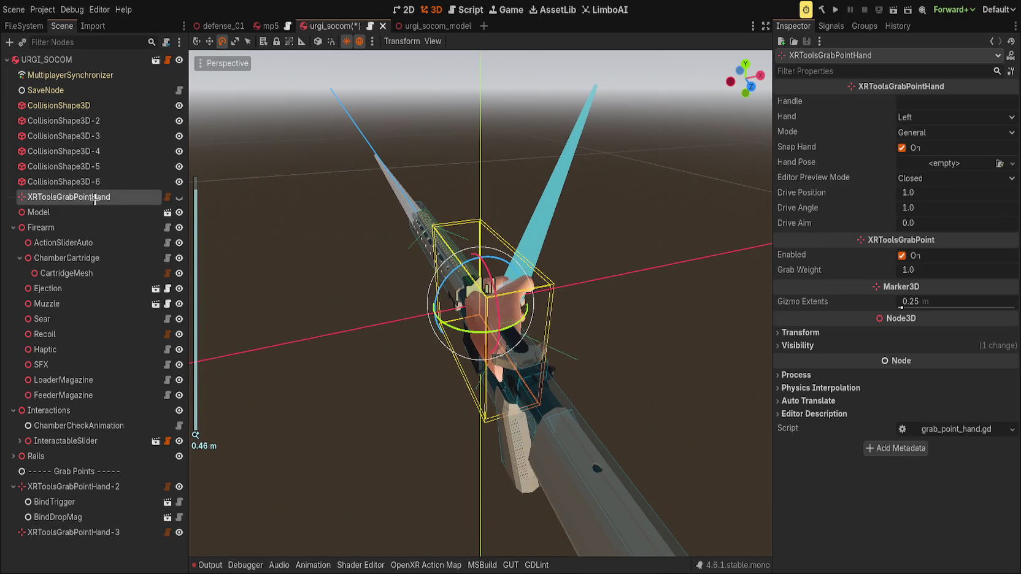
pyautogui.moveTo(95, 197)
pyautogui.mouseDown()
pyautogui.moveTo(92, 476)
pyautogui.moveTo(133, 481)
pyautogui.mouseUp()
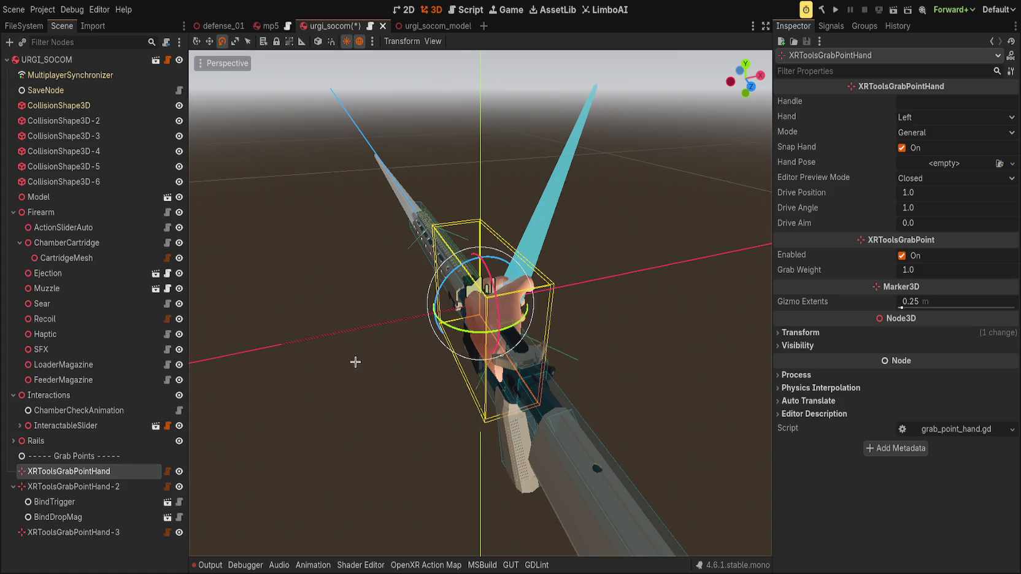
pyautogui.scroll(3, 355, 362)
pyautogui.press('w')
pyautogui.click(337, 360)
pyautogui.hotkey('ctrl', 's')
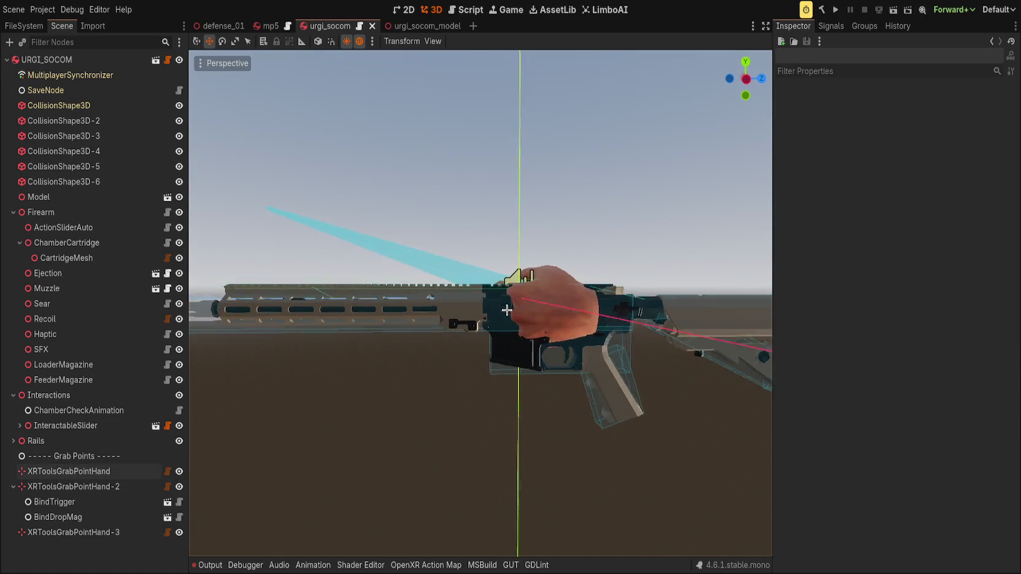
# Collapse ChamberCartridge, select the Firearm node and open its firearm.gd script.
pyautogui.moveTo(506, 311); pyautogui.dragTo(508, 335)
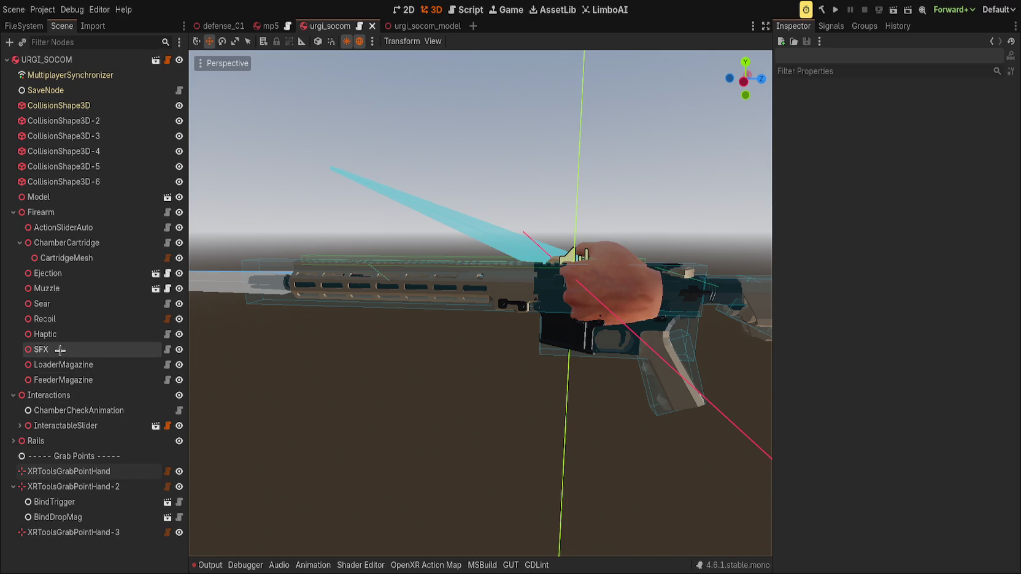
pyautogui.click(20, 243)
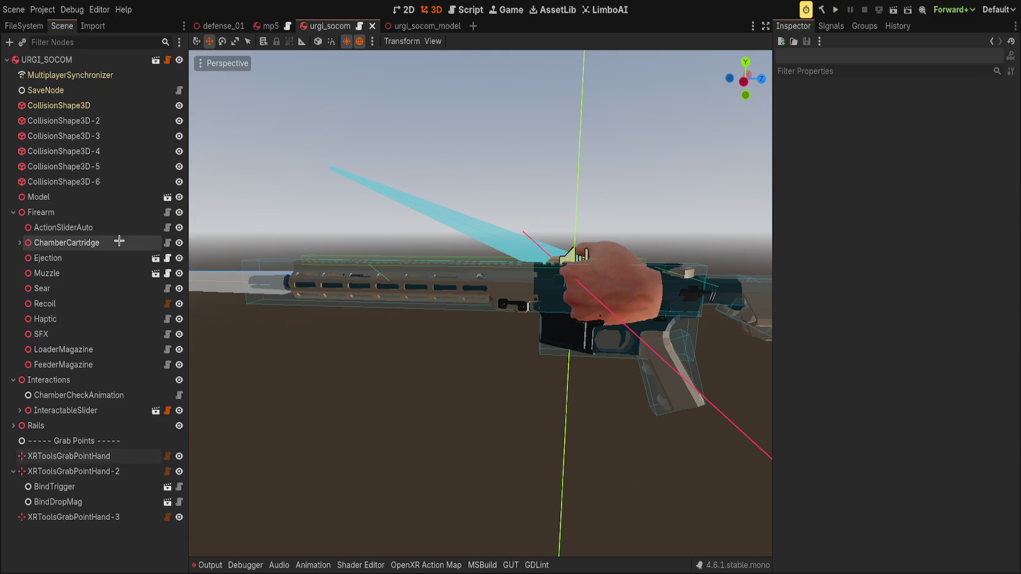
pyautogui.click(83, 212)
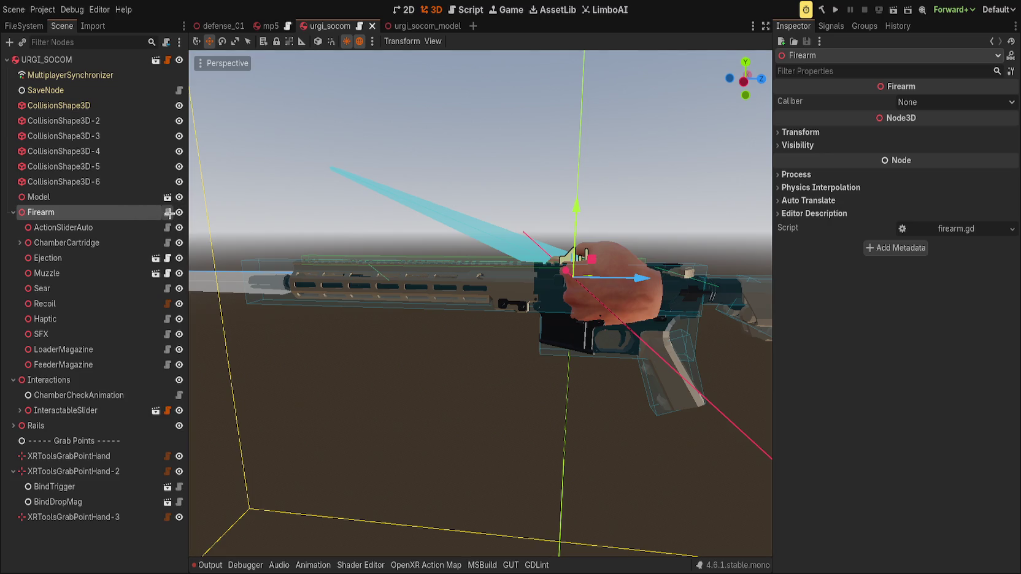
pyautogui.hotkey('ctrl', 'F3')
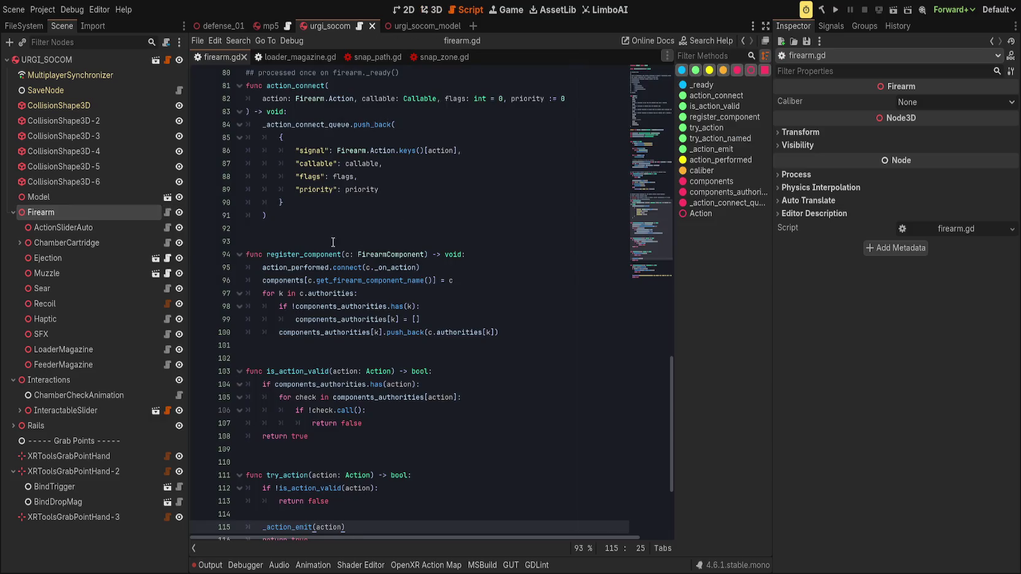
# Widen the code editor on both sides and scroll back toward the top of firearm.gd.
pyautogui.moveTo(189, 241); pyautogui.dragTo(167, 251)
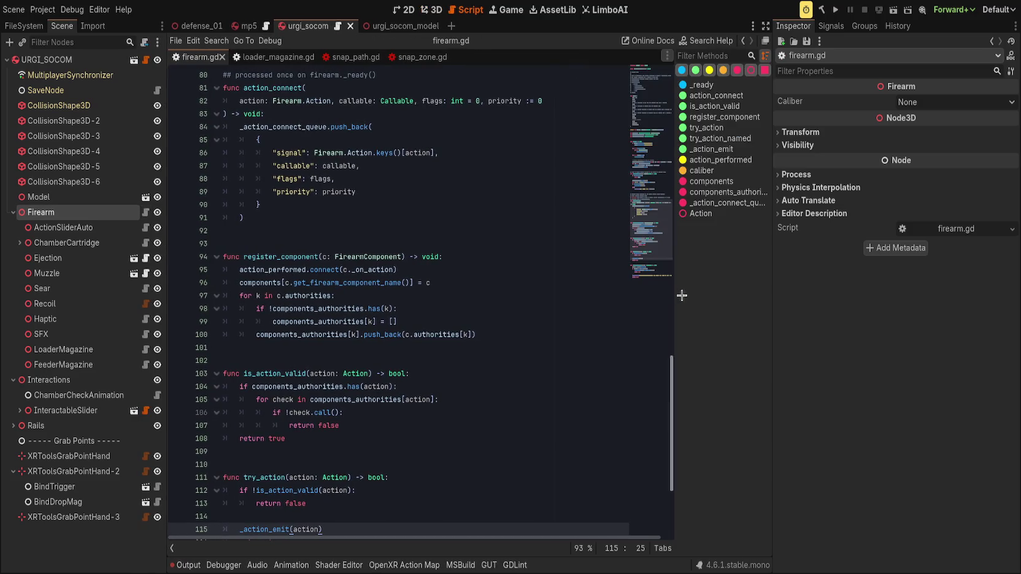
pyautogui.moveTo(772, 303); pyautogui.dragTo(889, 303)
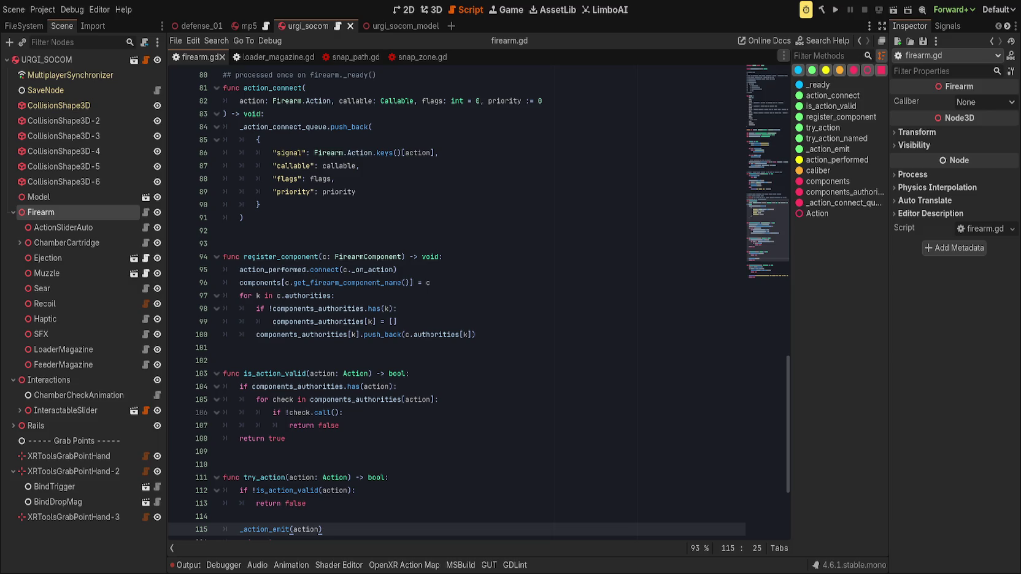
pyautogui.click(442, 234)
pyautogui.scroll(3, 428, 230)
pyautogui.scroll(20, 429, 231)
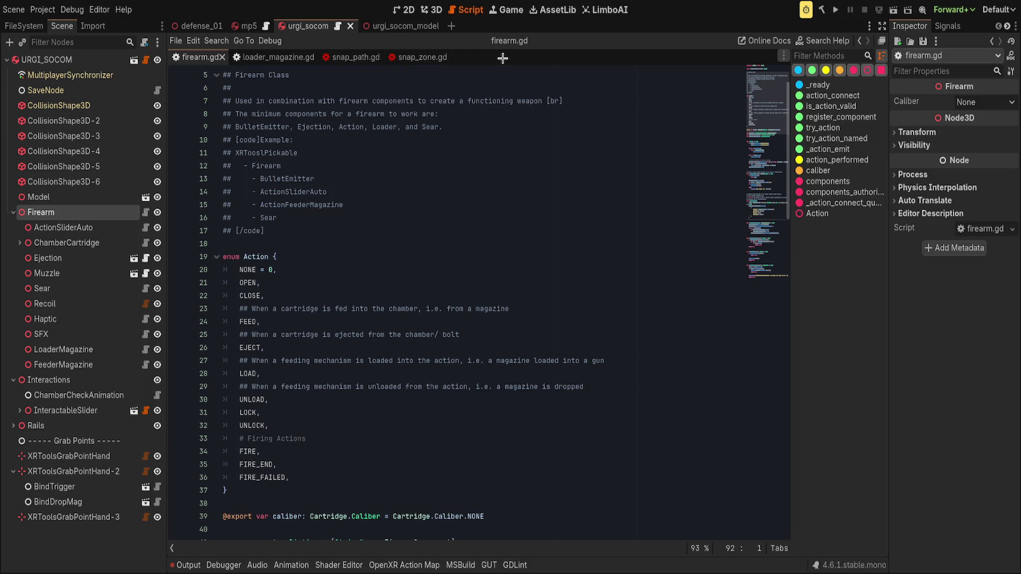
# Scroll to the top of firearm.gd and place the caret in the Firearm Class comment.
pyautogui.scroll(2, 462, 154)
pyautogui.click(520, 127)
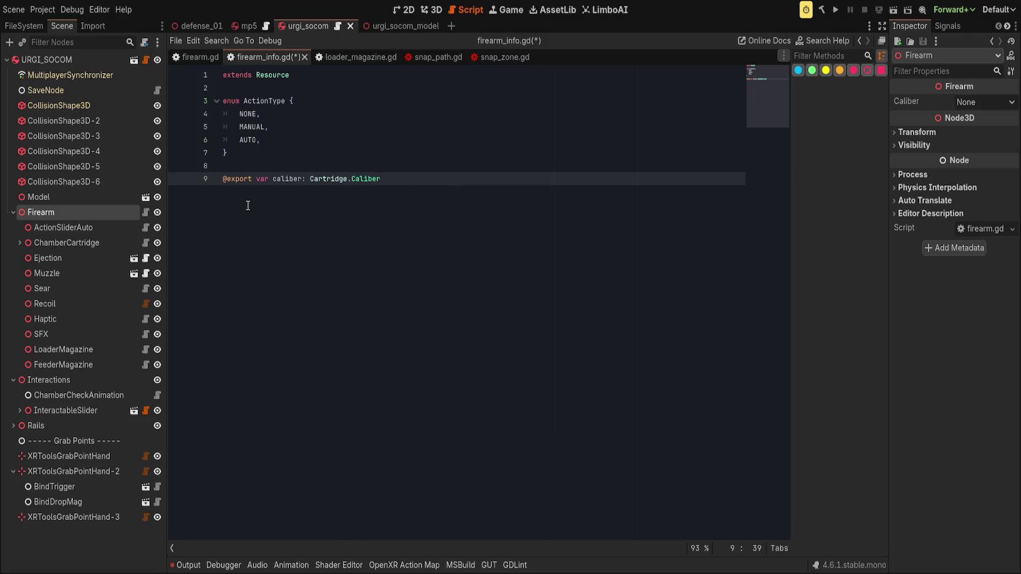
# Add 'class_name FirearmInfo' at the start of line 1 of firearm_info.gd and save it.
pyautogui.hotkey('ctrl', 's')
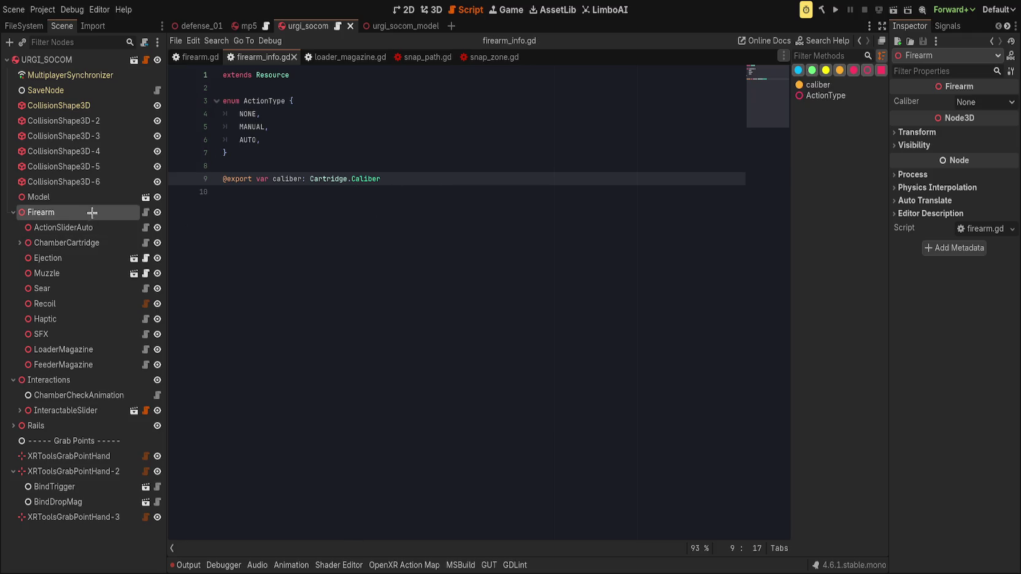
pyautogui.click(357, 192)
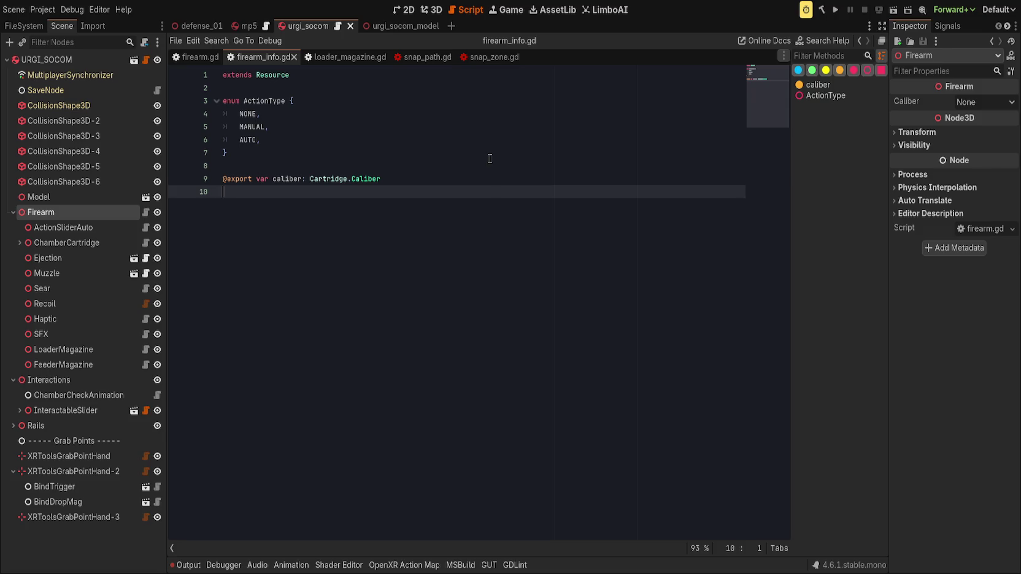
pyautogui.click(387, 184)
pyautogui.click(389, 72)
pyautogui.press('Home')
pyautogui.write('class_name ')
pyautogui.write('FirearmInfo')
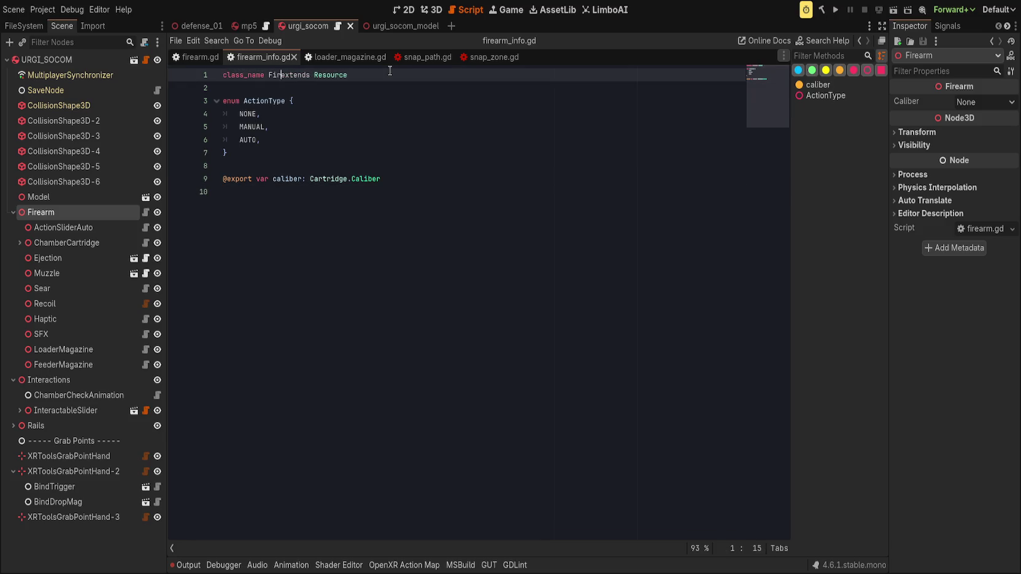
pyautogui.click(389, 72)
pyautogui.hotkey('ctrl', 's')
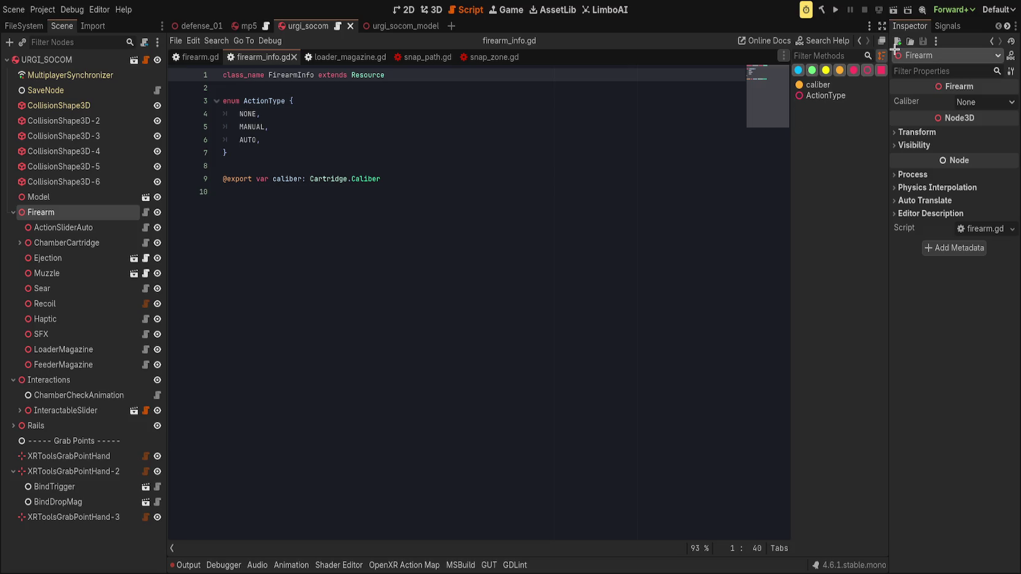
# Create a new FirearmInfo resource in the Inspector to view its Caliber property, resizing the panels.
pyautogui.click(894, 48)
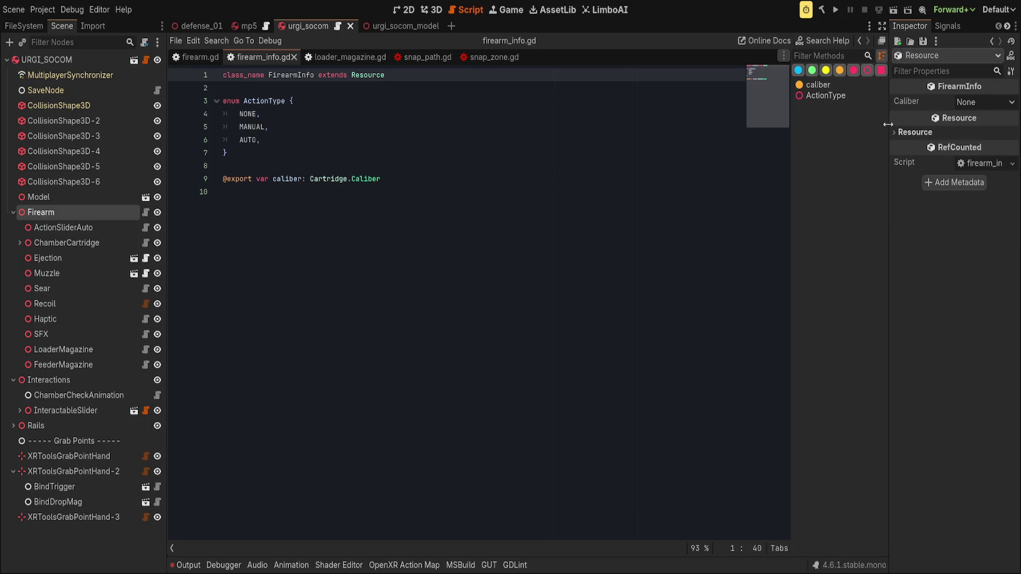
pyautogui.moveTo(888, 117)
pyautogui.mouseDown()
pyautogui.moveTo(766, 148)
pyautogui.moveTo(865, 153)
pyautogui.mouseUp()
pyautogui.click(173, 549)
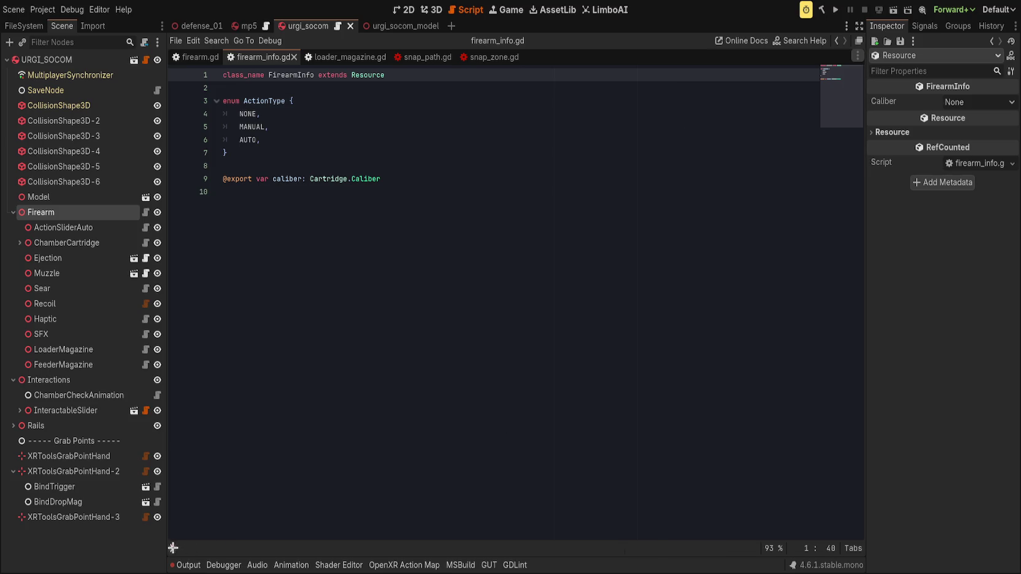
pyautogui.click(172, 548)
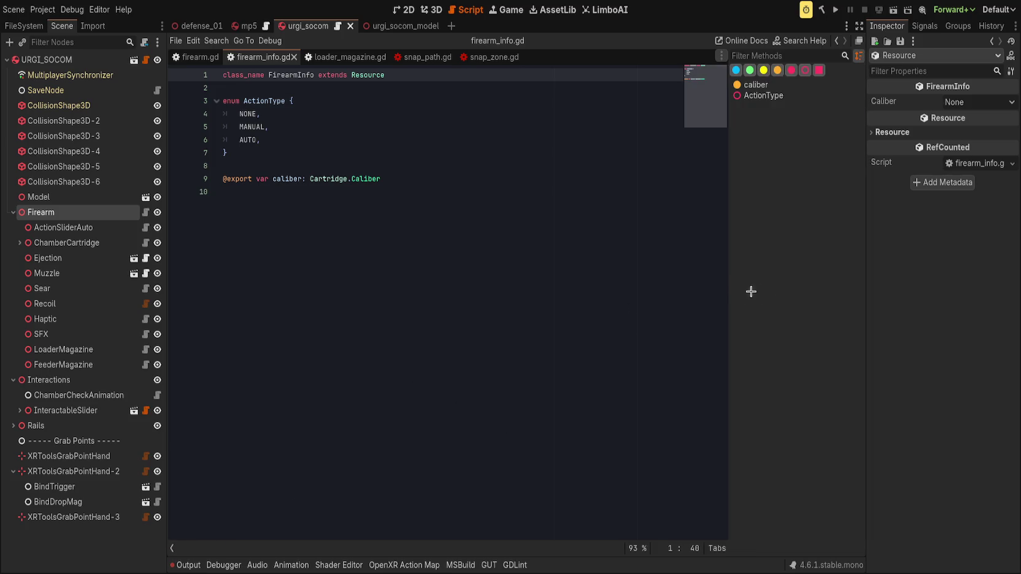
pyautogui.moveTo(728, 297); pyautogui.dragTo(768, 300)
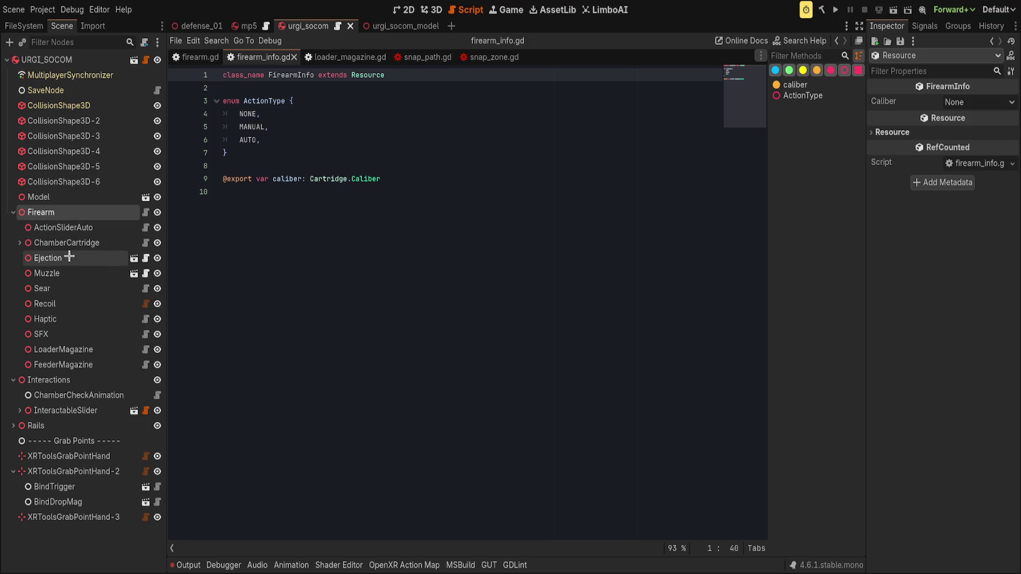
pyautogui.click(442, 219)
pyautogui.write('@export var')
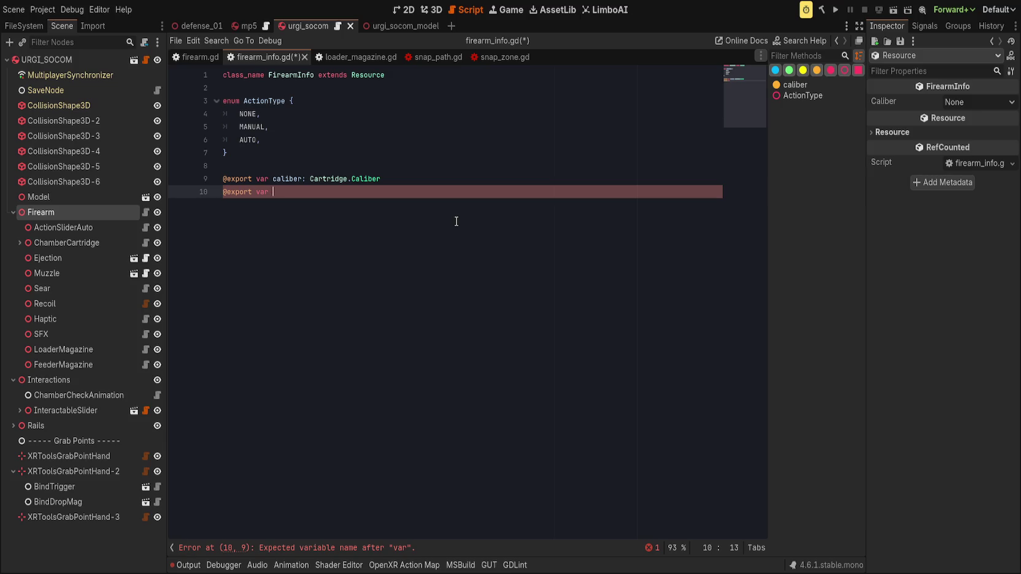
pyautogui.write('sear: S')
pyautogui.write('ear')
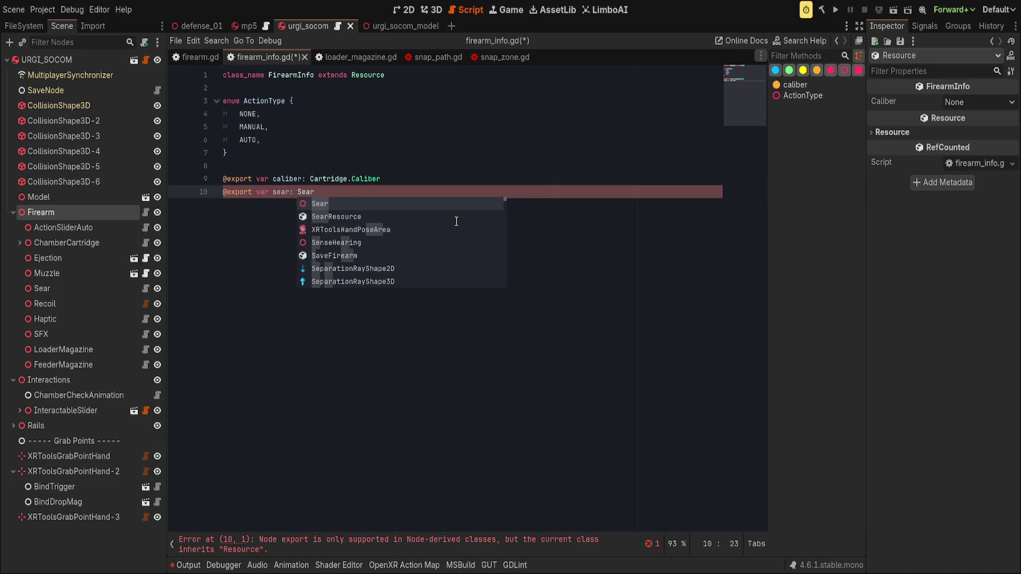
pyautogui.press('Down')
pyautogui.press('Return')
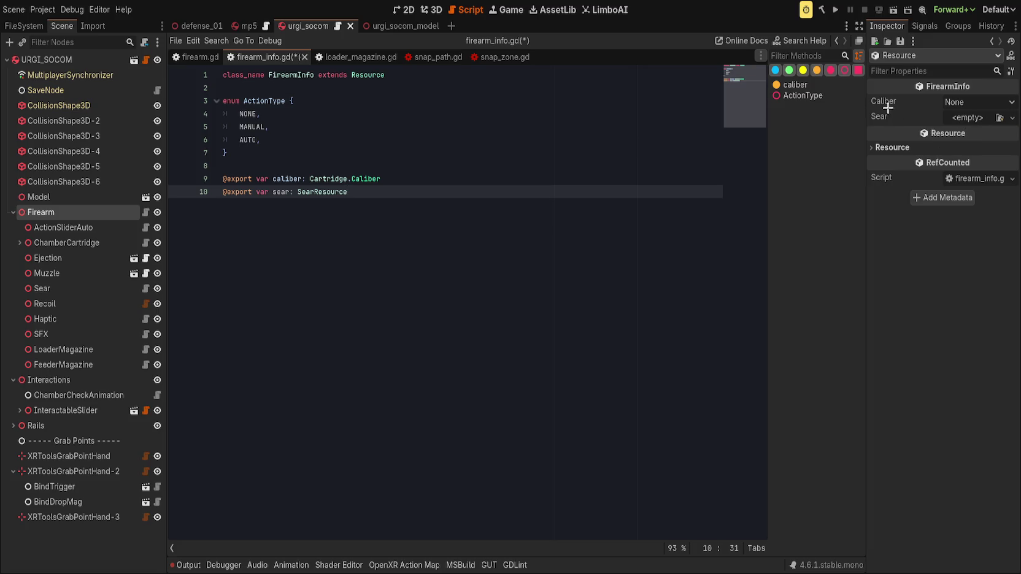
pyautogui.press('Return')
pyautogui.write('@export')
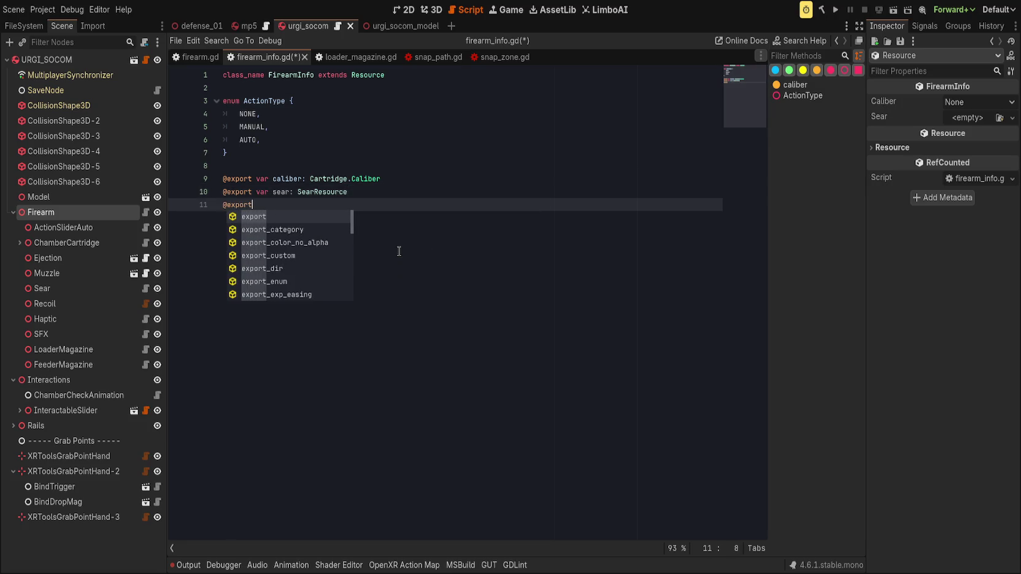
pyautogui.write(' var recoil')
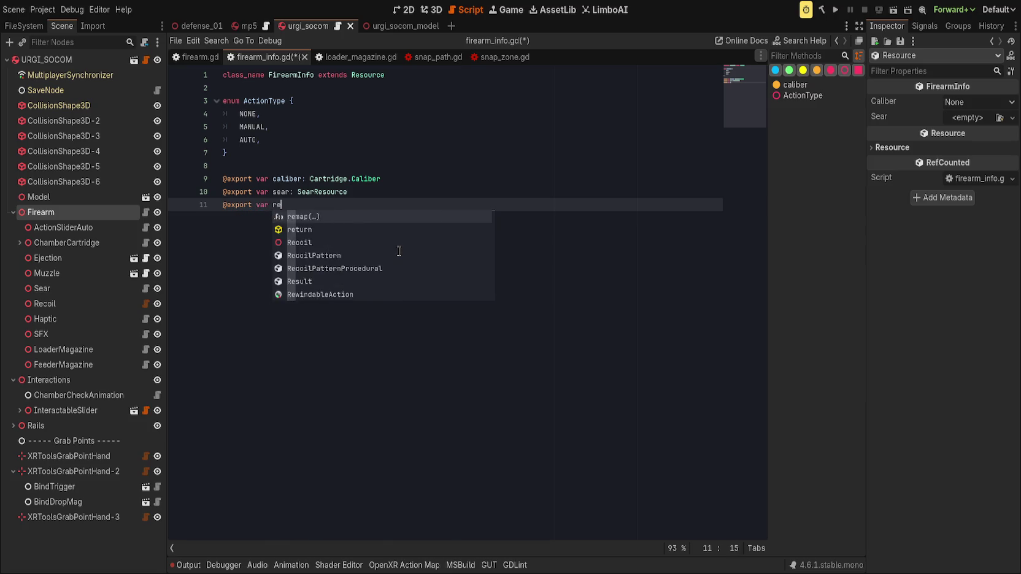
pyautogui.press('Escape')
pyautogui.write(':')
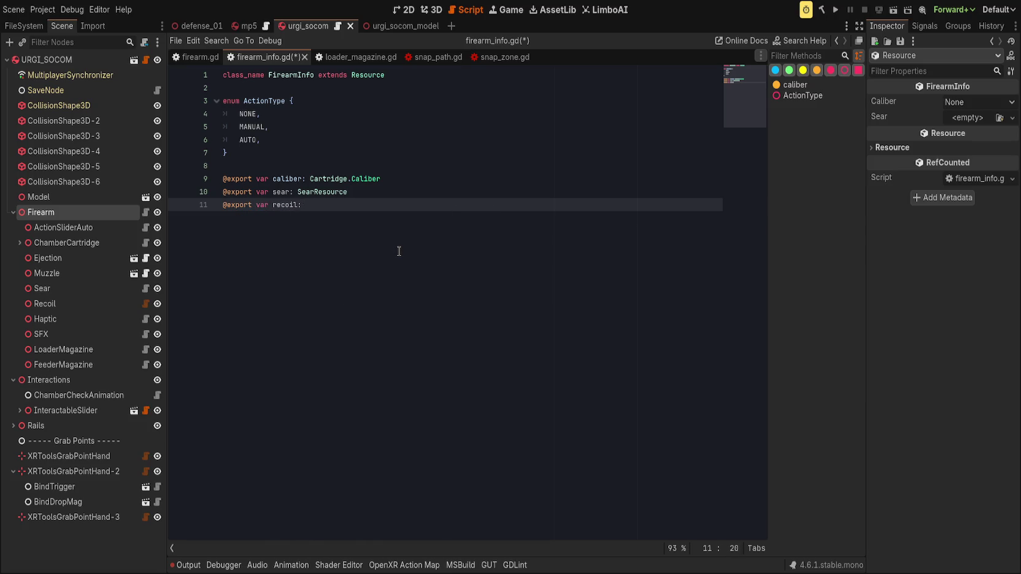
pyautogui.press('Return')
pyautogui.write('@')
pyautogui.press('BackSpace')
pyautogui.press('BackSpace')
pyautogui.press('BackSpace')
pyautogui.press('Return')
pyautogui.write('@export var')
# Give the recoil property the type RecoilPattern instead of a default value.
pyautogui.press('Up')
pyautogui.press('End')
pyautogui.write('= 1')
pyautogui.press('Down')
pyautogui.press('Up')
pyautogui.press('BackSpace')
pyautogui.press('BackSpace')
pyautogui.press('BackSpace')
pyautogui.write(': Recoil')
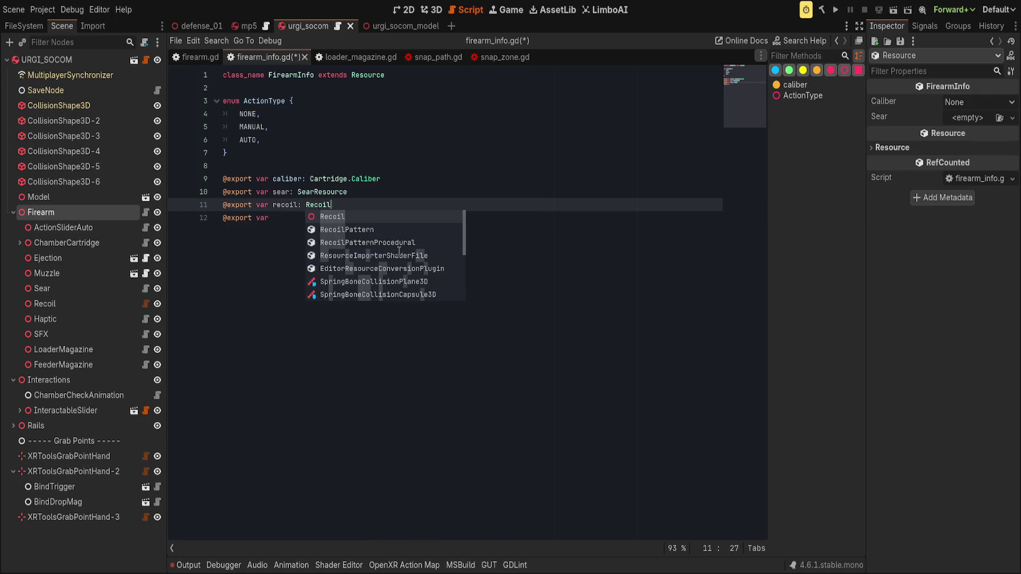
pyautogui.write('P')
pyautogui.press('Return')
pyautogui.press('Down')
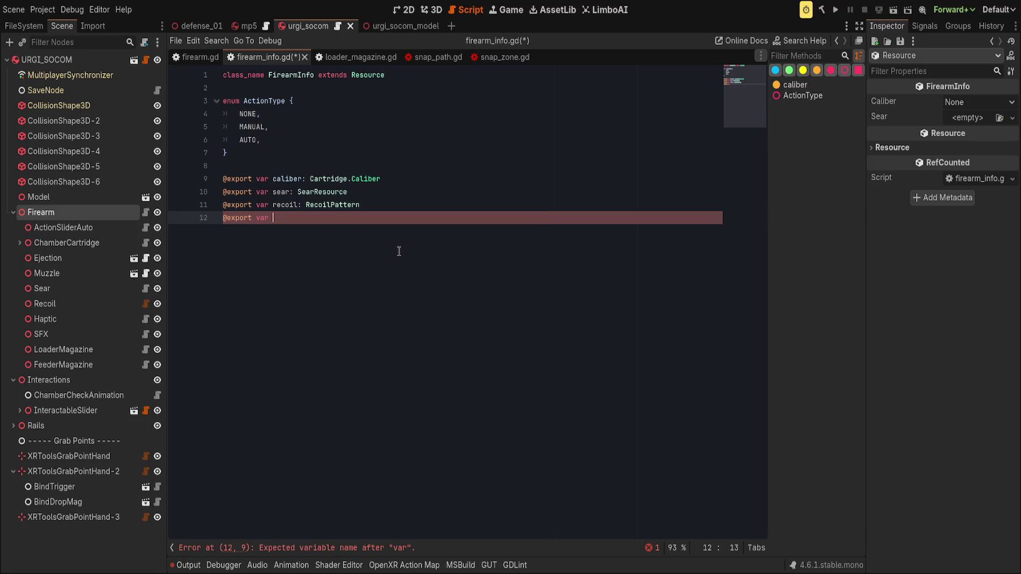
# Add exported haptics: FirearmHaptics and sfx: FirearmSFXLibrary properties via autocomplete.
pyautogui.write('tics: ')
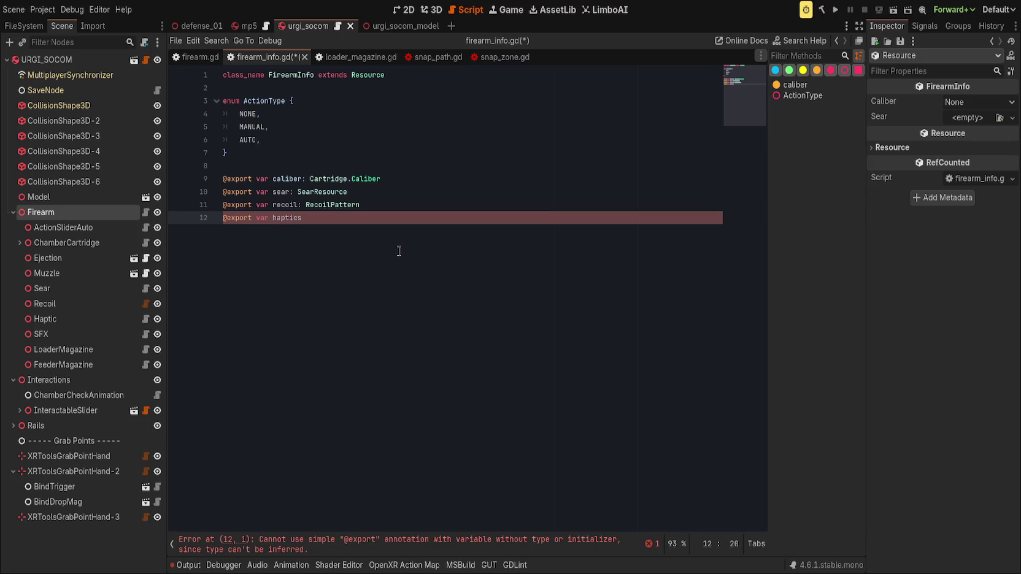
pyautogui.write('Hap')
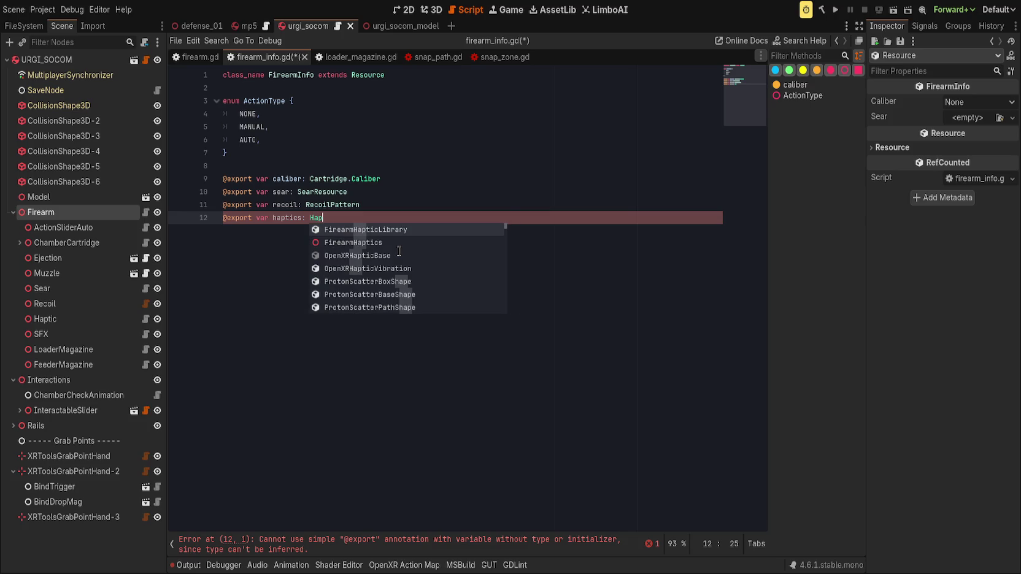
pyautogui.press('Return')
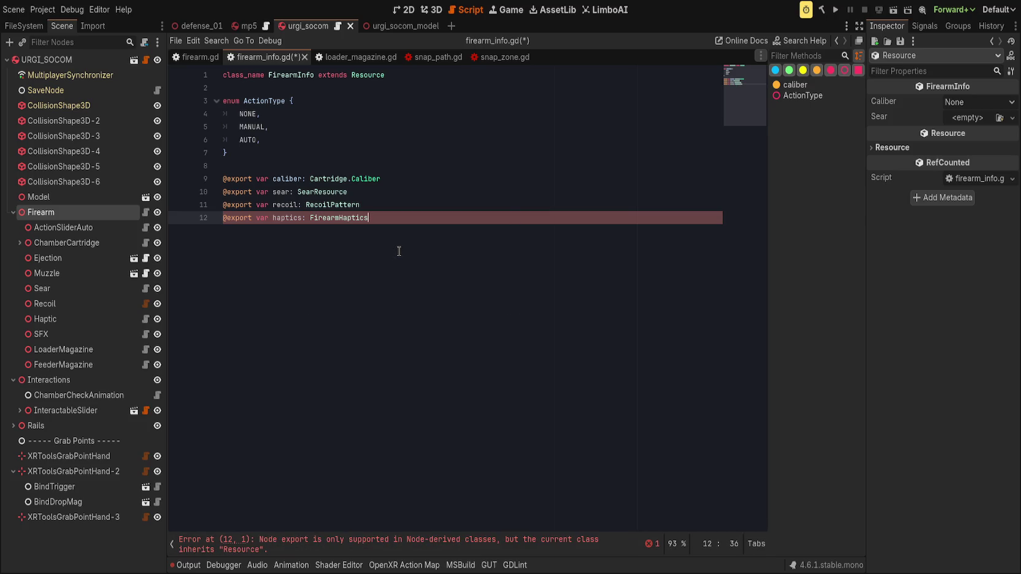
pyautogui.press('Return')
pyautogui.write('@export var ')
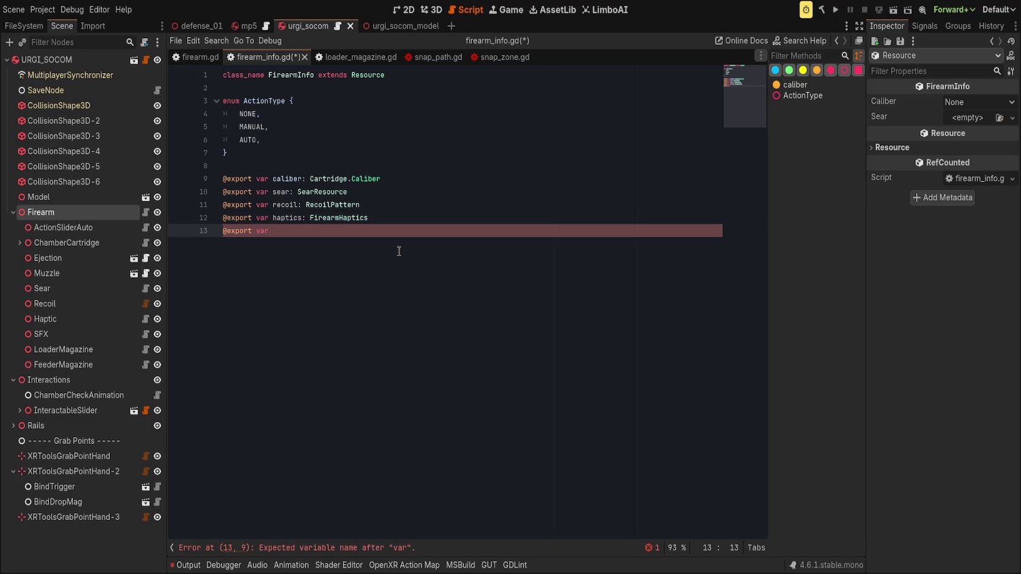
pyautogui.write('sfx')
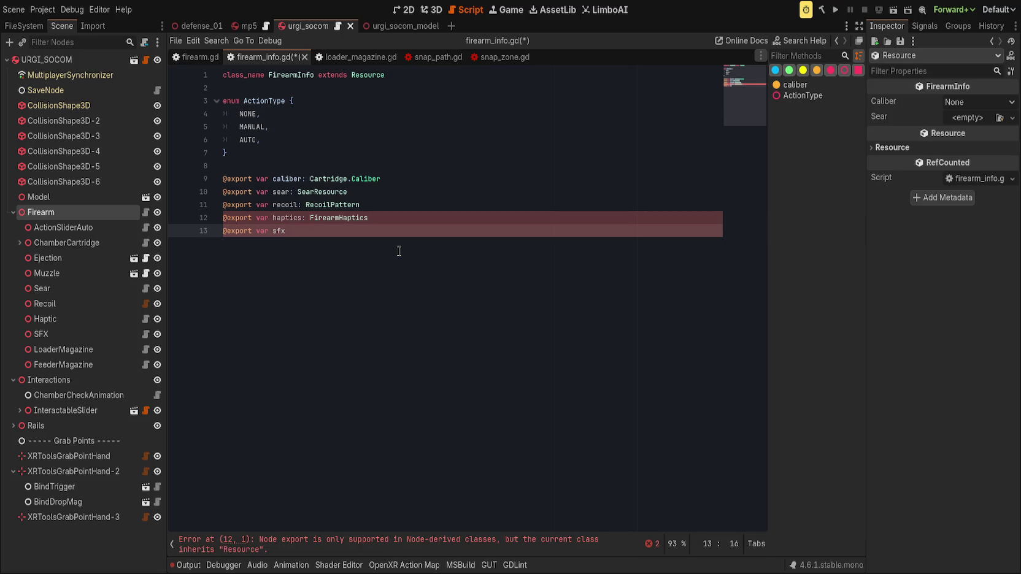
pyautogui.write(': F')
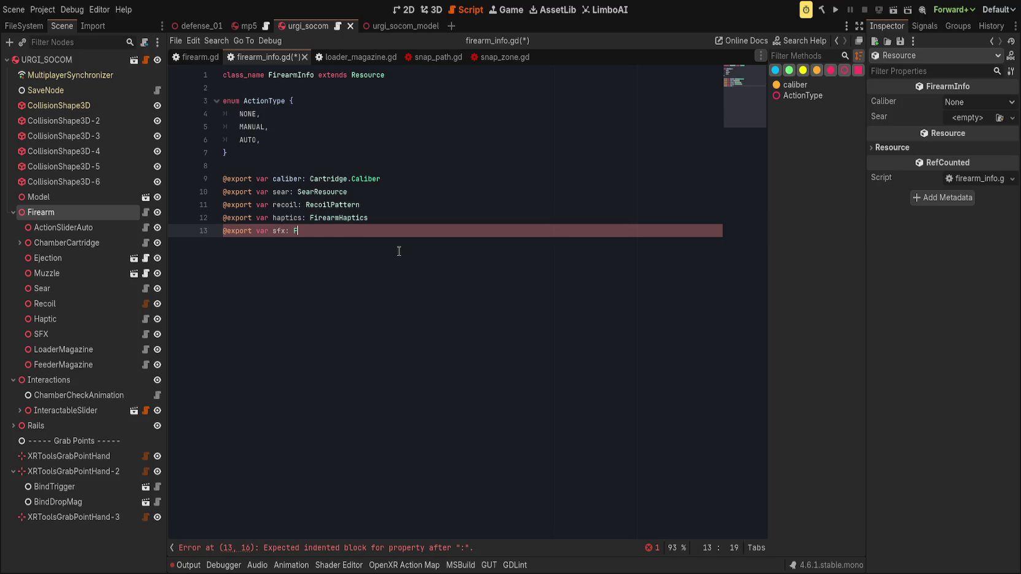
pyautogui.write('irearmSFX')
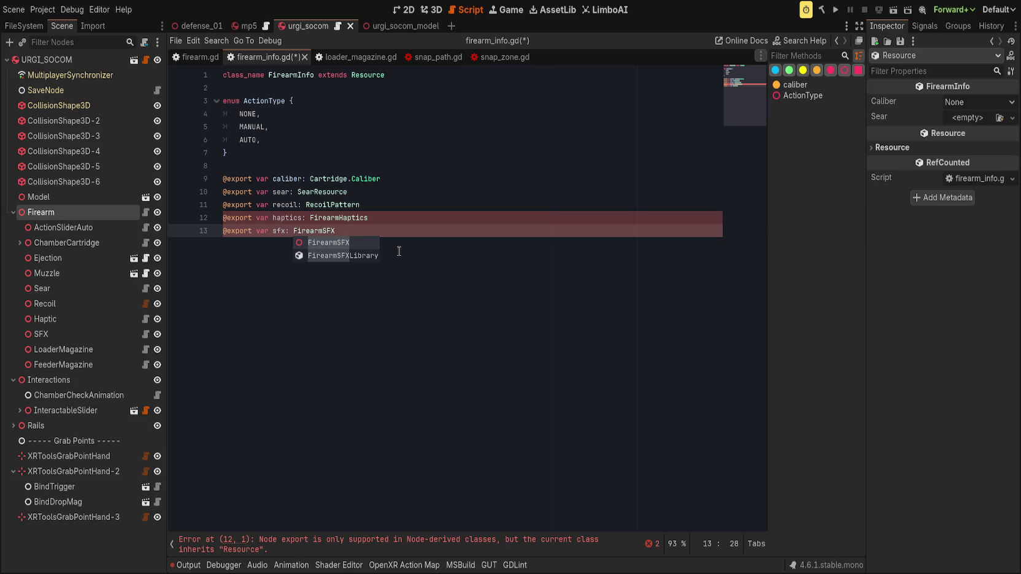
pyautogui.press('Down')
pyautogui.press('Return')
pyautogui.press('Return')
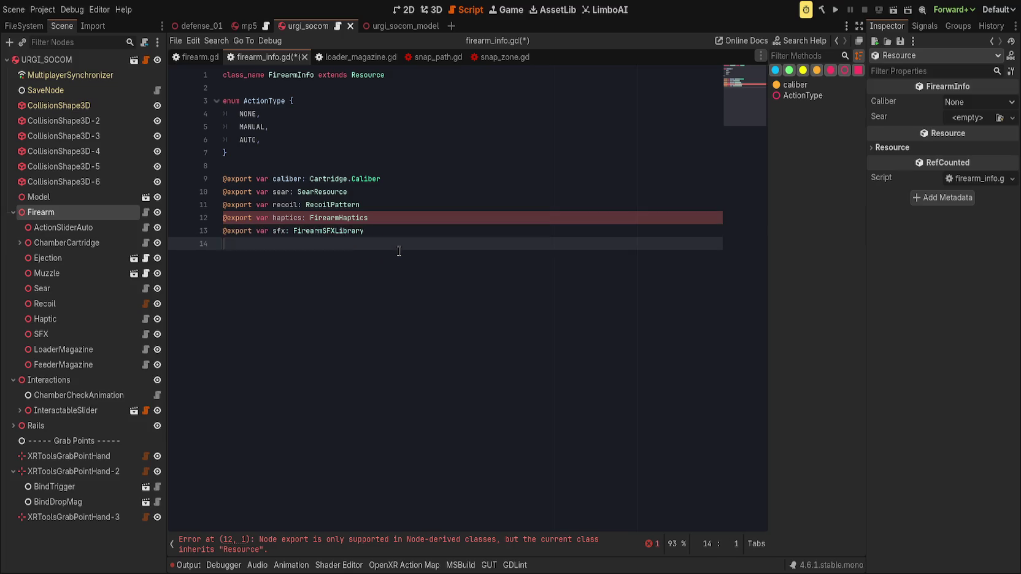
pyautogui.write('port')
pyautogui.press('Escape')
pyautogui.click(404, 218)
pyautogui.write('Library')
pyautogui.click(353, 253)
pyautogui.hotkey('ctrl', 'z')
pyautogui.hotkey('ctrl', 'z')
pyautogui.click(325, 272)
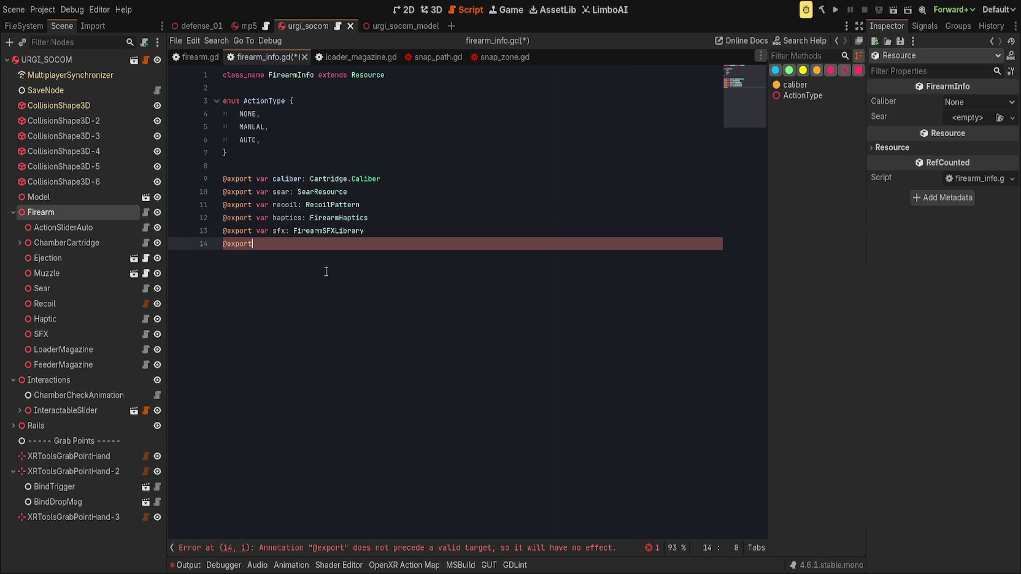
pyautogui.write('var')
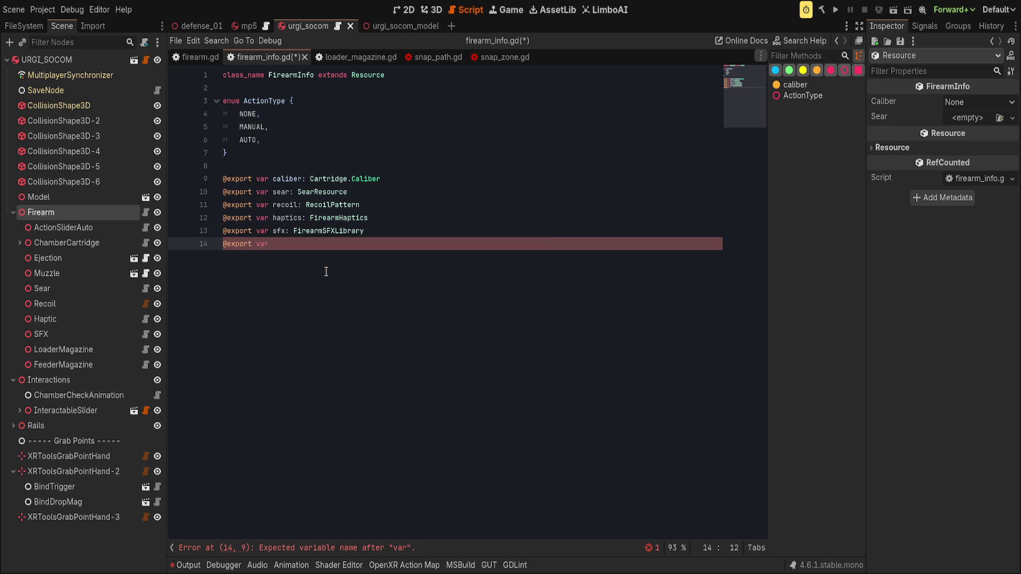
pyautogui.click(334, 148)
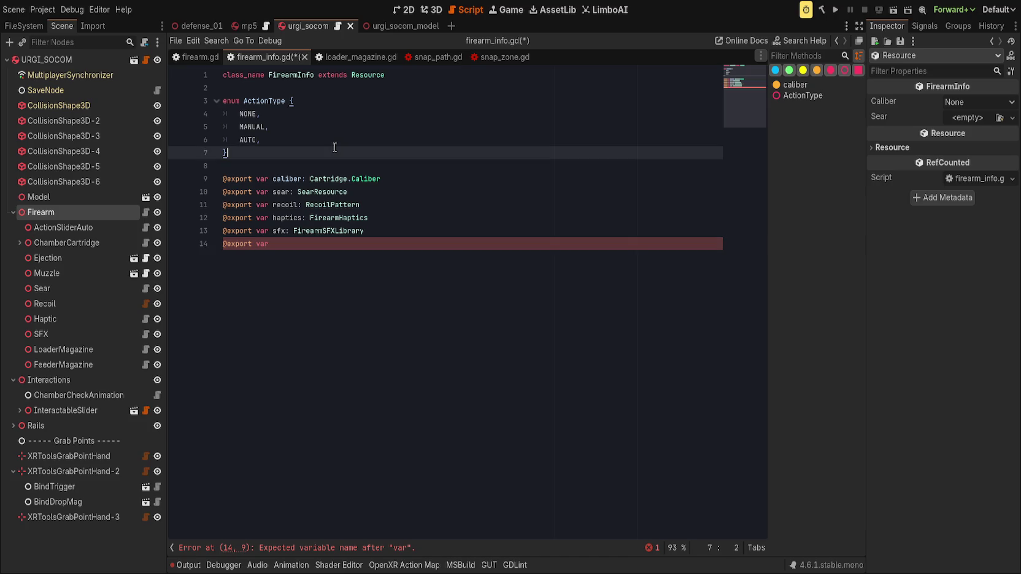
# Start a LoadingType enum below ActionType with NONE, MAGAZINE and BELT entries.
pyautogui.press('Return')
pyautogui.press('Return')
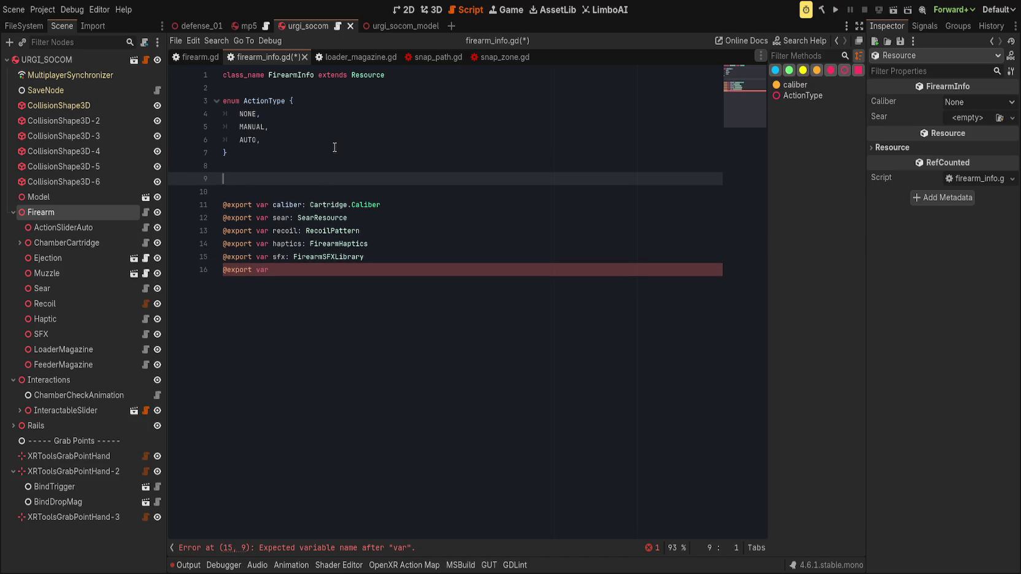
pyautogui.write('enum Loader')
pyautogui.press('BackSpace')
pyautogui.press('BackSpace')
pyautogui.press('BackSpace')
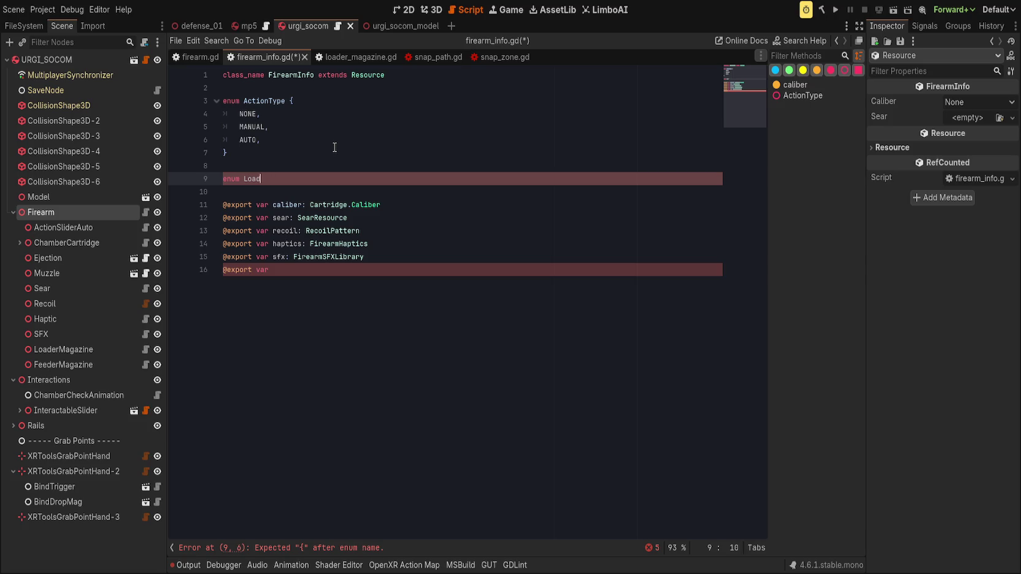
pyautogui.write('ing')
pyautogui.write('Type{')
pyautogui.press('Return')
pyautogui.write('NONE,')
pyautogui.press('Return')
pyautogui.write('Mag')
pyautogui.press('BackSpace')
pyautogui.press('BackSpace')
pyautogui.press('BackSpace')
pyautogui.write('AZINE,')
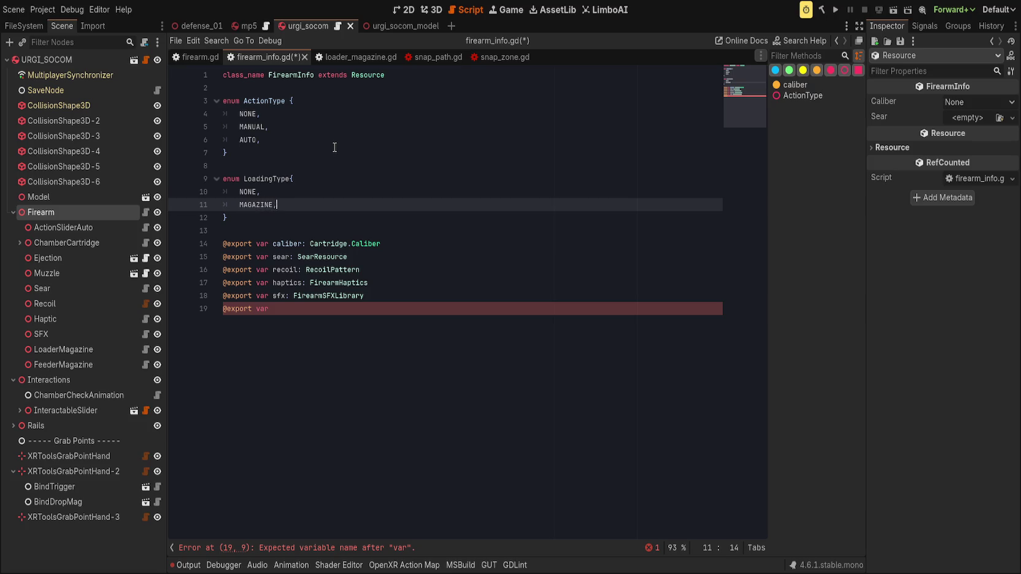
pyautogui.press('Return')
pyautogui.write('BELT,')
# Insert a MANUAL entry after NONE and rename MAGAZINE to MAGAZINE_EXT.
pyautogui.press('Up')
pyautogui.press('Up')
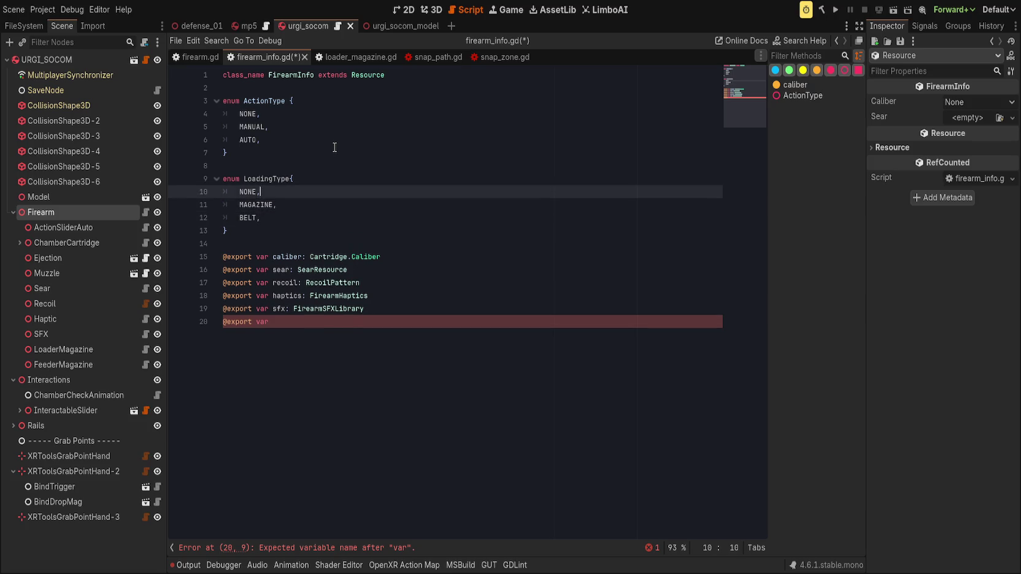
pyautogui.press('Return')
pyautogui.write('ANUAL,')
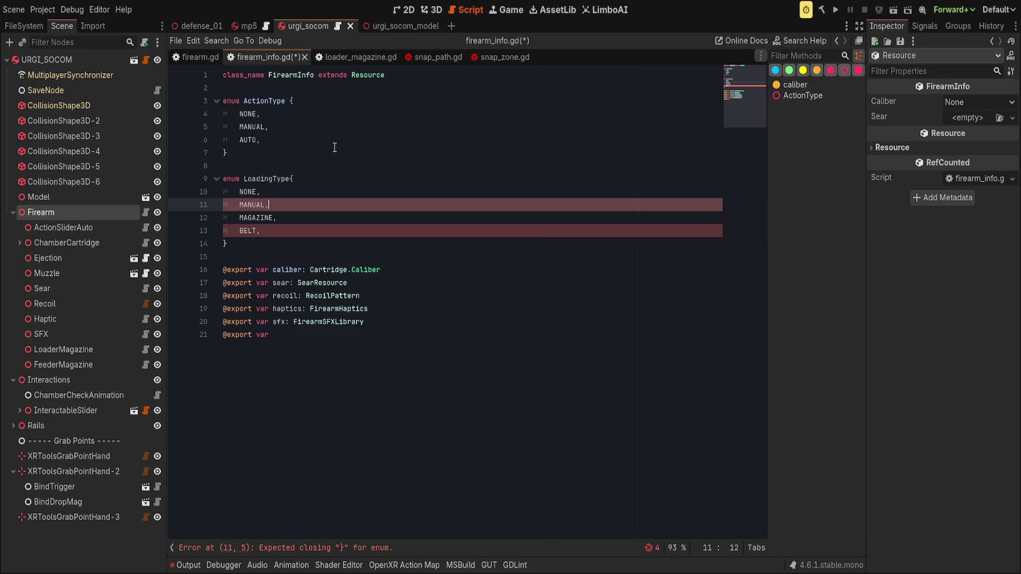
pyautogui.press('Down')
pyautogui.press('Down')
pyautogui.press('Up')
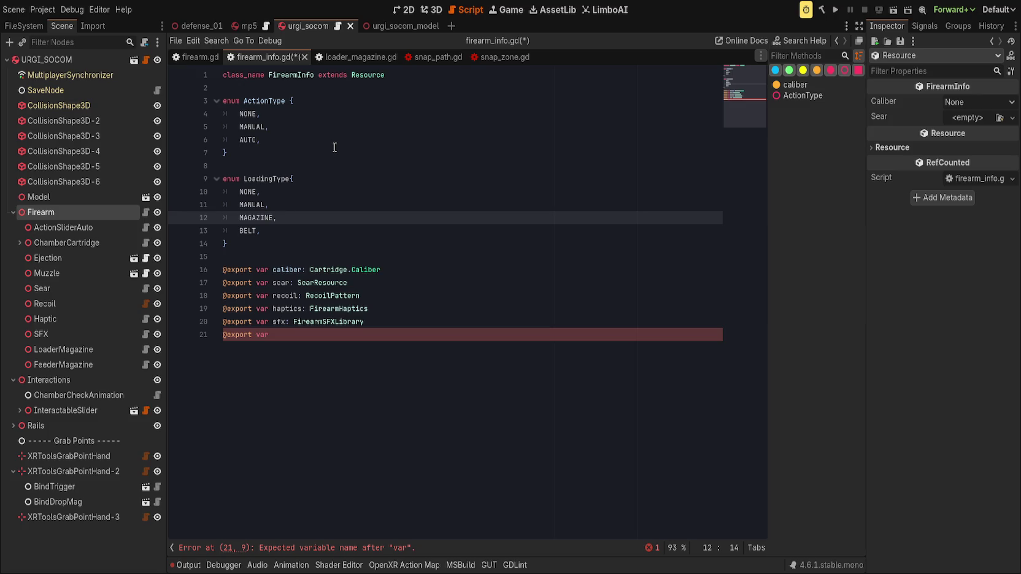
pyautogui.press('Left')
pyautogui.write('EXT')
pyautogui.hotkey('ctrl', 'shift', 'Left')
pyautogui.hotkey('ctrl', 'shift', 'd')
pyautogui.hotkey('ctrl', 'z')
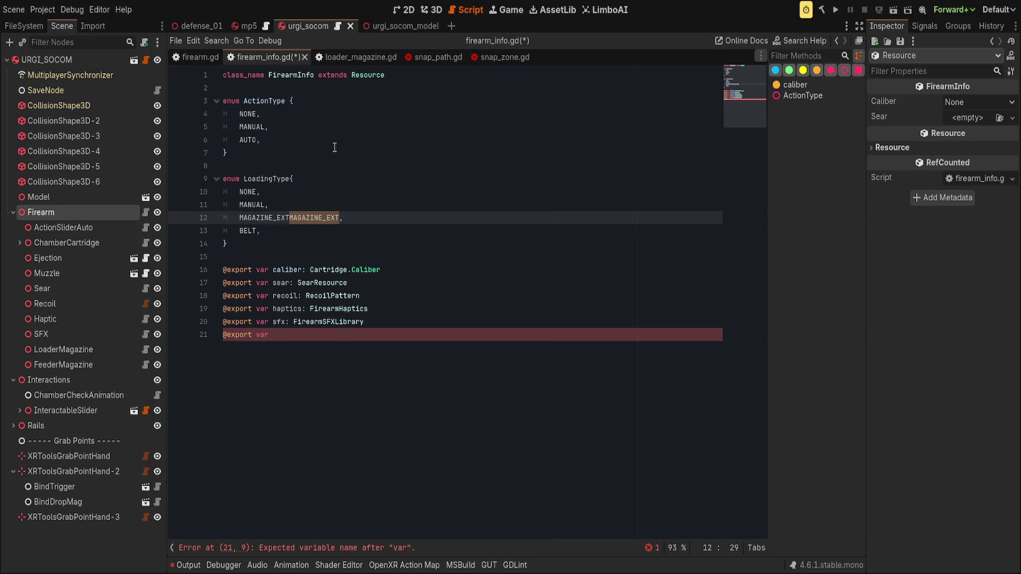
pyautogui.press('End')
# Duplicate the MAGAZINE_EXT line as MAGAZINE_INT and move it above MAGAZINE_EXT.
pyautogui.hotkey('ctrl', 'alt', 'Down')
pyautogui.press('Left')
pyautogui.press('BackSpace')
pyautogui.press('BackSpace')
pyautogui.press('BackSpace')
pyautogui.write('INT')
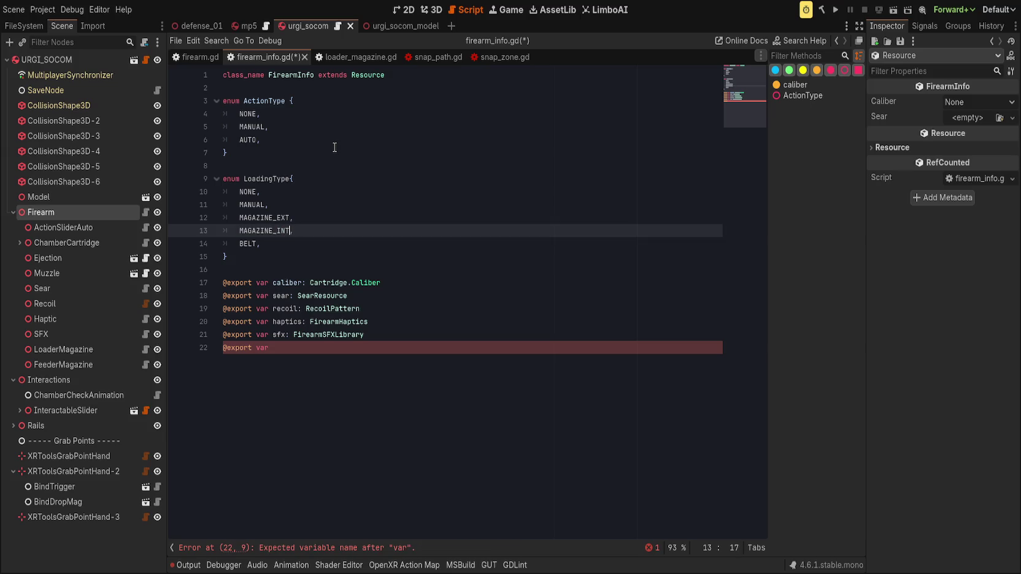
pyautogui.hotkey('alt', 'Up')
pyautogui.press('Down')
pyautogui.press('Down')
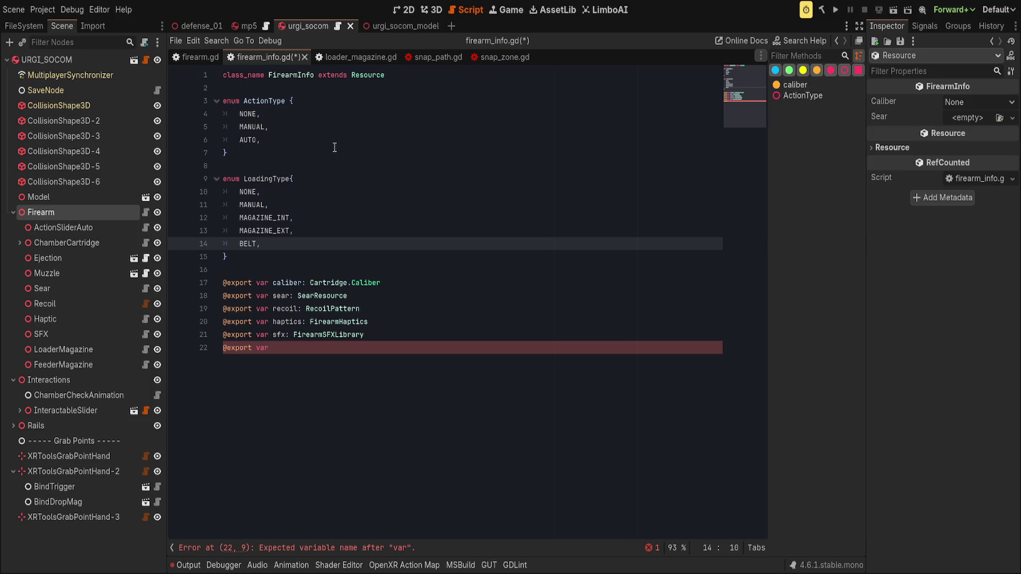
# Review the LoadingType enum and add a blank line after its closing brace.
pyautogui.click(289, 178)
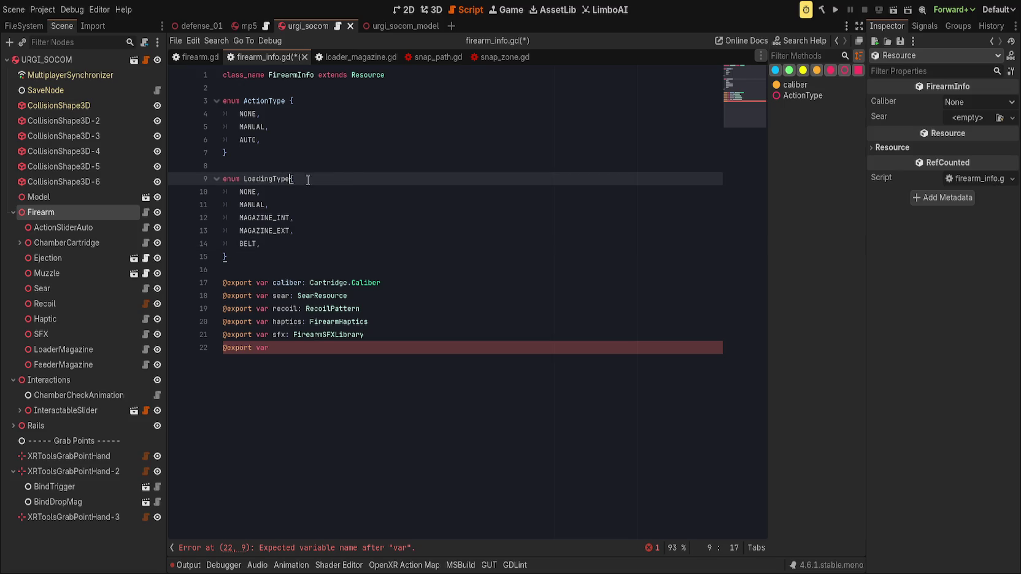
pyautogui.write('{')
pyautogui.click(278, 207)
pyautogui.click(379, 231)
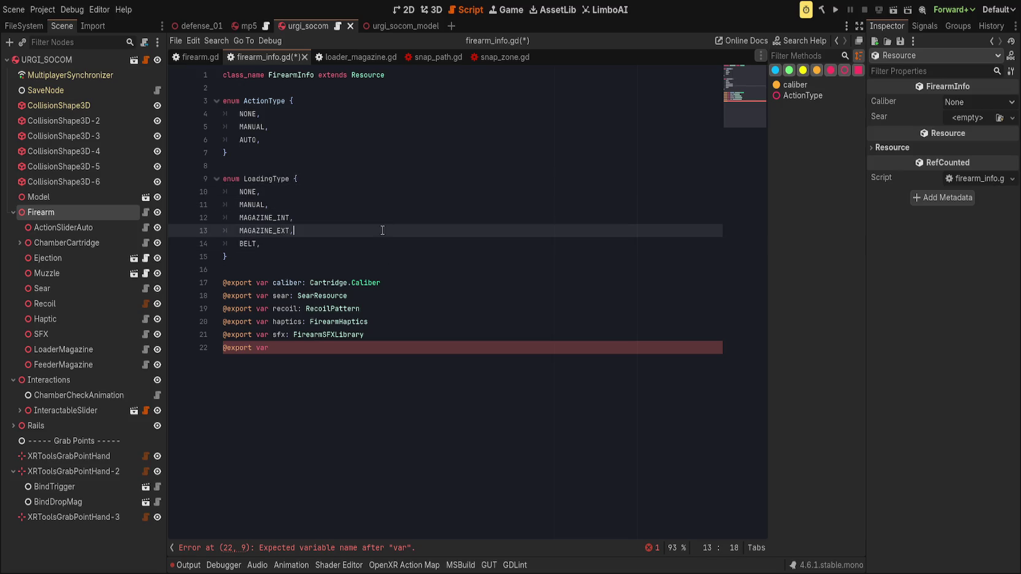
pyautogui.click(380, 247)
pyautogui.click(350, 260)
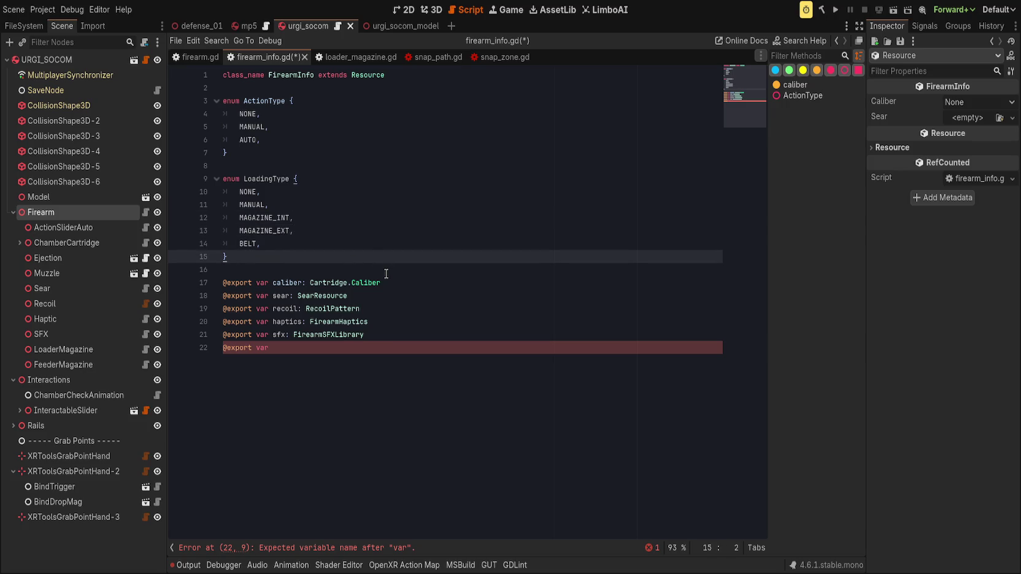
pyautogui.press('Return')
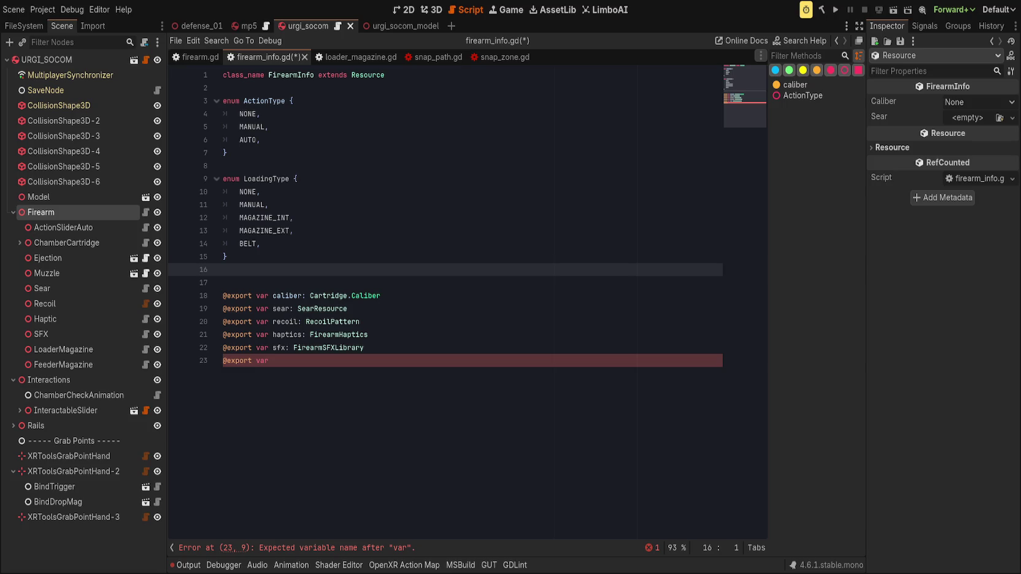
pyautogui.click(432, 419)
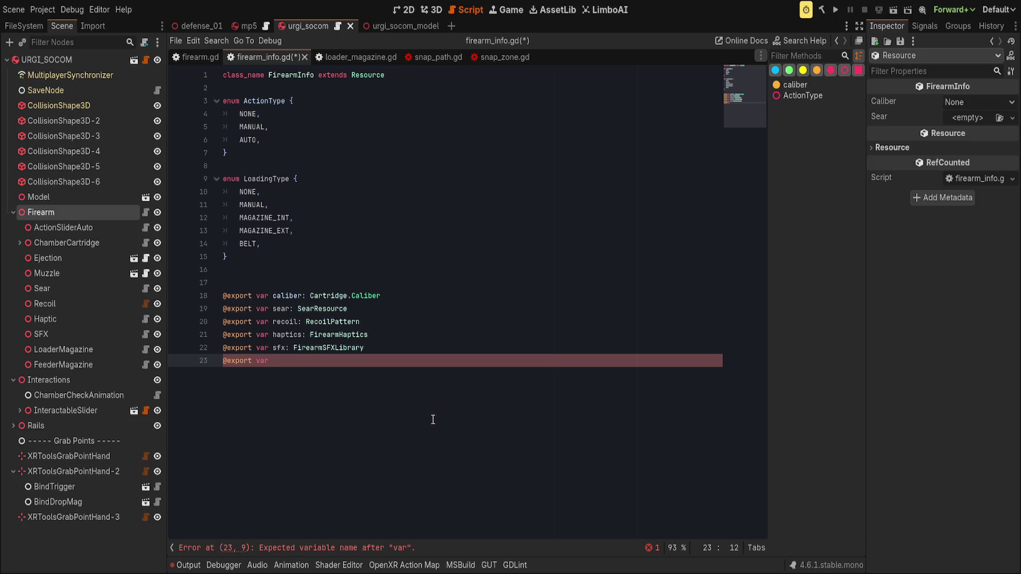
pyautogui.click(325, 250)
pyautogui.click(334, 256)
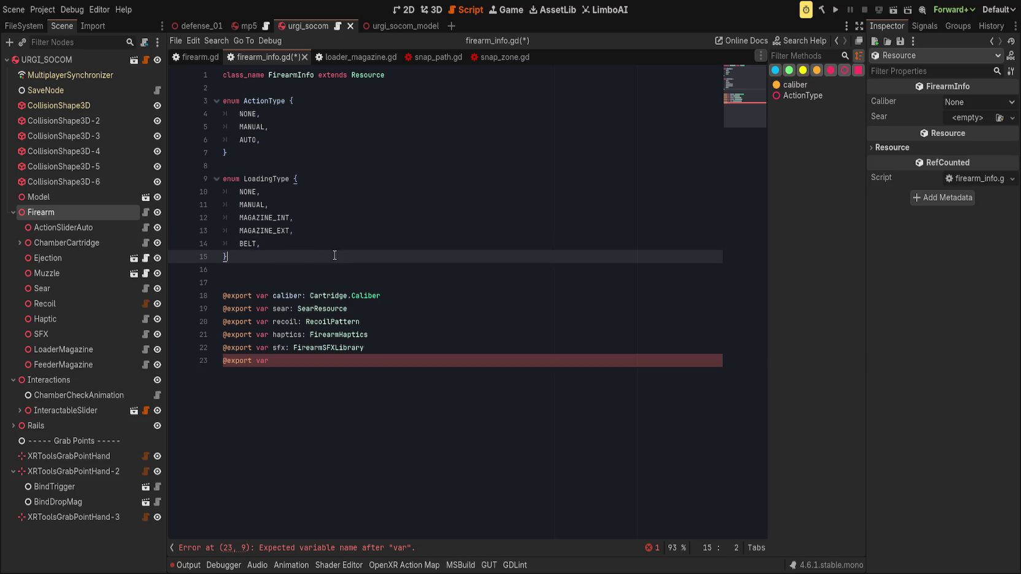
# Write a FeedingType enum with NONE, MANUAL, MAGAZINE_INT, MAGAZINE_EXT and BELT entries.
pyautogui.click(344, 271)
pyautogui.press('Return')
pyautogui.write('num F')
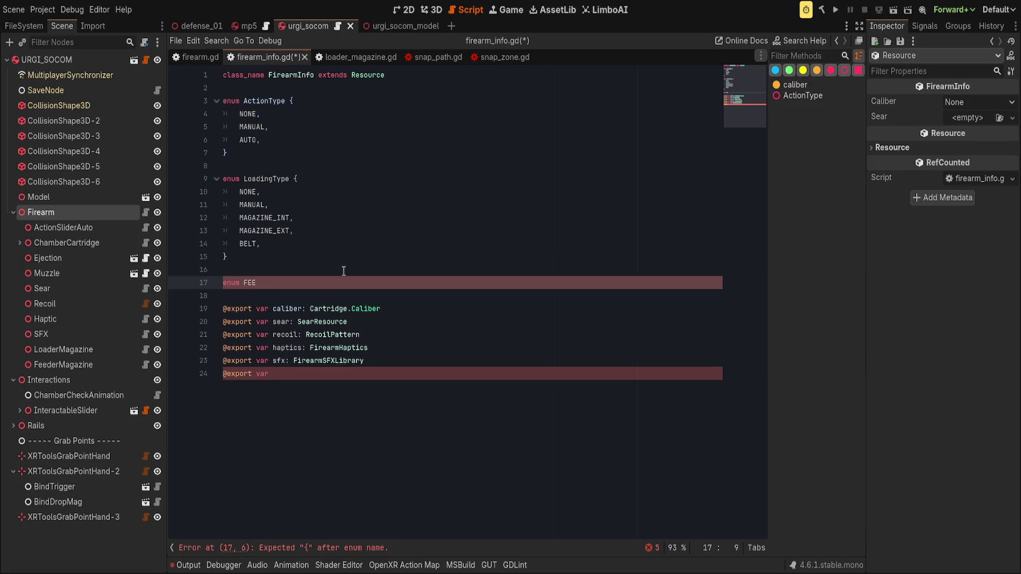
pyautogui.write('eedingType{')
pyautogui.press('Return')
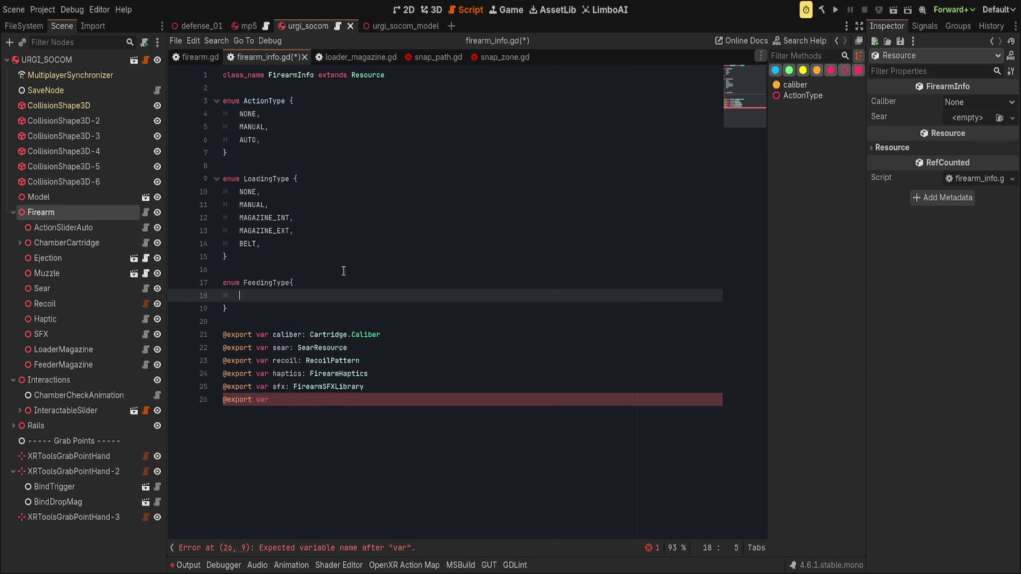
pyautogui.write('NONE,')
pyautogui.press('Return')
pyautogui.write('MANUAL,')
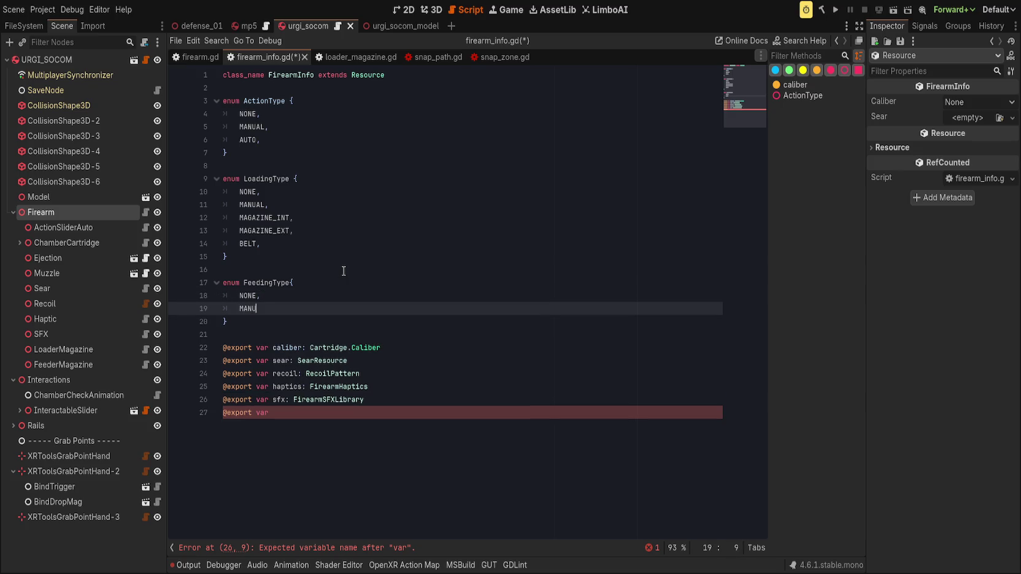
pyautogui.press('Return')
pyautogui.write('MAGAZINE')
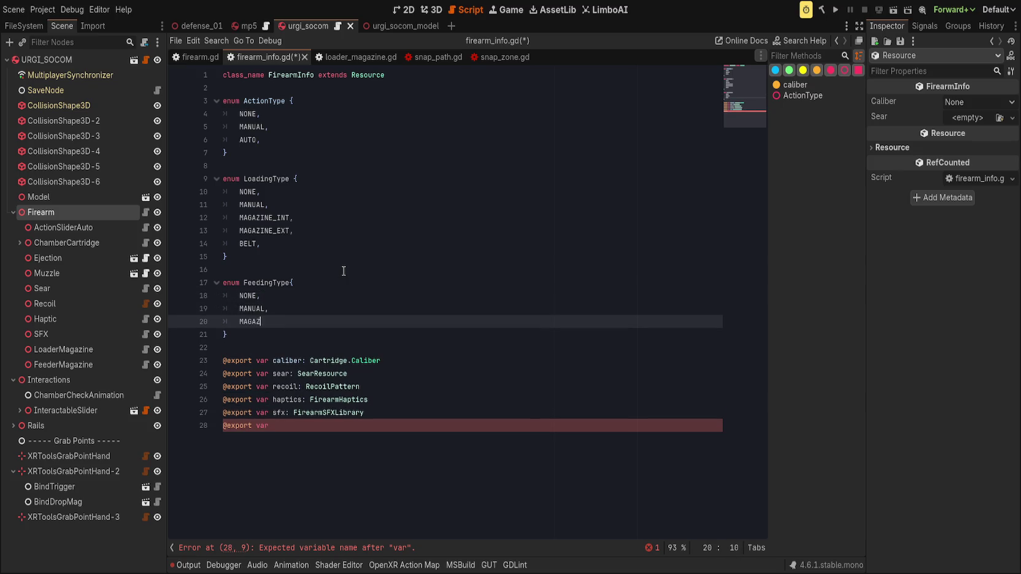
pyautogui.write('_INT,')
pyautogui.press('Return')
pyautogui.write('MAGAZ')
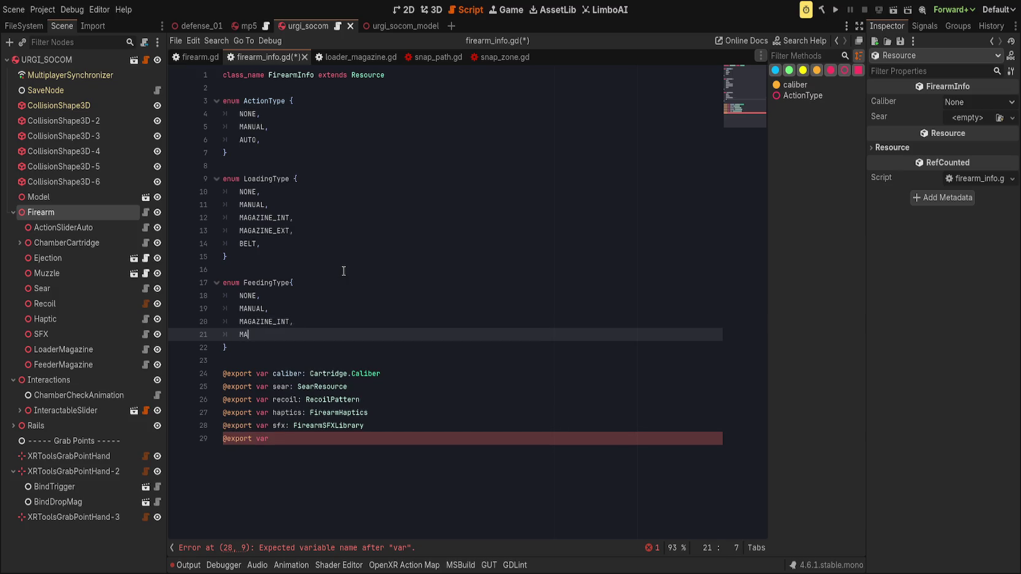
pyautogui.write('INE')
pyautogui.write('_EXT,')
pyautogui.press('Return')
pyautogui.write('LT,')
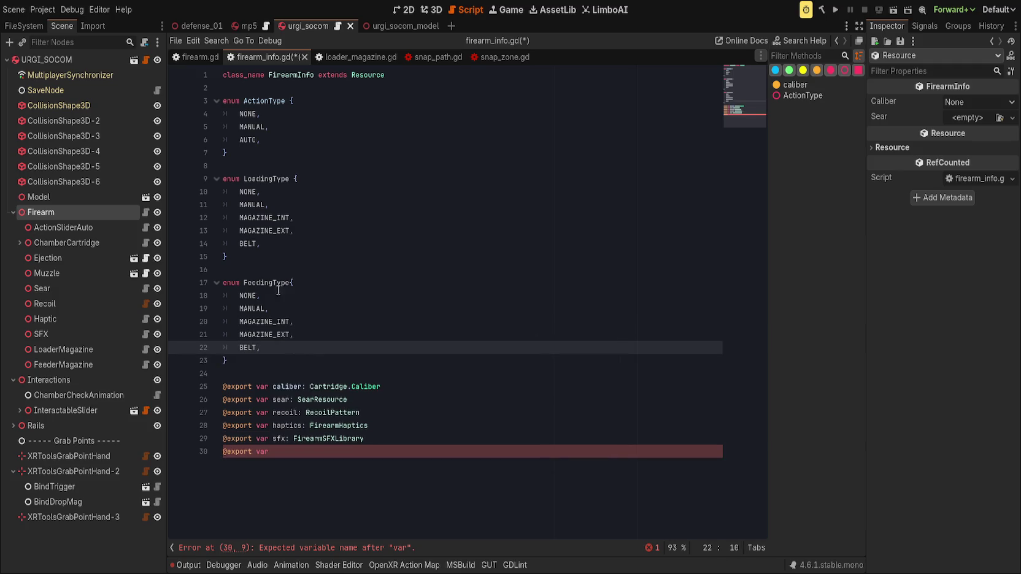
# Compare FeedingType's brace spacing with LoadingType's and save firearm_info.gd.
pyautogui.click(291, 283)
pyautogui.click(294, 178)
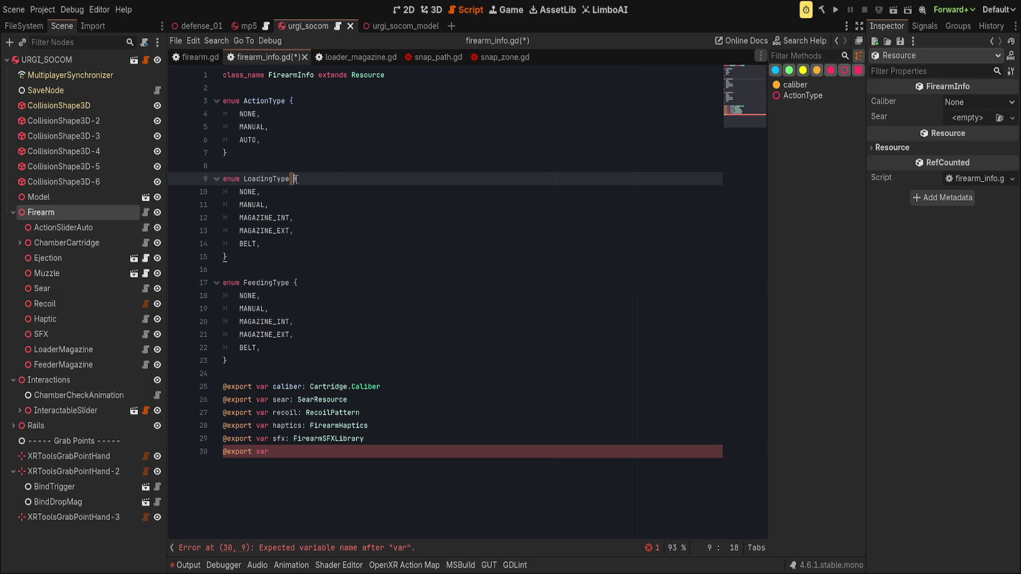
pyautogui.click(276, 257)
pyautogui.click(341, 282)
pyautogui.click(309, 360)
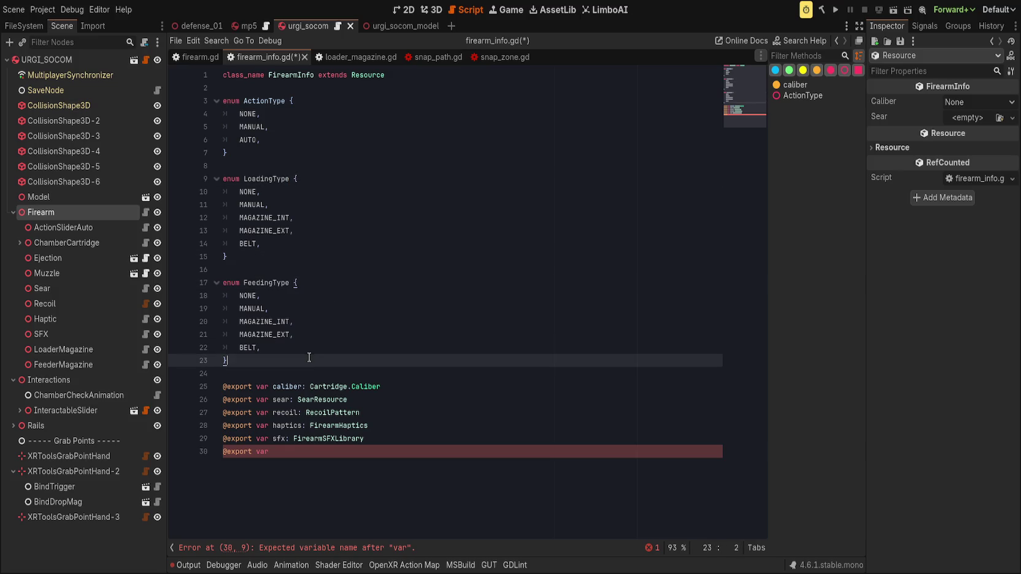
pyautogui.hotkey('ctrl', 's')
pyautogui.click(329, 444)
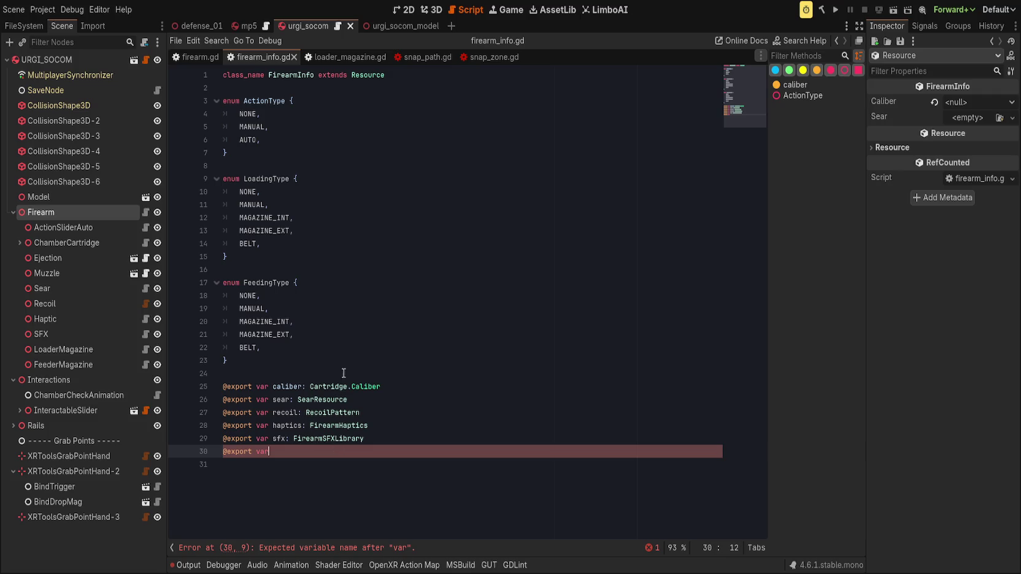
pyautogui.click(85, 352)
pyautogui.click(89, 362)
pyautogui.click(354, 364)
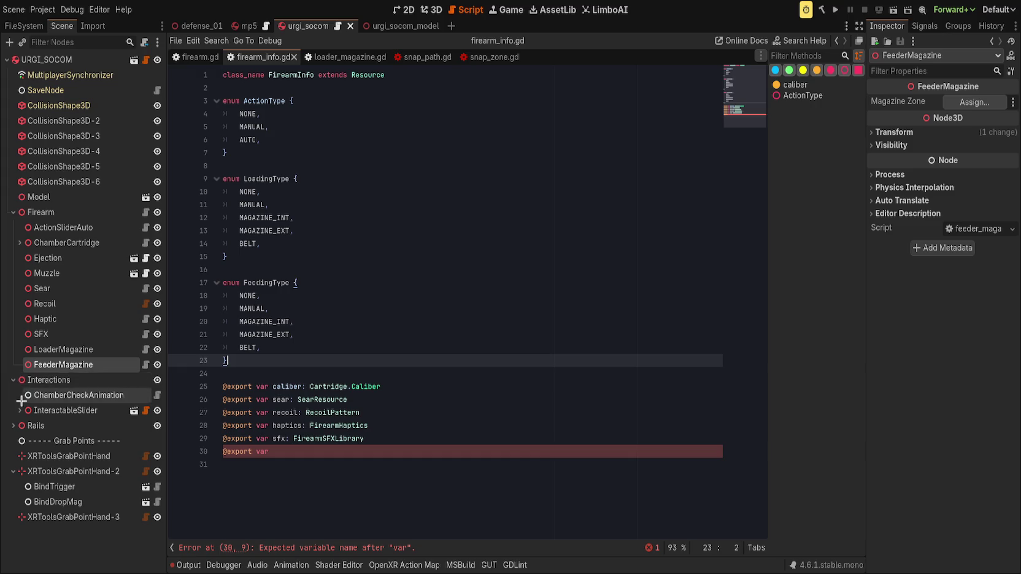
pyautogui.click(387, 248)
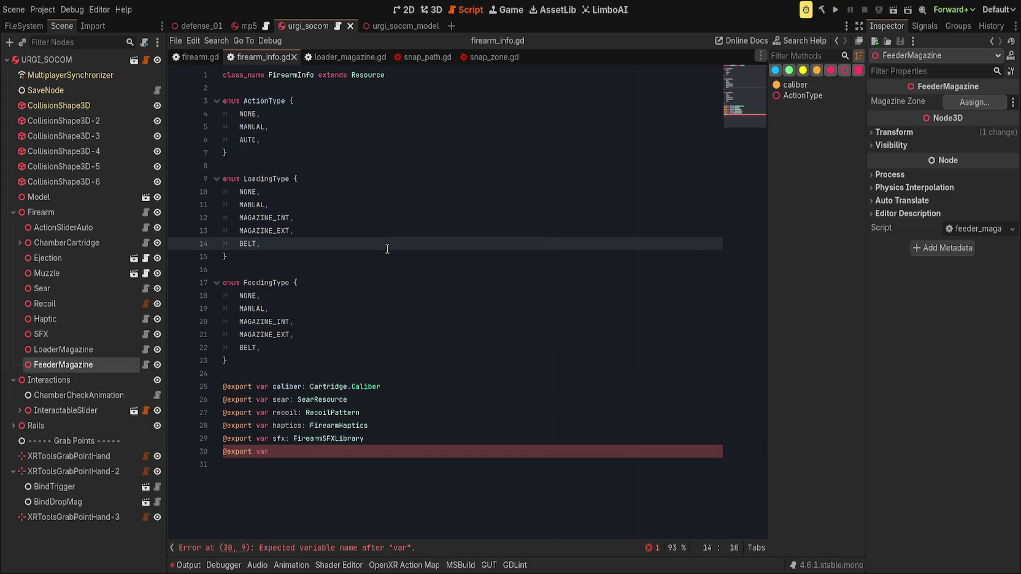
pyautogui.hotkey('ctrl', 'z')
pyautogui.hotkey('ctrl', 'z')
# Change the haptics export's type to FirearmHapticLibrary using autocomplete.
pyautogui.click(444, 370)
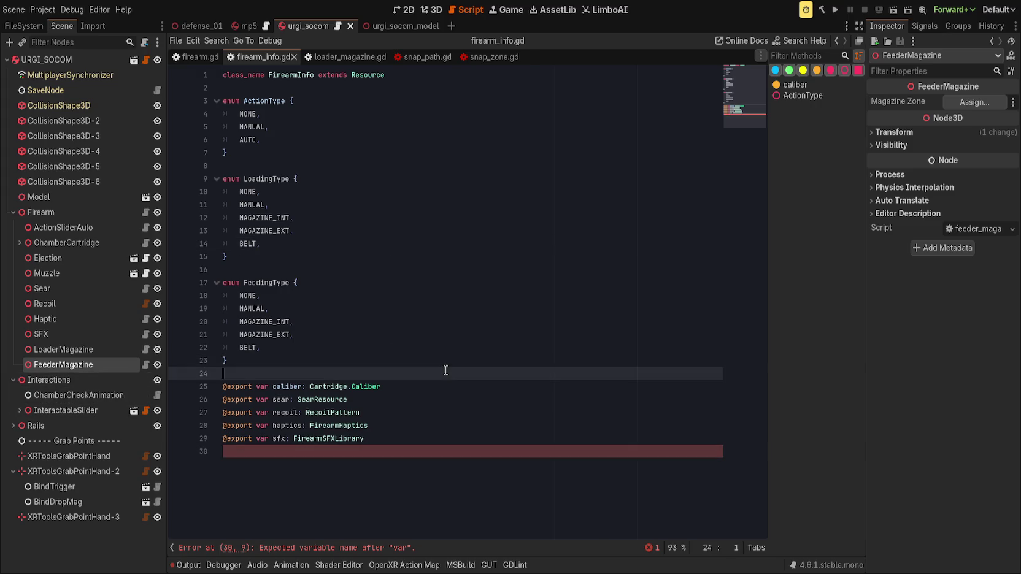
pyautogui.click(424, 427)
pyautogui.hotkey('ctrl', 'BackSpace')
pyautogui.write('F')
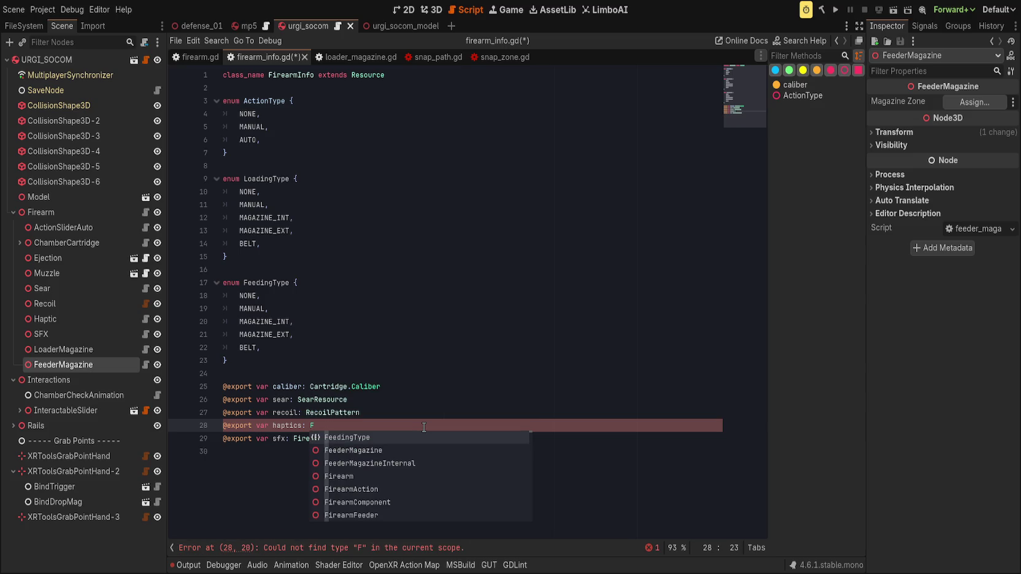
pyautogui.press('BackSpace')
pyautogui.write('Haptics')
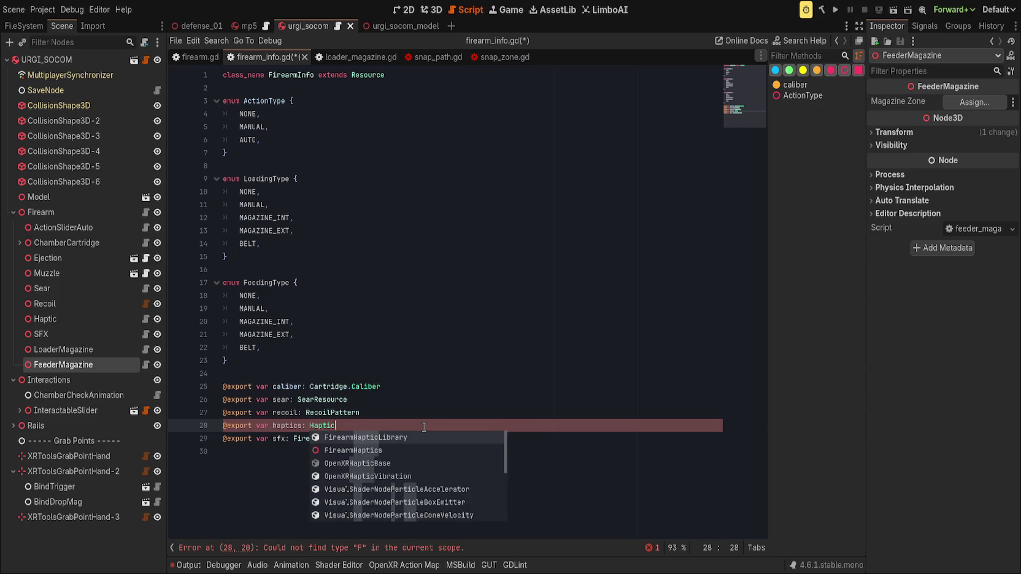
pyautogui.press('BackSpace')
pyautogui.press('Return')
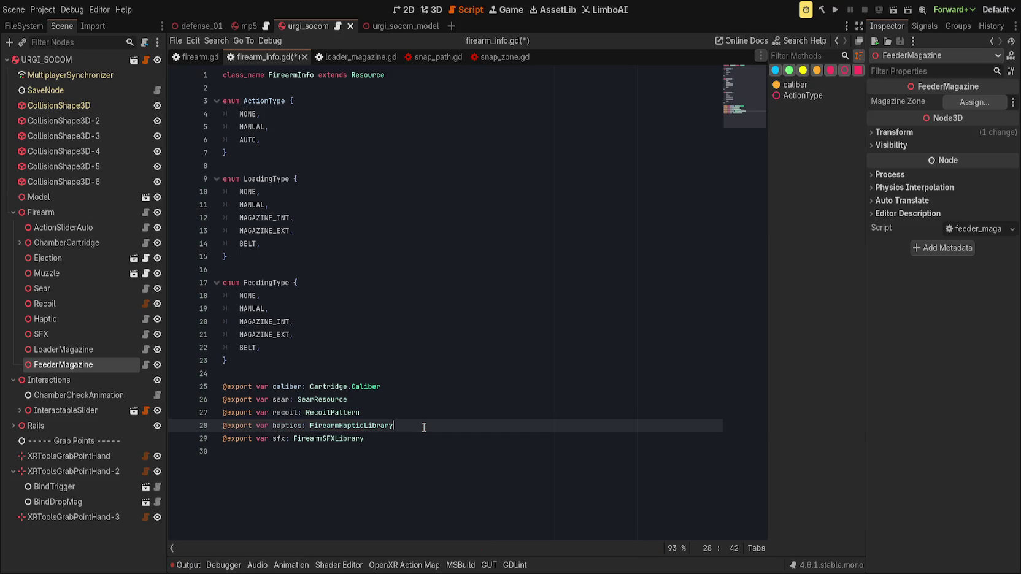
# Rename the haptics export to haptic and save firearm_info.gd.
pyautogui.click(455, 436)
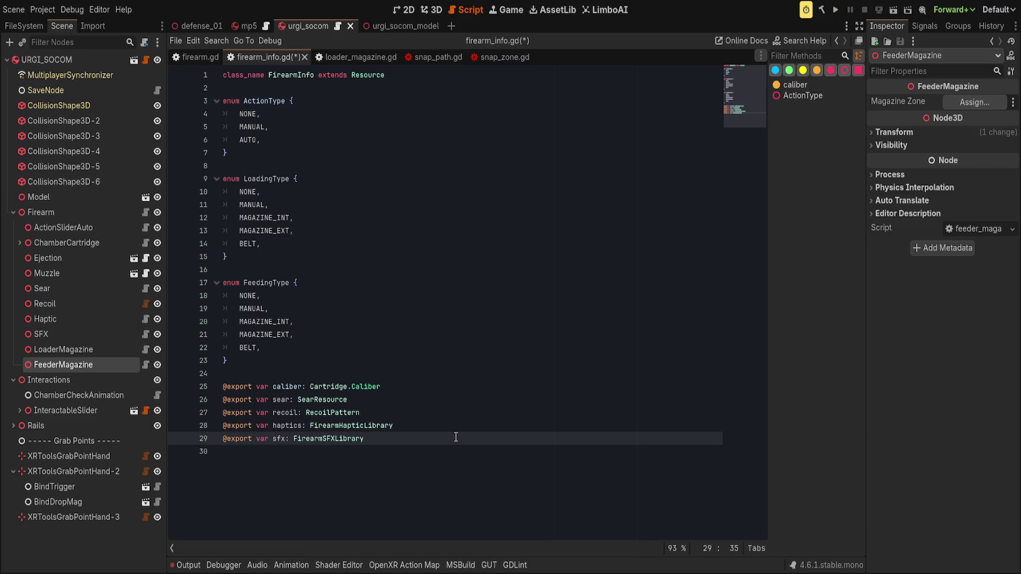
pyautogui.click(306, 425)
pyautogui.press('BackSpace')
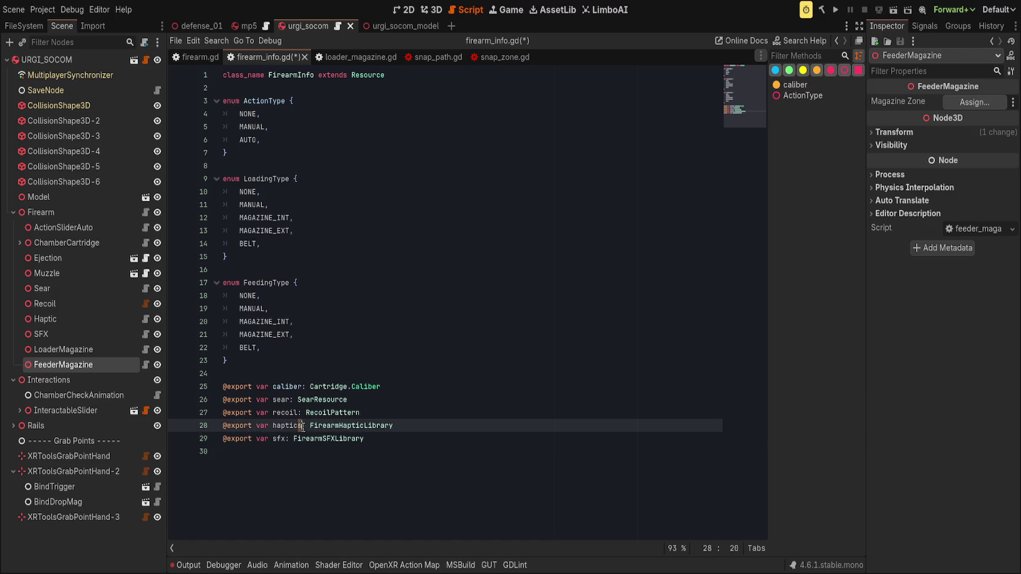
pyautogui.click(481, 400)
pyautogui.hotkey('ctrl', 's')
pyautogui.hotkey('ctrl', 's')
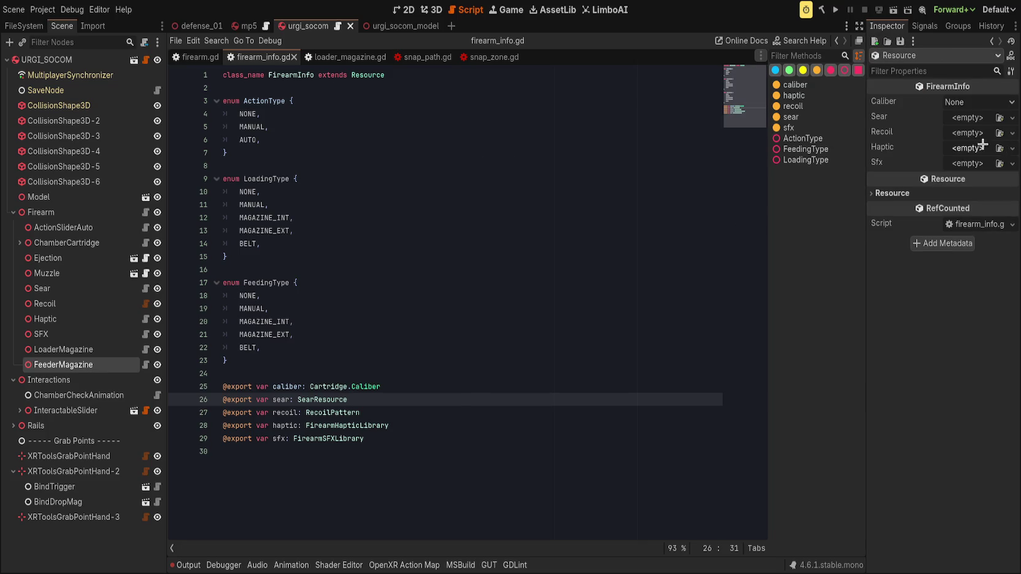
# Create new Sear, Recoil, Haptic and Sfx resources in the Inspector and inspect them.
pyautogui.click(962, 118)
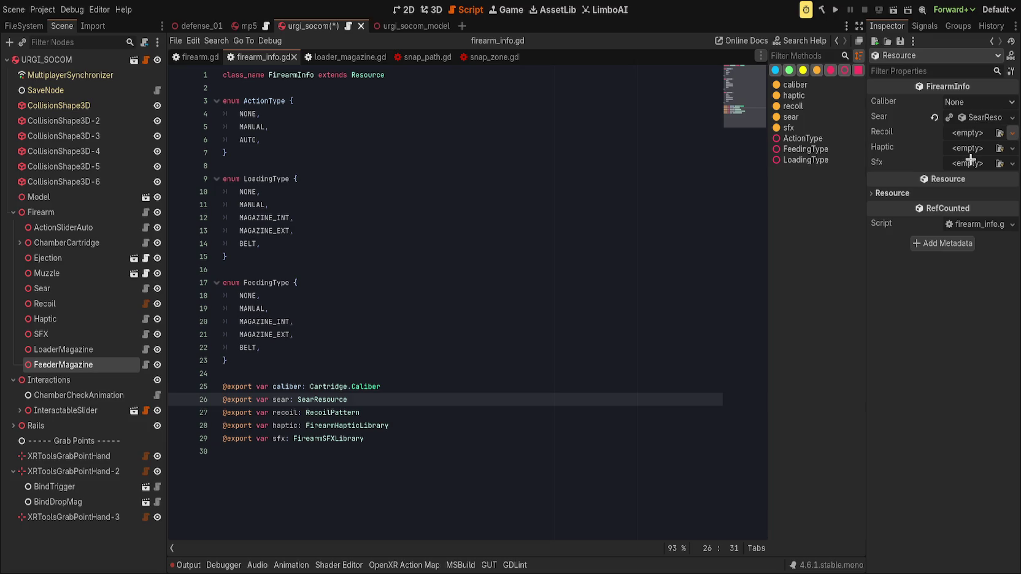
pyautogui.click(969, 133)
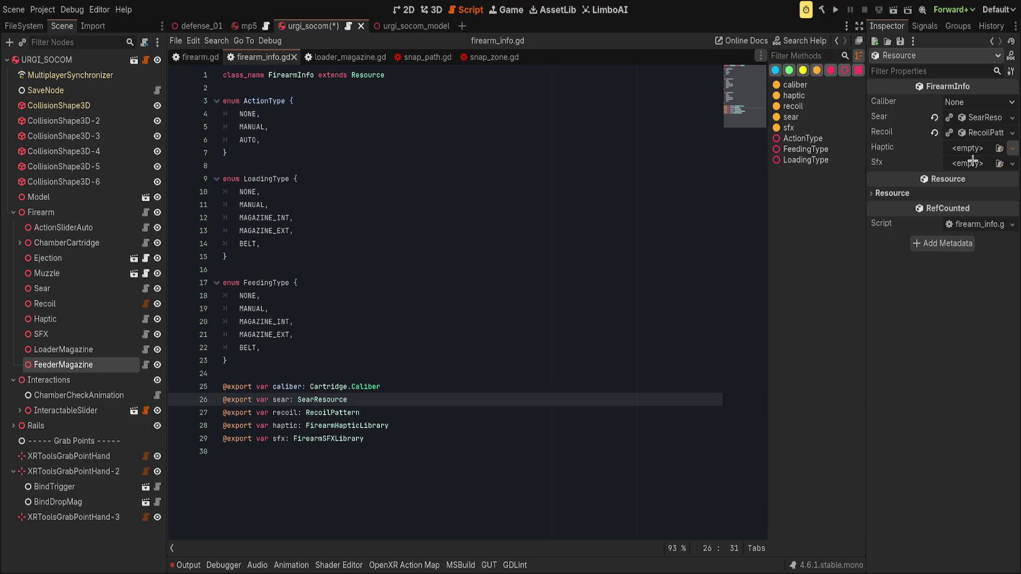
pyautogui.click(968, 148)
pyautogui.click(967, 163)
pyautogui.click(964, 131)
pyautogui.click(966, 117)
pyautogui.click(966, 117)
pyautogui.click(967, 132)
pyautogui.click(967, 148)
pyautogui.click(967, 132)
pyautogui.click(968, 117)
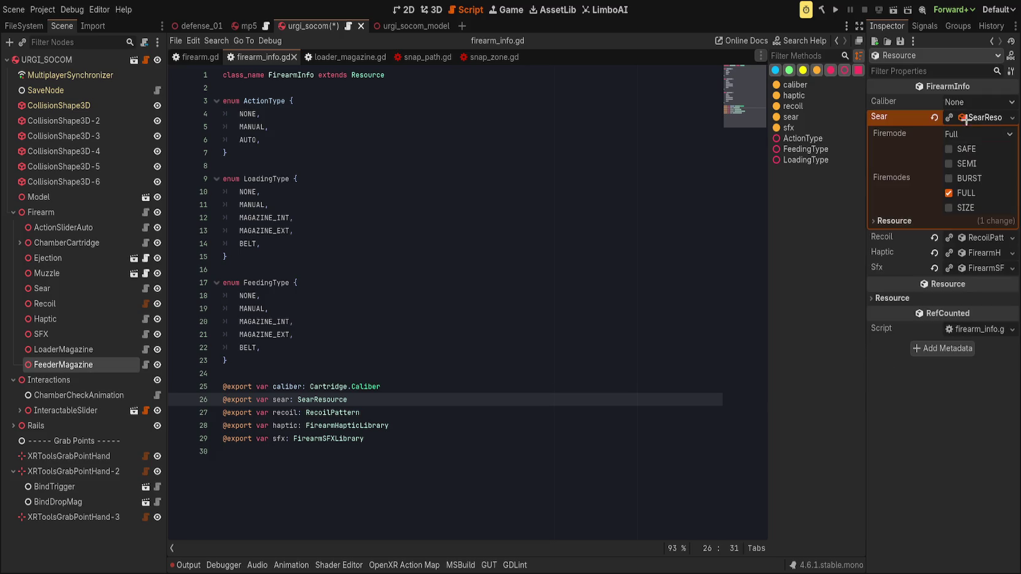
pyautogui.click(968, 117)
# Set Caliber to 9mm and save the urgi_socom scene.
pyautogui.click(967, 102)
pyautogui.click(981, 127)
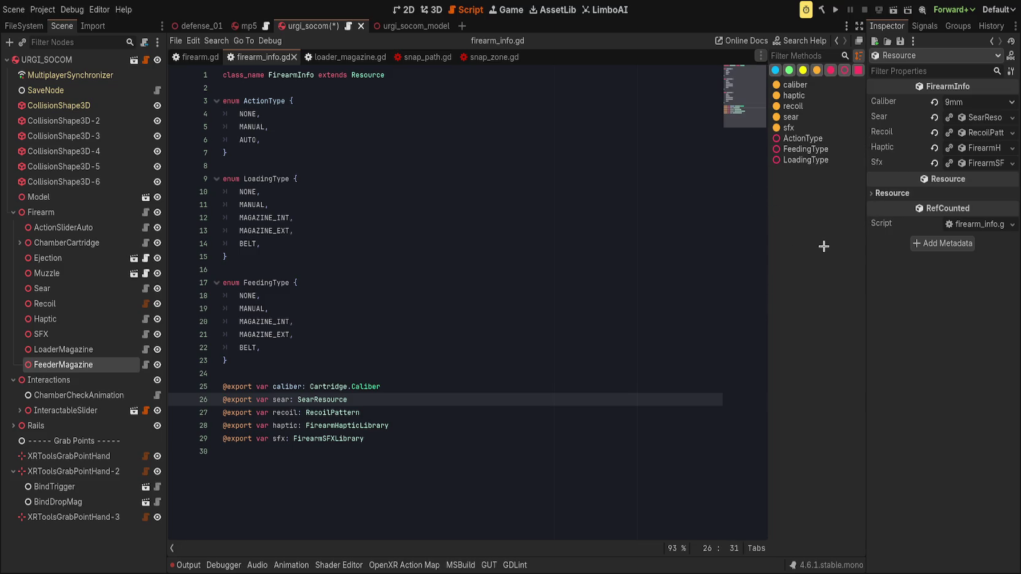
pyautogui.click(680, 257)
pyautogui.hotkey('ctrl', 's')
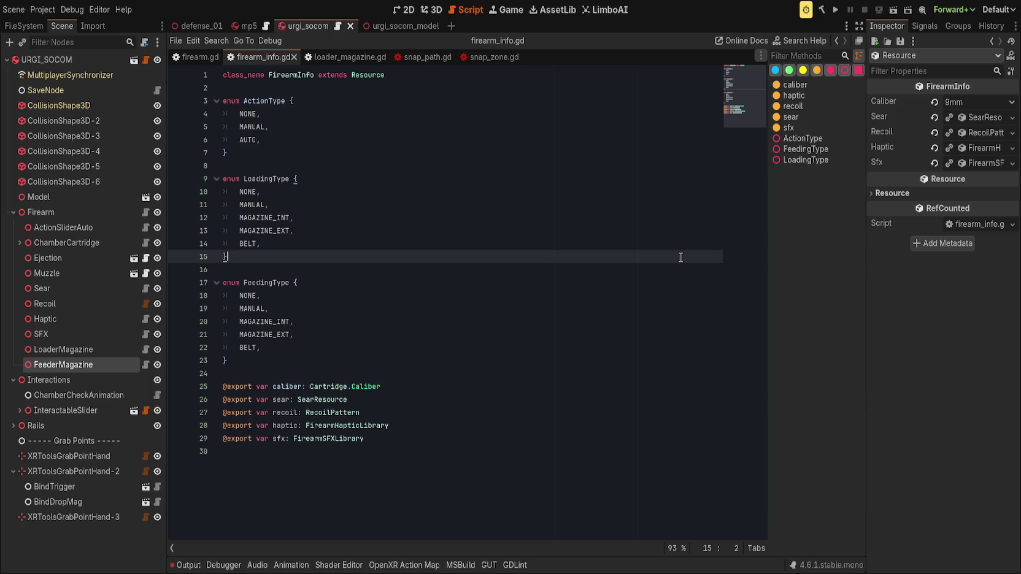
pyautogui.click(386, 359)
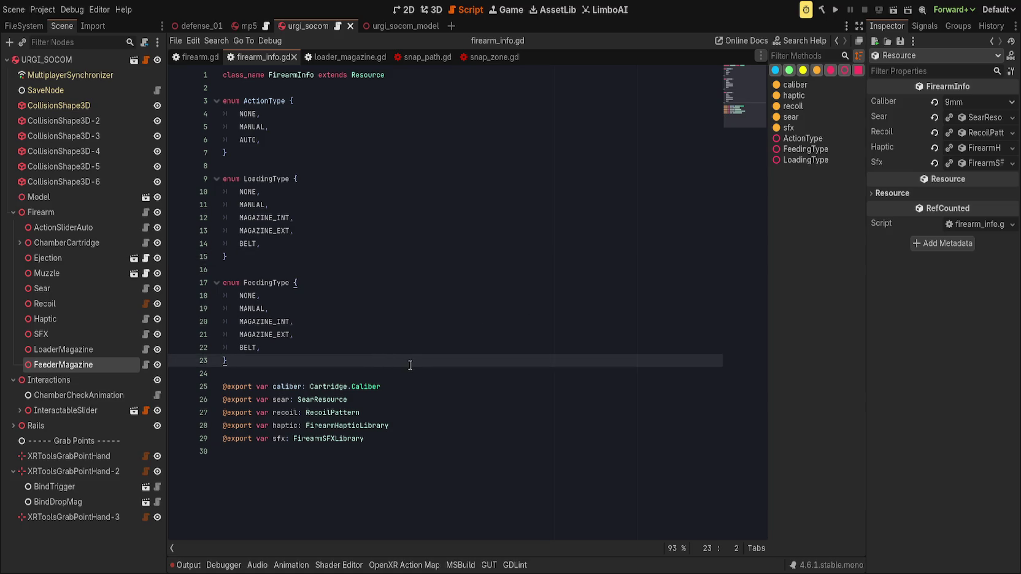
pyautogui.press('Down')
pyautogui.press('Down')
pyautogui.press('Up')
pyautogui.press('Up')
pyautogui.press('Down')
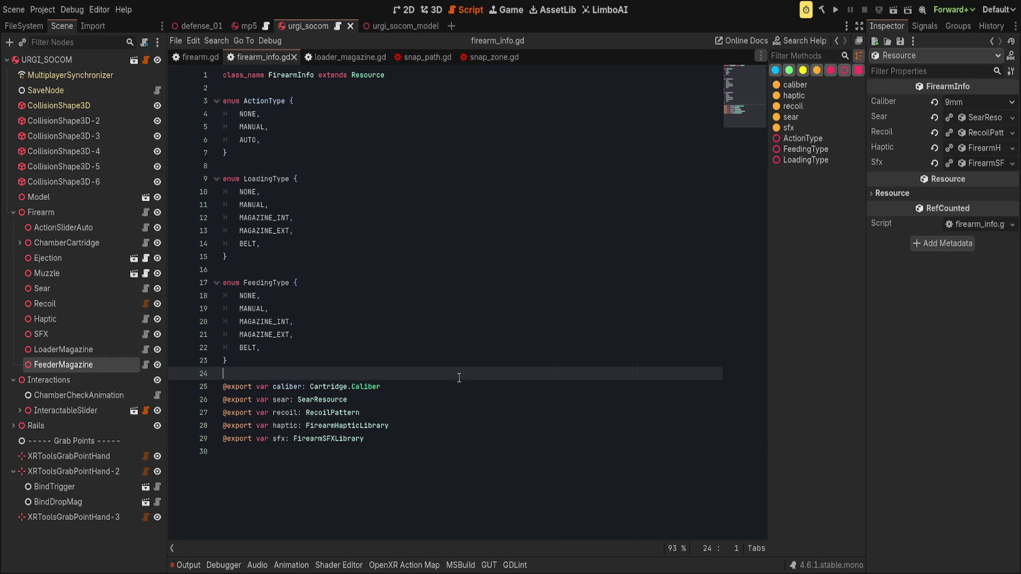
pyautogui.click(459, 386)
pyautogui.click(60, 228)
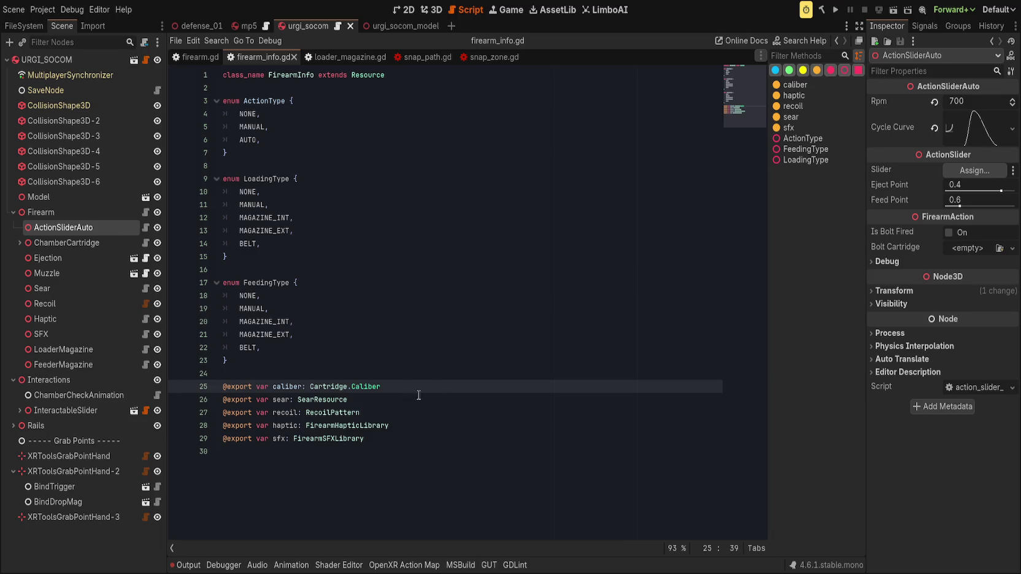
pyautogui.write('@export var ')
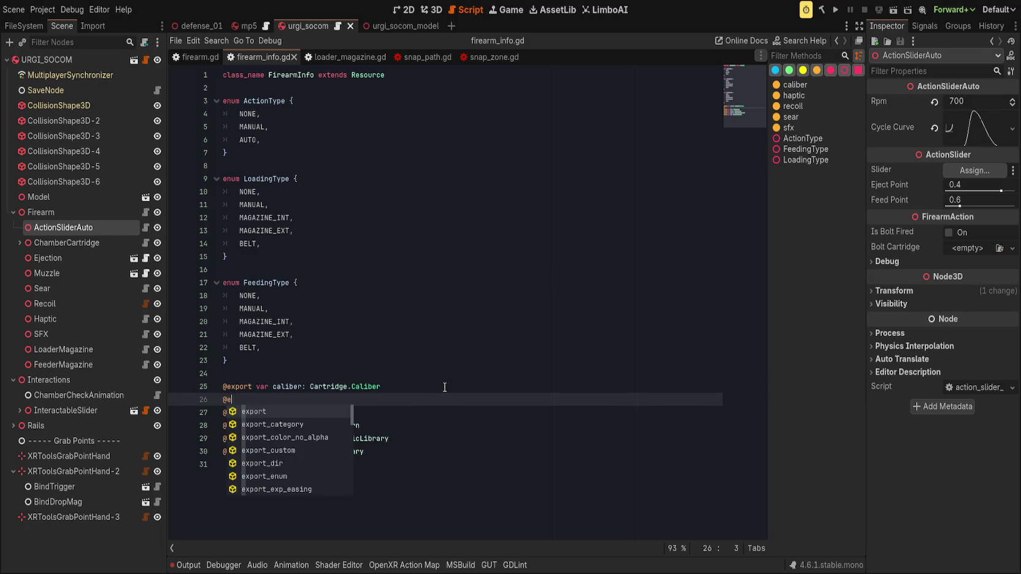
pyautogui.write('rpm:')
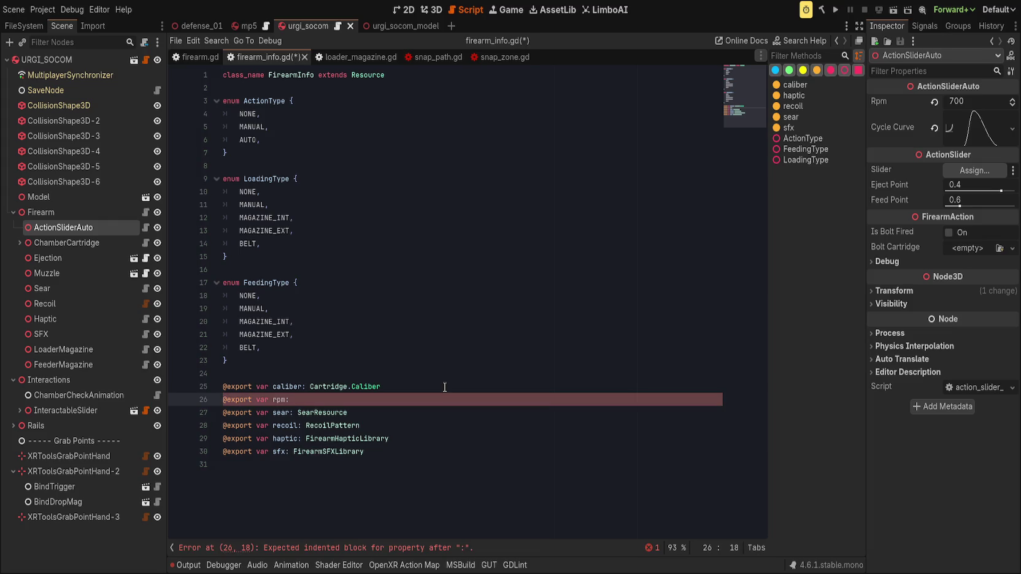
pyautogui.press('BackSpace')
pyautogui.write('= ')
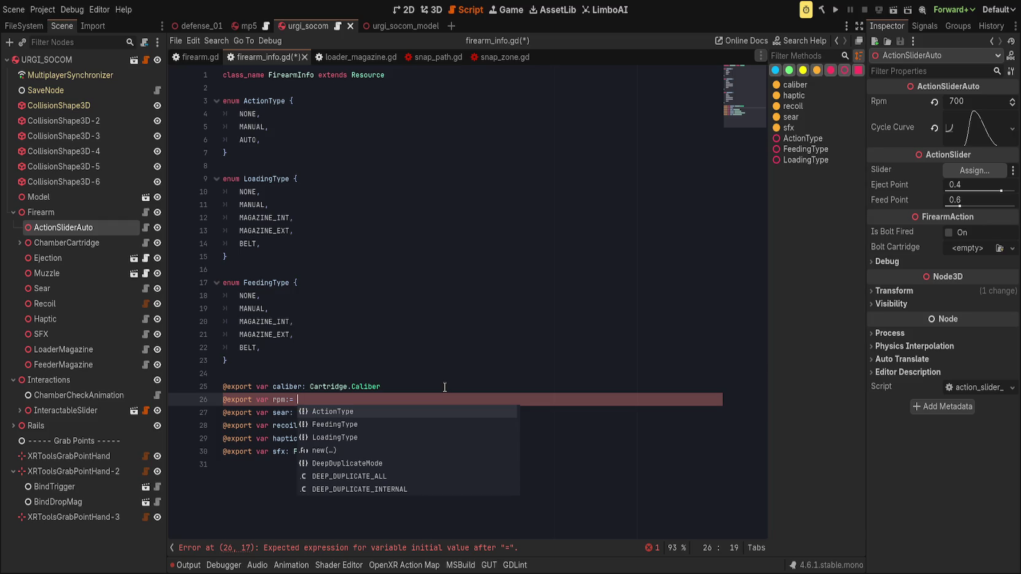
pyautogui.write('800')
pyautogui.press('Left')
pyautogui.press('Left')
pyautogui.press('Left')
pyautogui.press('End')
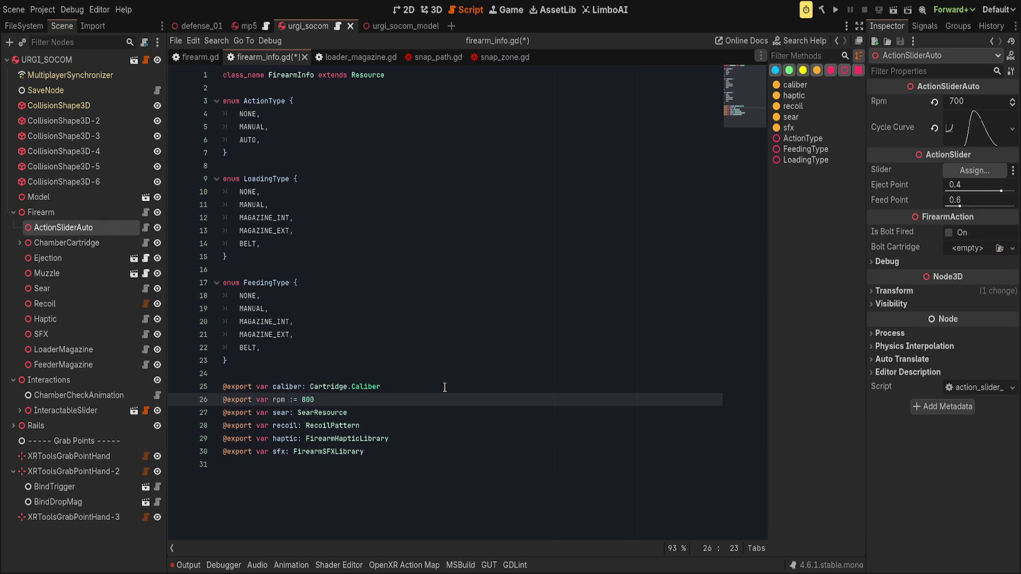
# Start a get_rpm_as declaration at the end of firearm_info.gd.
pyautogui.hotkey('ctrl', 'End')
pyautogui.press('Return')
pyautogui.write('var ')
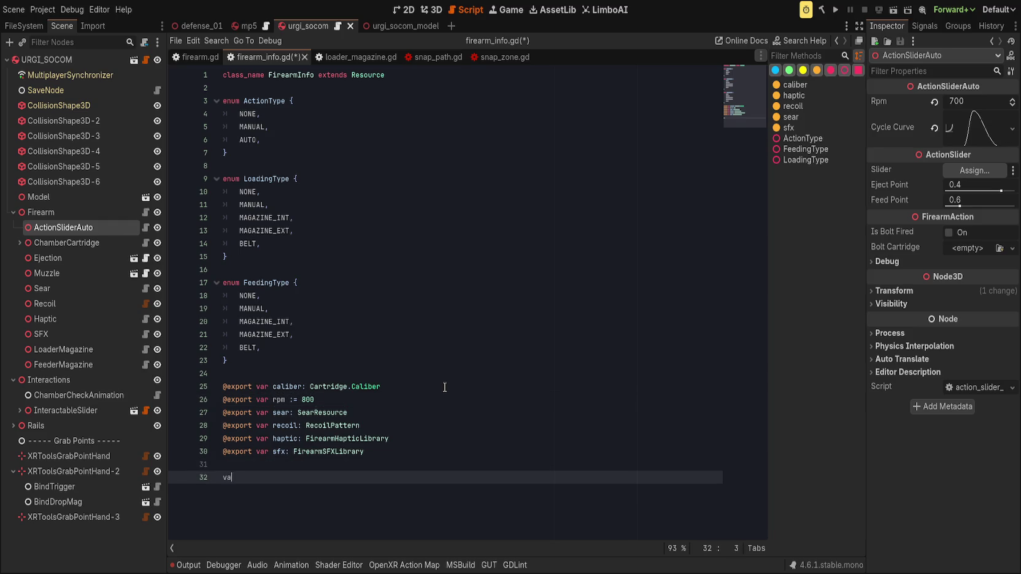
pyautogui.write('get_rpm()')
pyautogui.press('BackSpace')
pyautogui.press('BackSpace')
pyautogui.write('_as')
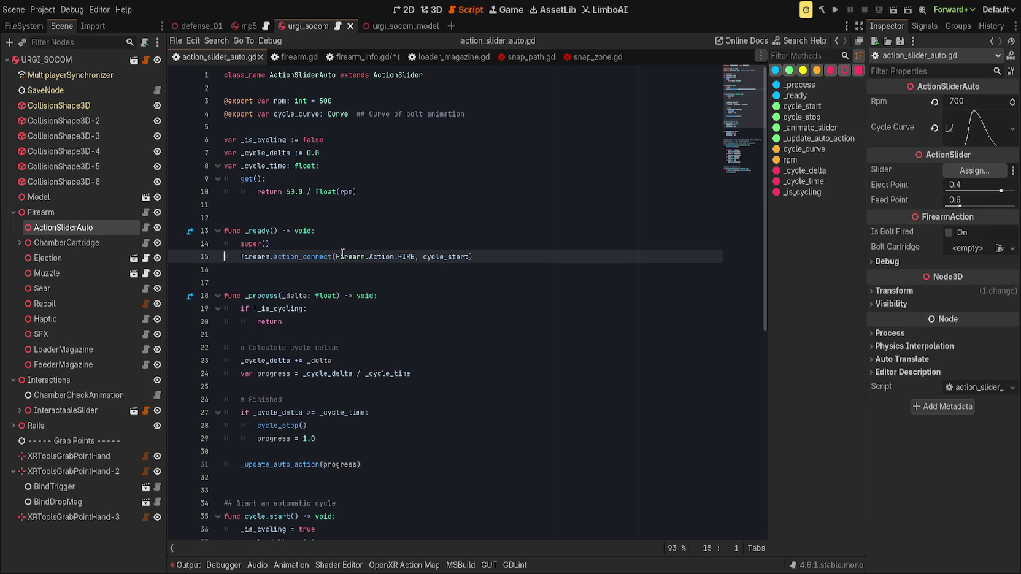
# Make get_rpm_as_cycle a func returning 60.0 / float(rpm) and save.
pyautogui.click(343, 166)
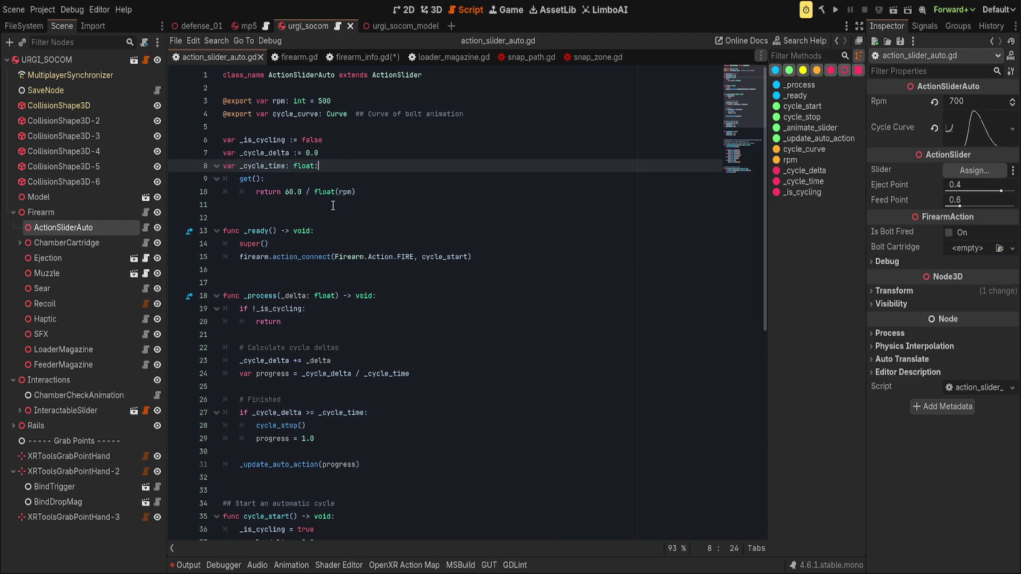
pyautogui.click(375, 191)
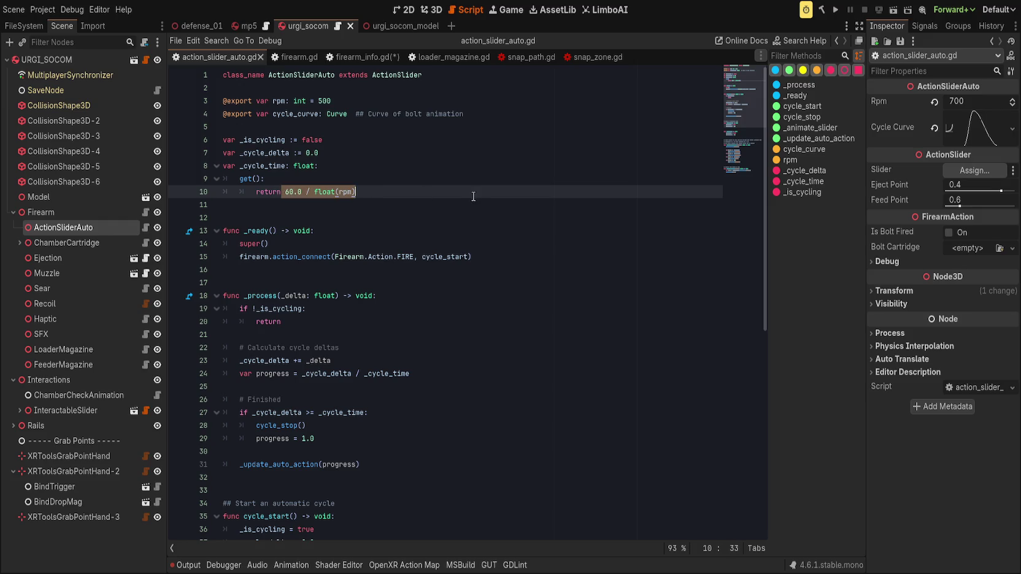
pyautogui.click(358, 56)
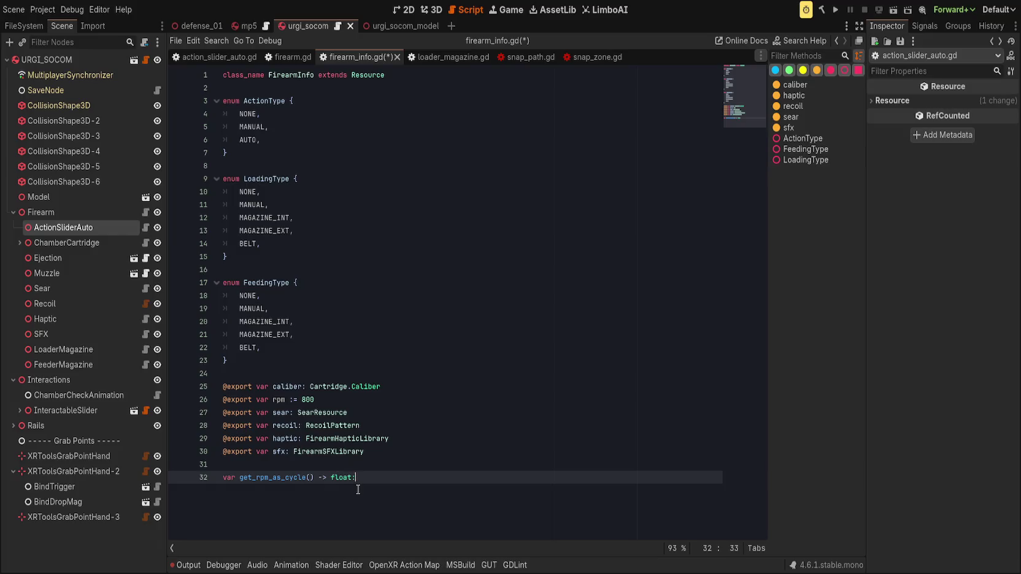
pyautogui.press('Return')
pyautogui.write('return 60.0 / float(rpm)')
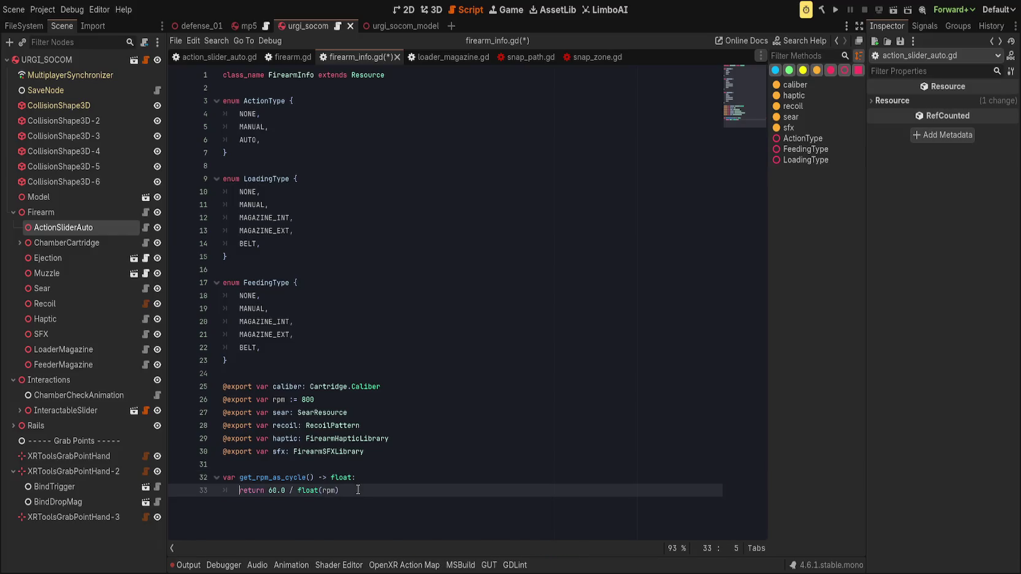
pyautogui.press('Up')
pyautogui.press('Up')
pyautogui.press('Down')
pyautogui.hotkey('ctrl', 'Delete')
pyautogui.write('func')
pyautogui.press('End')
pyautogui.hotkey('ctrl', 's')
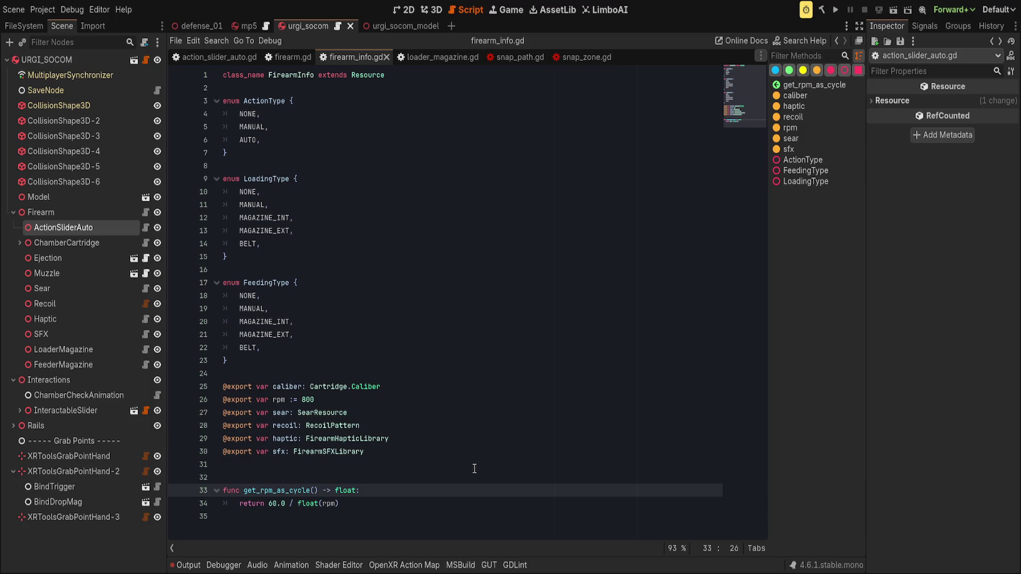
# Insert an empty first line above class_name in firearm_info.gd.
pyautogui.click(421, 396)
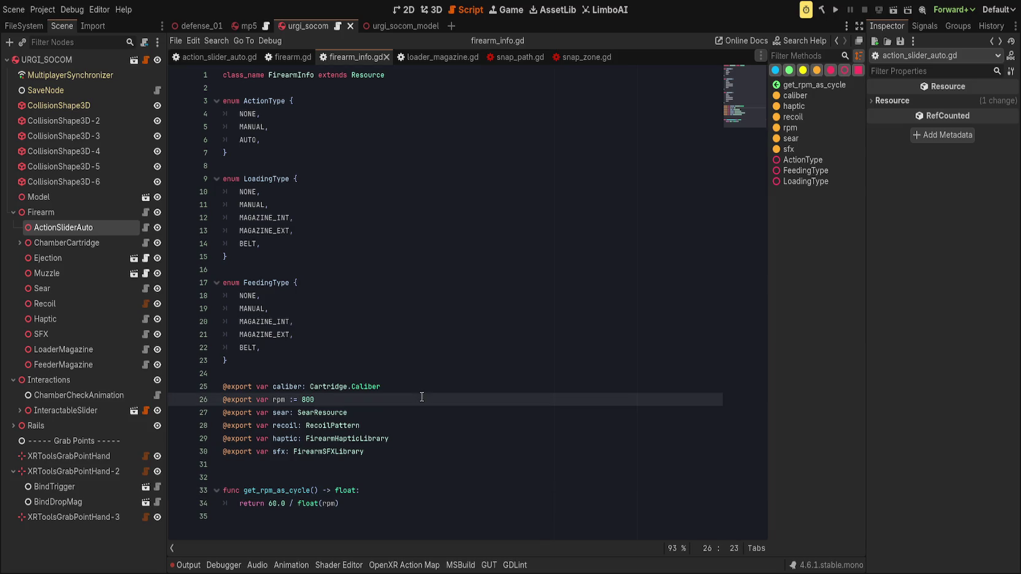
pyautogui.hotkey('ctrl', 'Home')
pyautogui.press('Return')
pyautogui.press('Up')
pyautogui.write('@tool')
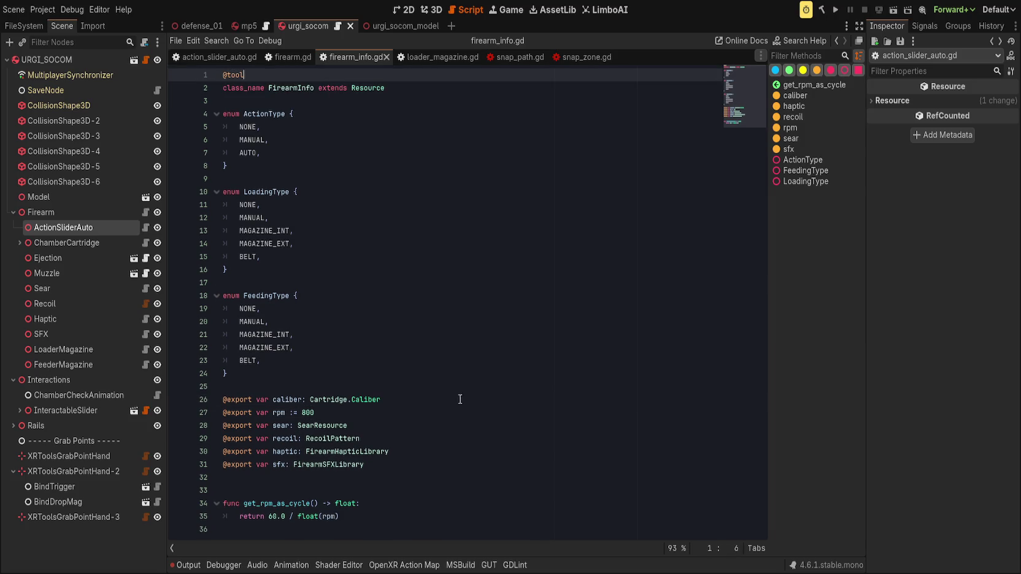
pyautogui.click(447, 325)
pyautogui.hotkey('ctrl', 's')
pyautogui.press('Left')
pyautogui.press('Left')
pyautogui.press('Left')
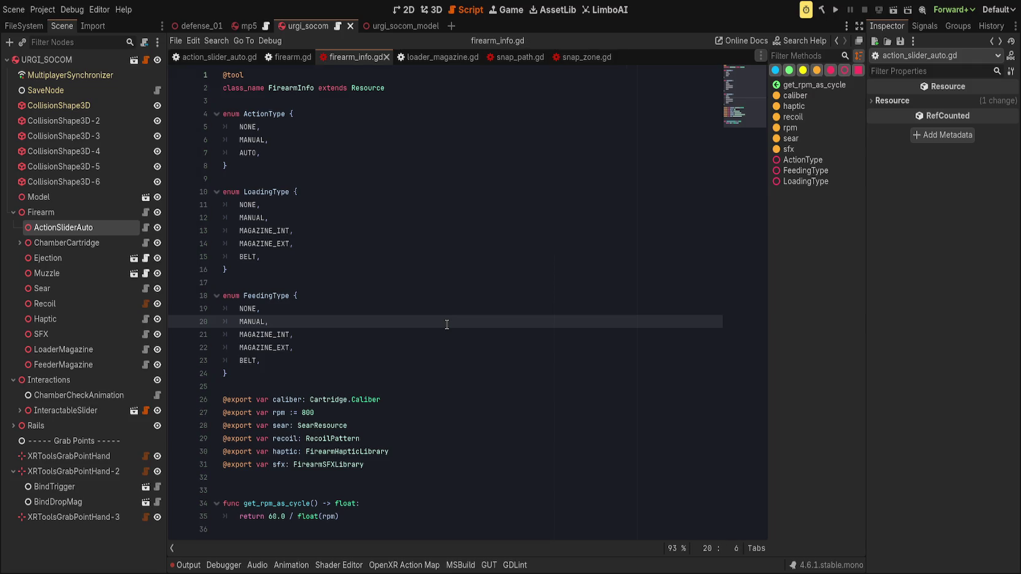
# Add a _validate_property(property: Dictionary) function starting with 'if property.name == rpm and'.
pyautogui.click(451, 479)
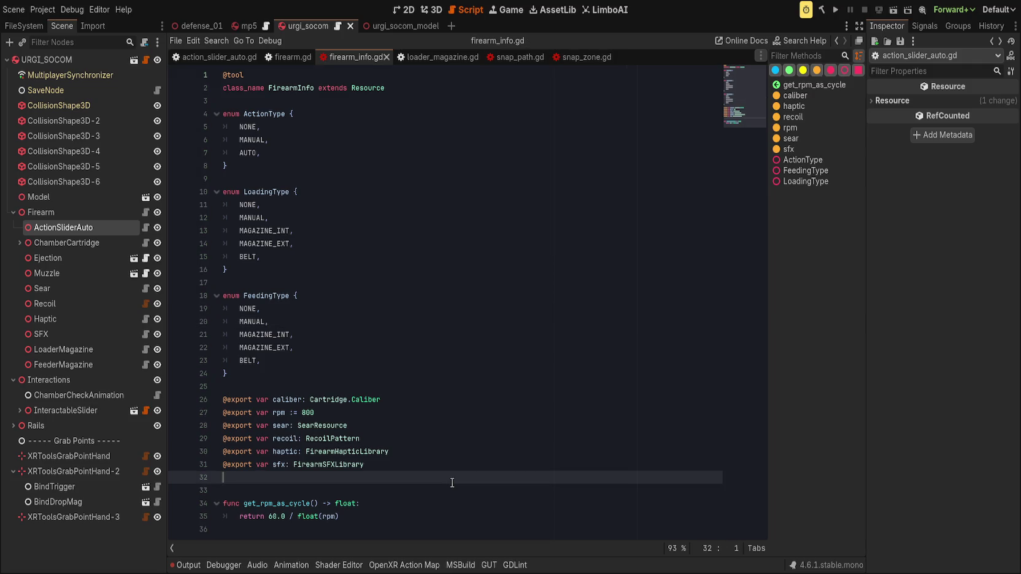
pyautogui.press('Return')
pyautogui.press('Return')
pyautogui.write('func _')
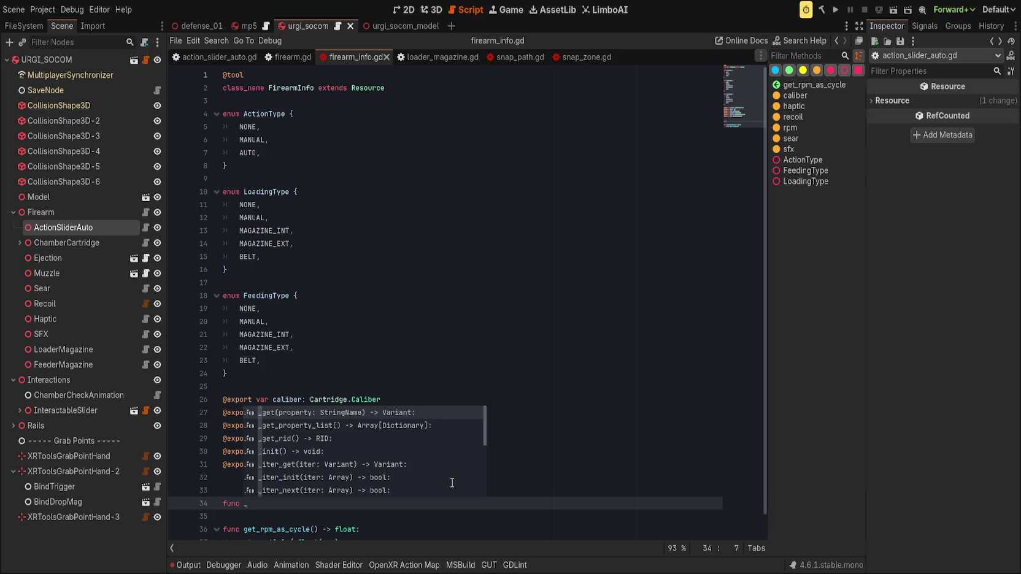
pyautogui.write('valid')
pyautogui.press('Return')
pyautogui.press('Return')
pyautogui.scroll(-1, 452, 483)
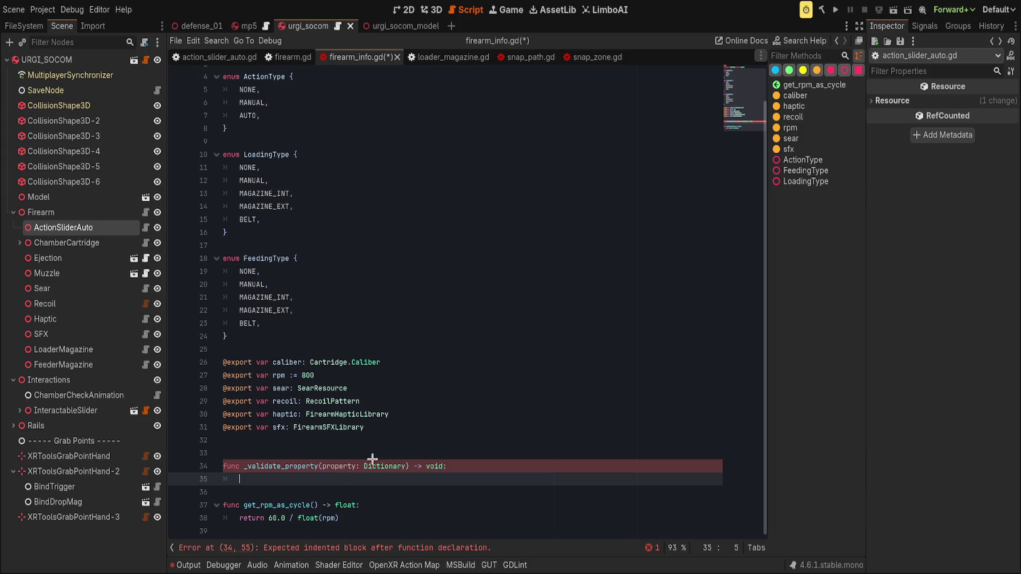
pyautogui.write('if property')
pyautogui.write('.')
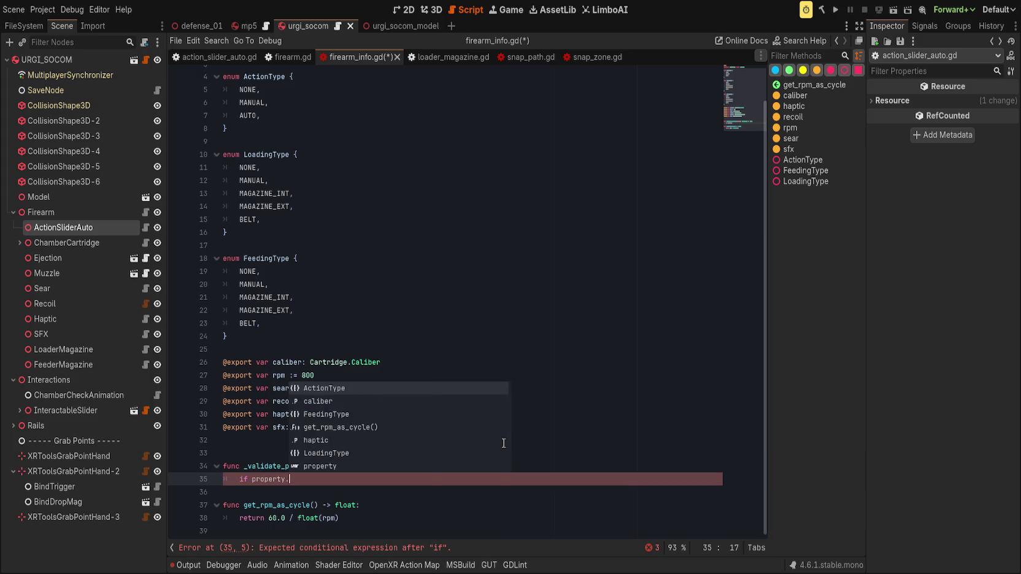
pyautogui.press('Escape')
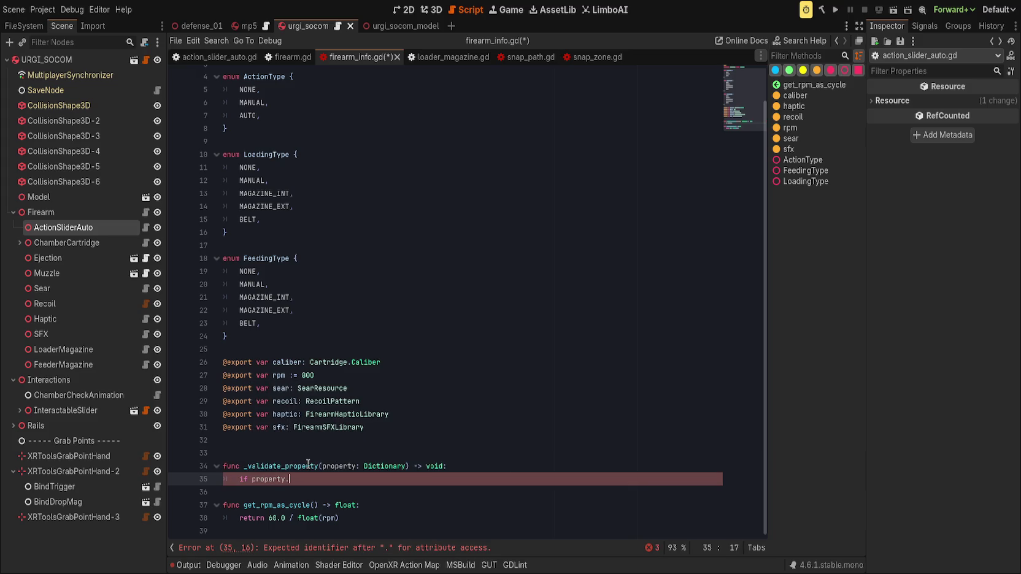
pyautogui.write('name ==rpm')
pyautogui.press('BackSpace')
pyautogui.press('BackSpace')
pyautogui.press('BackSpace')
pyautogui.write('rpm and')
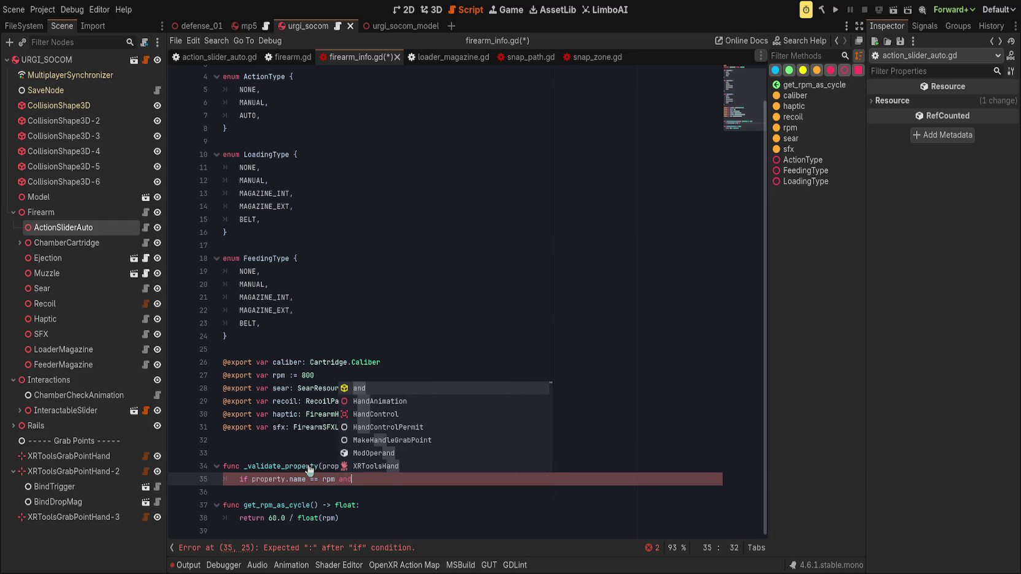
pyautogui.click(333, 440)
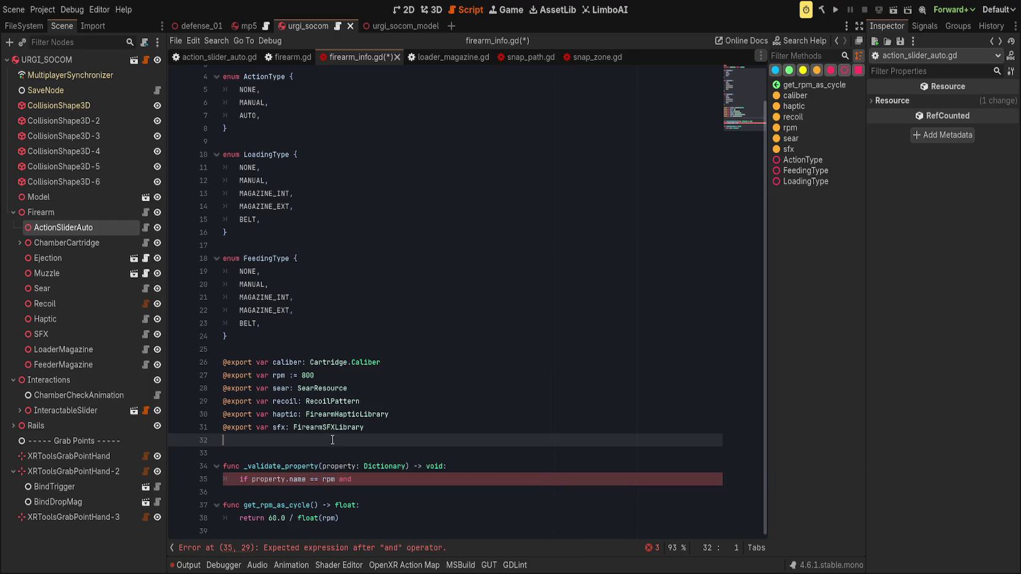
pyautogui.click(437, 486)
pyautogui.scroll(1, 439, 484)
pyautogui.scroll(-1, 441, 466)
pyautogui.click(426, 475)
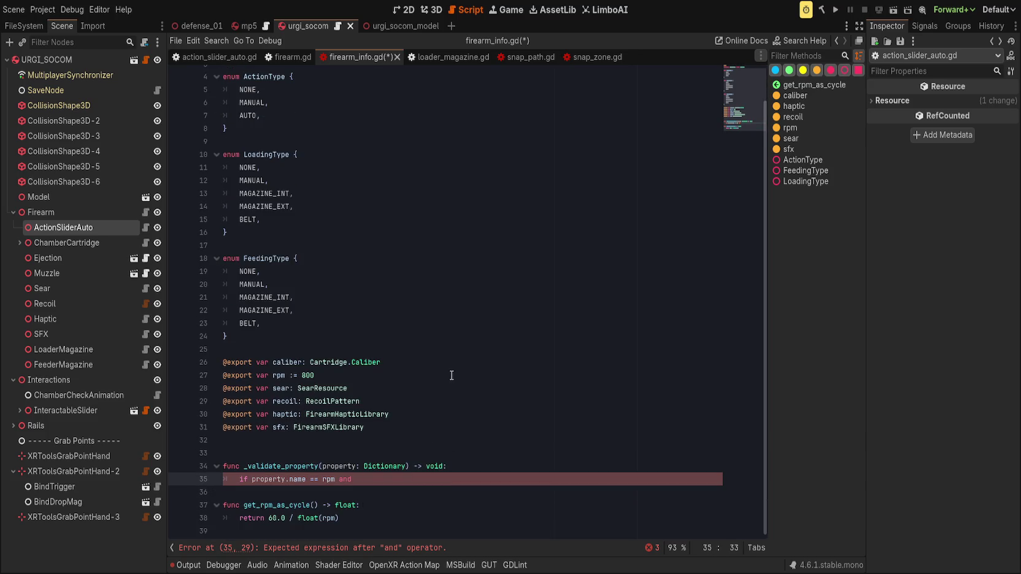
# Move the rpm export line above the caliber export.
pyautogui.click(471, 364)
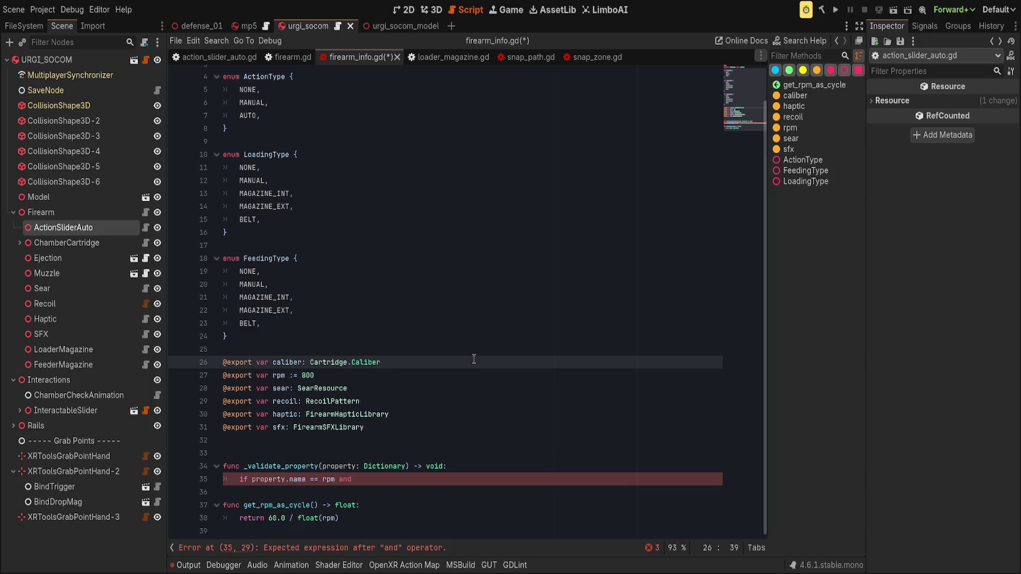
pyautogui.press('Down')
pyautogui.hotkey('alt', 'Up')
pyautogui.hotkey('alt', 'Down')
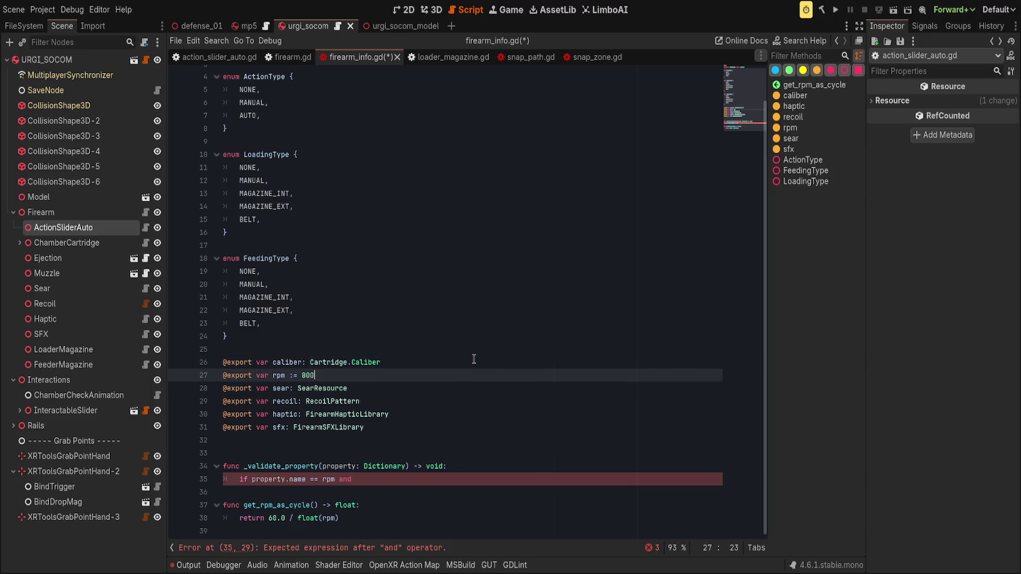
pyautogui.press('Up')
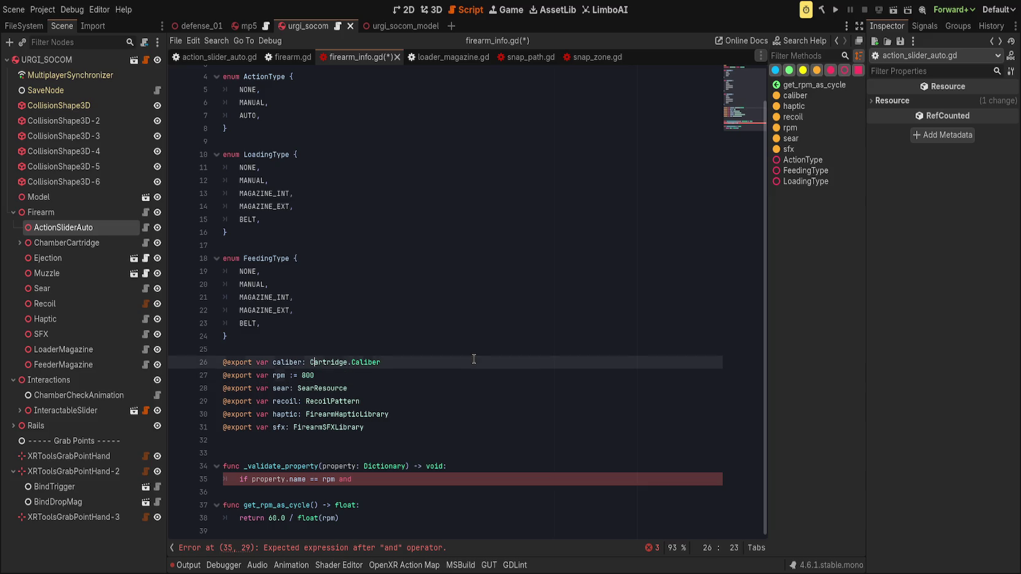
pyautogui.press('End')
pyautogui.press('Return')
pyautogui.write('@export var action := ')
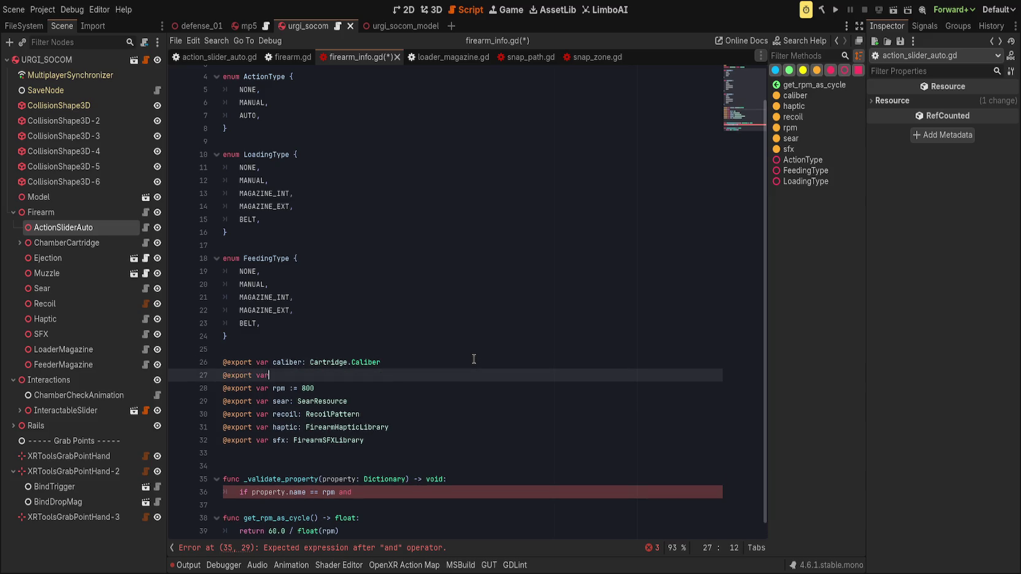
pyautogui.write('Act')
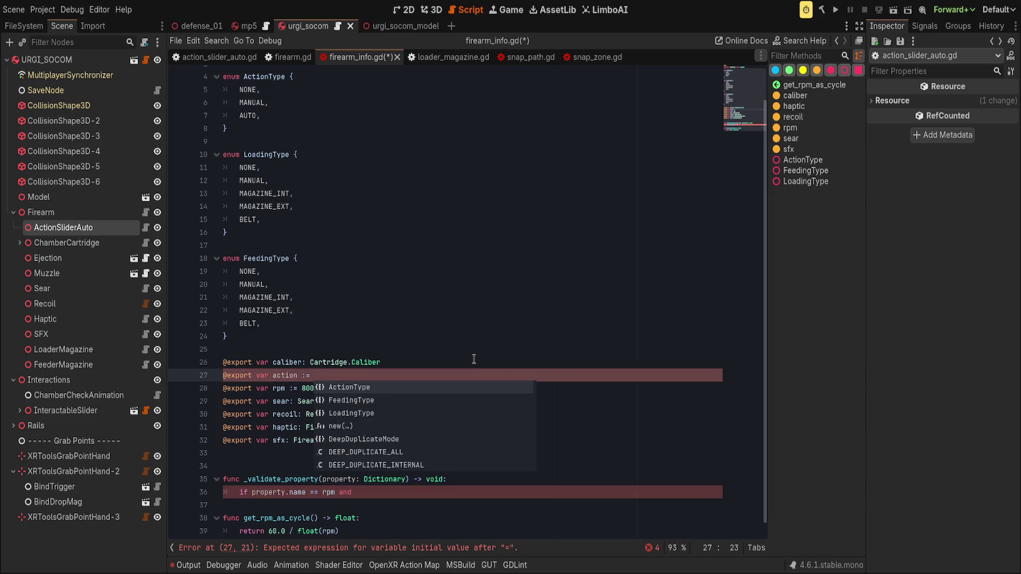
pyautogui.press('Return')
pyautogui.write('.NONE')
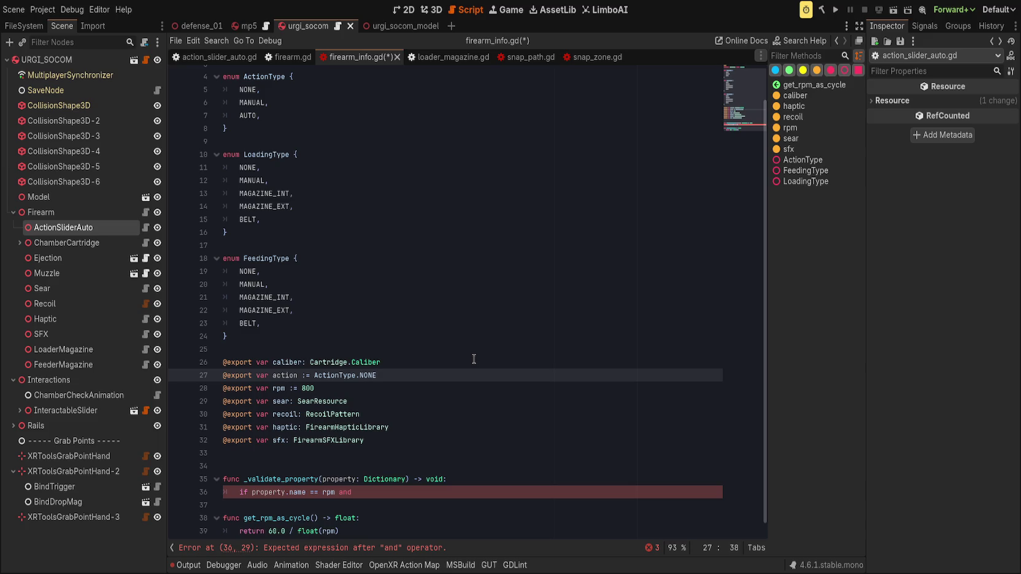
pyautogui.press('BackSpace')
pyautogui.press('BackSpace')
pyautogui.press('BackSpace')
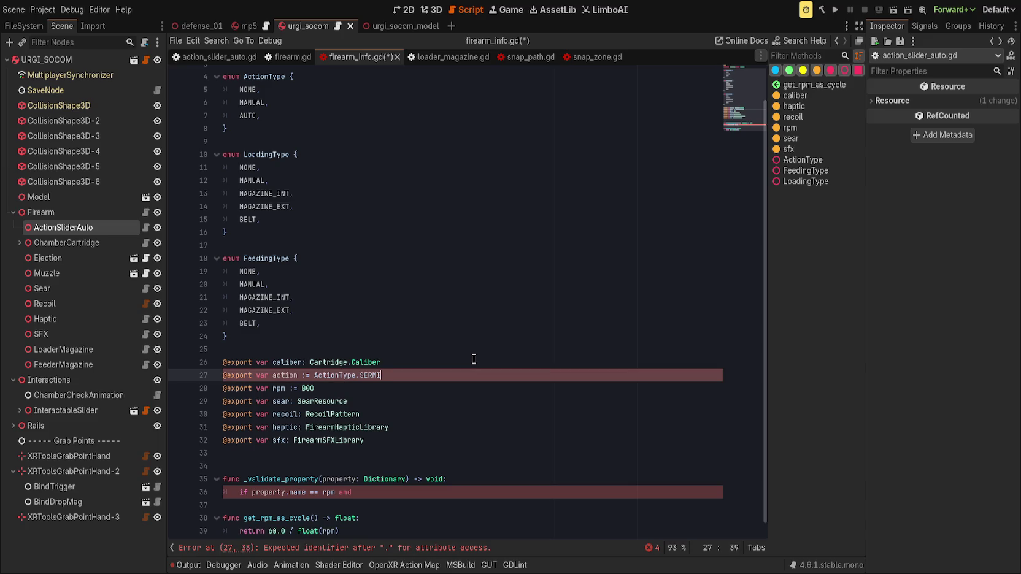
# Replace NONE with SEMI after MANUAL in the ActionType enum.
pyautogui.click(261, 90)
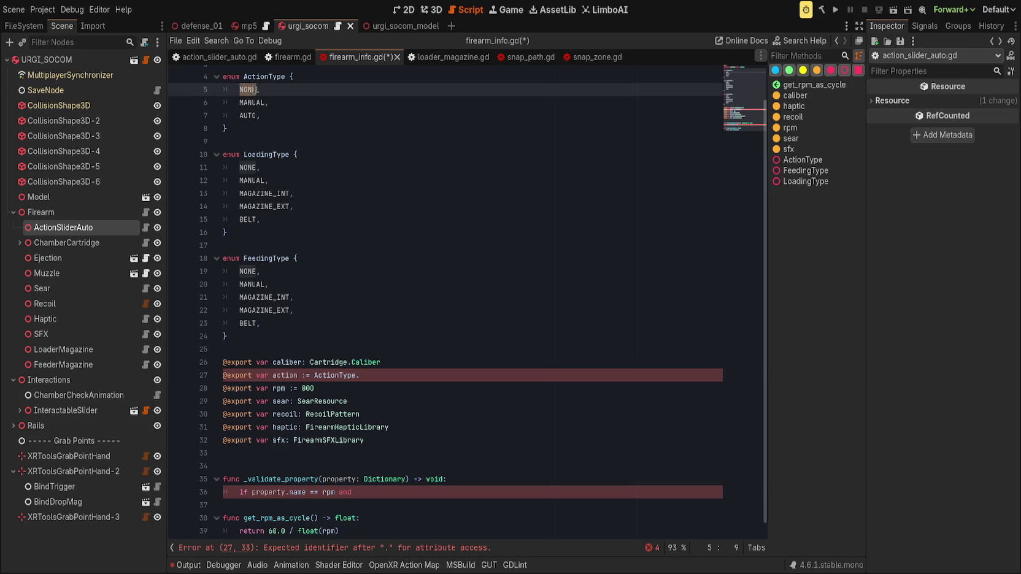
pyautogui.hotkey('ctrl', 'x')
pyautogui.press('End')
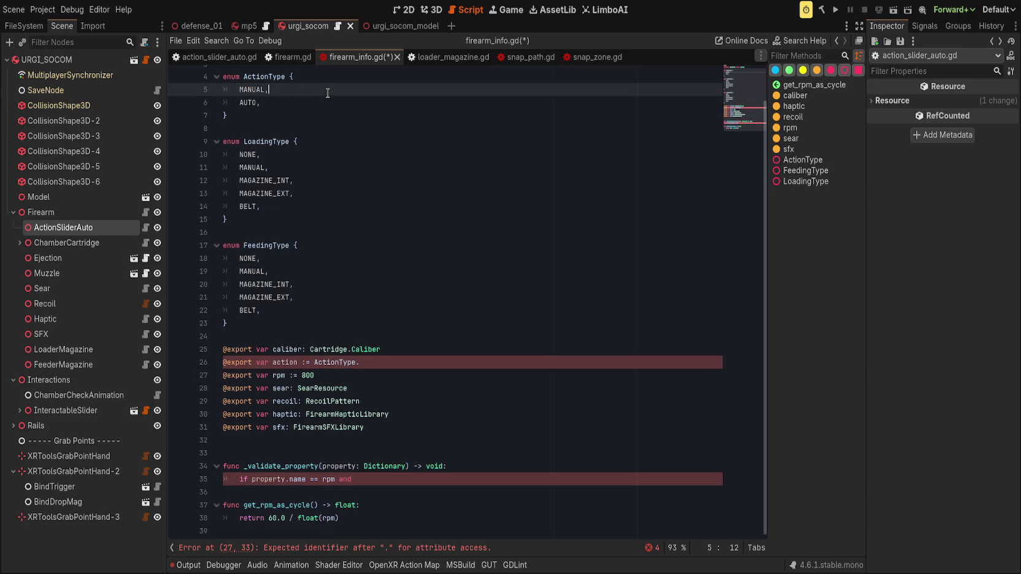
pyautogui.press('Return')
pyautogui.write('SEMI,')
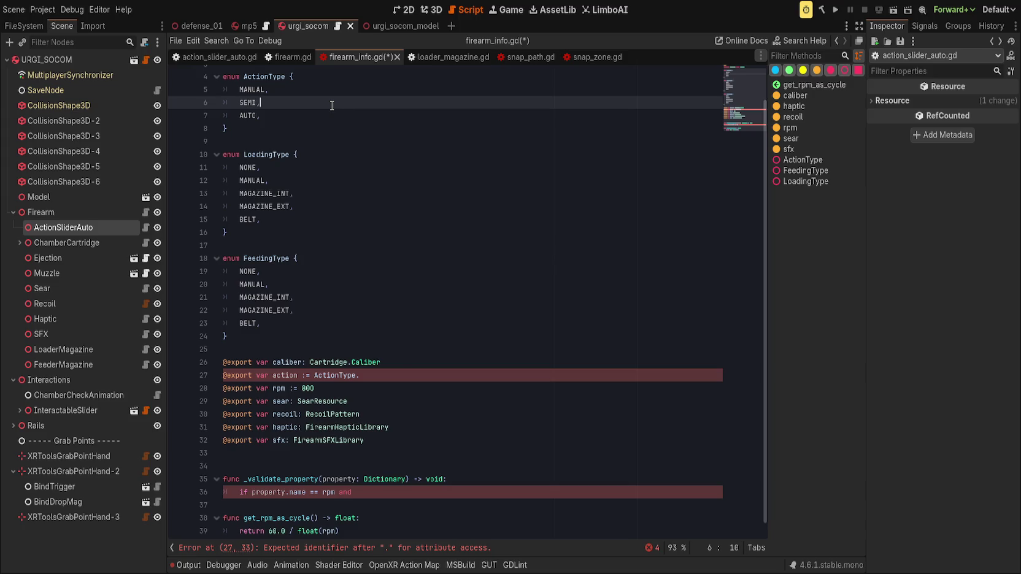
# Set the action export's default to ActionType.MANUAL.
pyautogui.click(406, 374)
pyautogui.hotkey('ctrl', 'BackSpace')
pyautogui.write('Actio')
pyautogui.press('Return')
pyautogui.write('.')
pyautogui.press('Return')
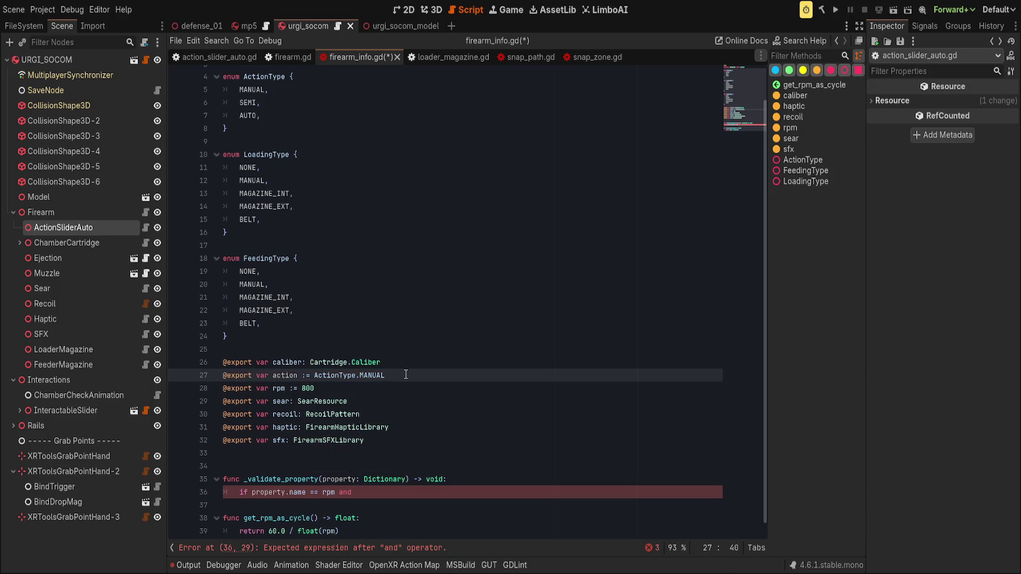
pyautogui.hotkey('ctrl', 'BackSpace')
pyautogui.write('SEMI')
pyautogui.hotkey('ctrl', 'BackSpace')
pyautogui.write('MANUAL')
pyautogui.click(429, 362)
# Edit the caliber export line, appending a '.NONE' default.
pyautogui.click(304, 363)
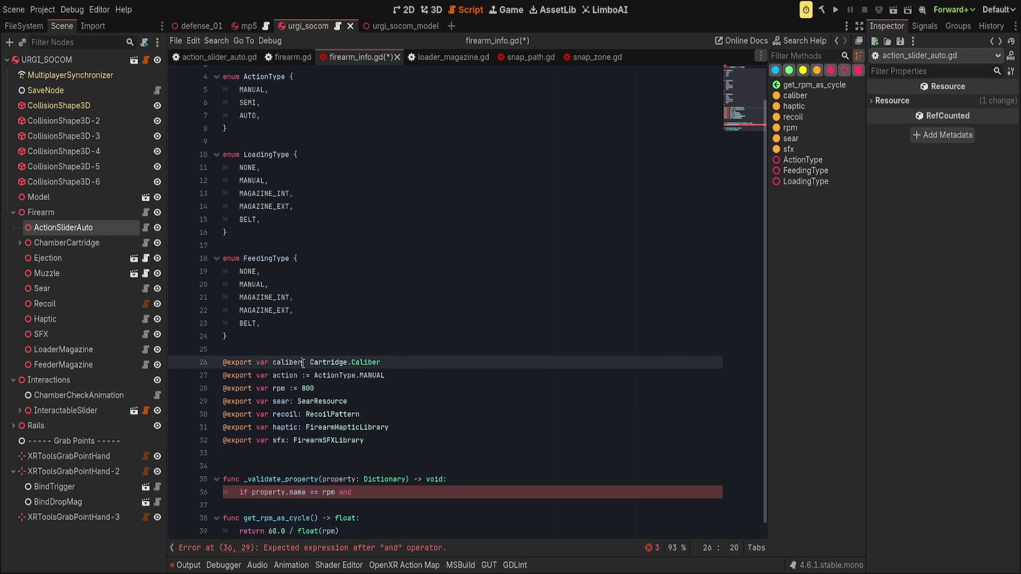
pyautogui.write('=')
pyautogui.press('End')
pyautogui.write('.NONE')
pyautogui.click(437, 375)
pyautogui.click(429, 385)
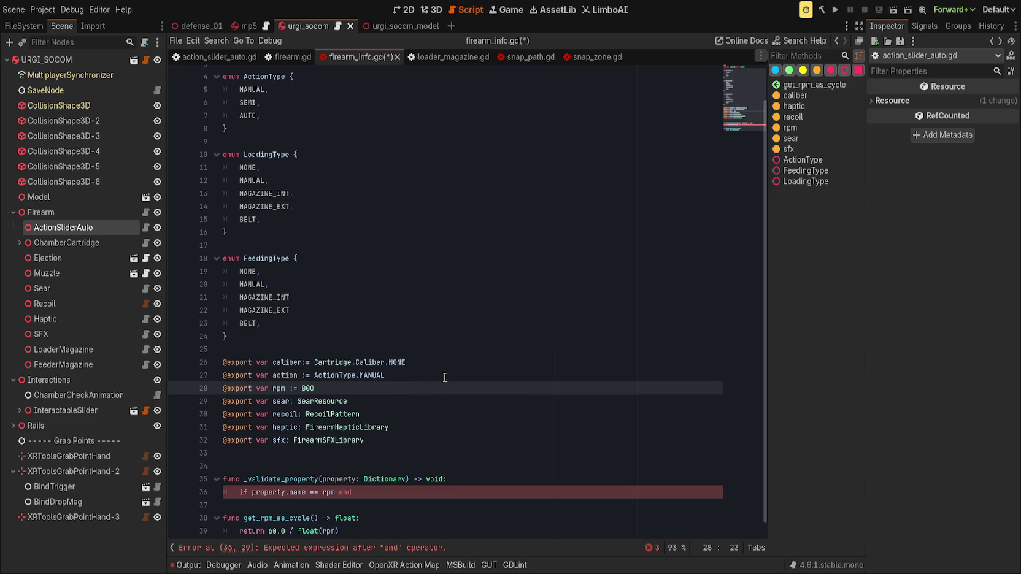
pyautogui.click(444, 376)
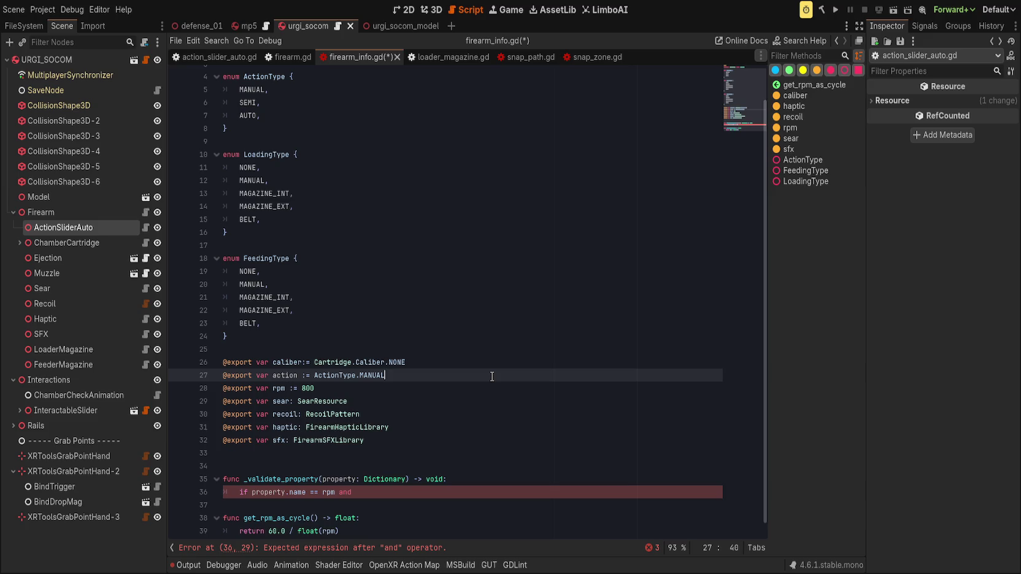
# Quote "rpm" and finish the condition with 'action == MANUAL:'.
pyautogui.click(373, 489)
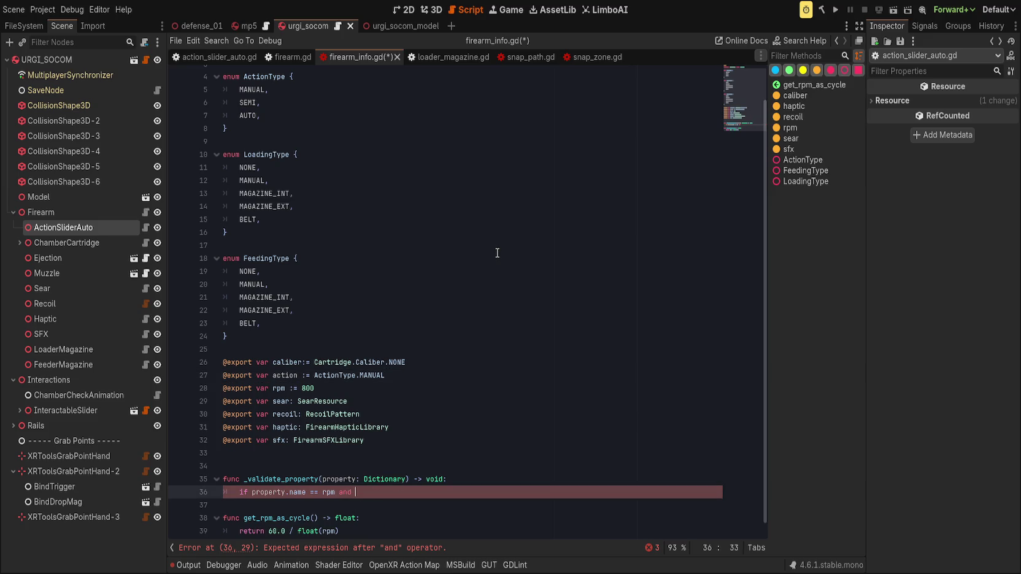
pyautogui.press('Left')
pyautogui.press('Left')
pyautogui.press('Left')
pyautogui.hotkey('ctrl', 'shift', 'Left')
pyautogui.write('"')
pyautogui.press('End')
pyautogui.write('action')
pyautogui.write(' ==')
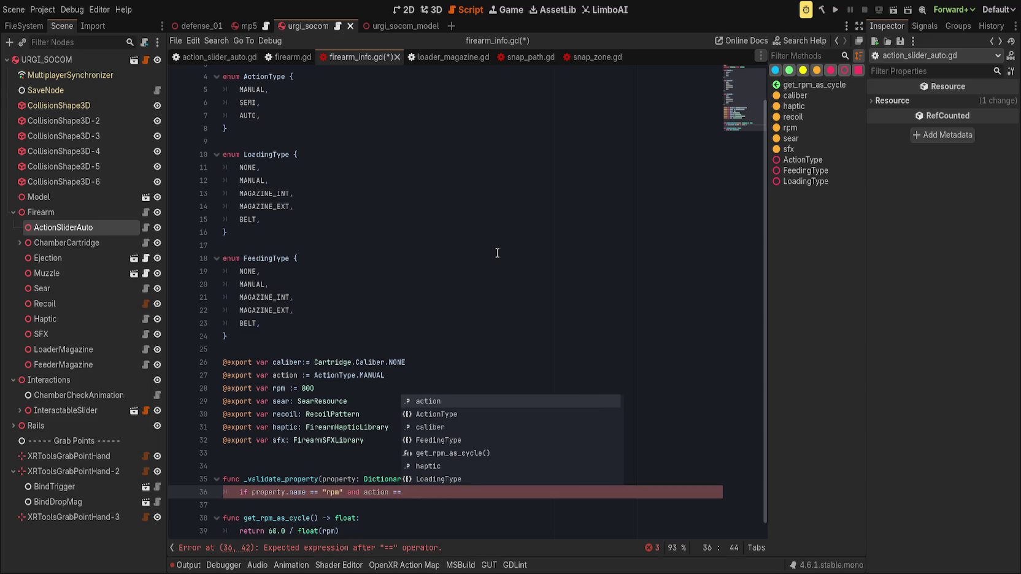
pyautogui.write(' MANUAL')
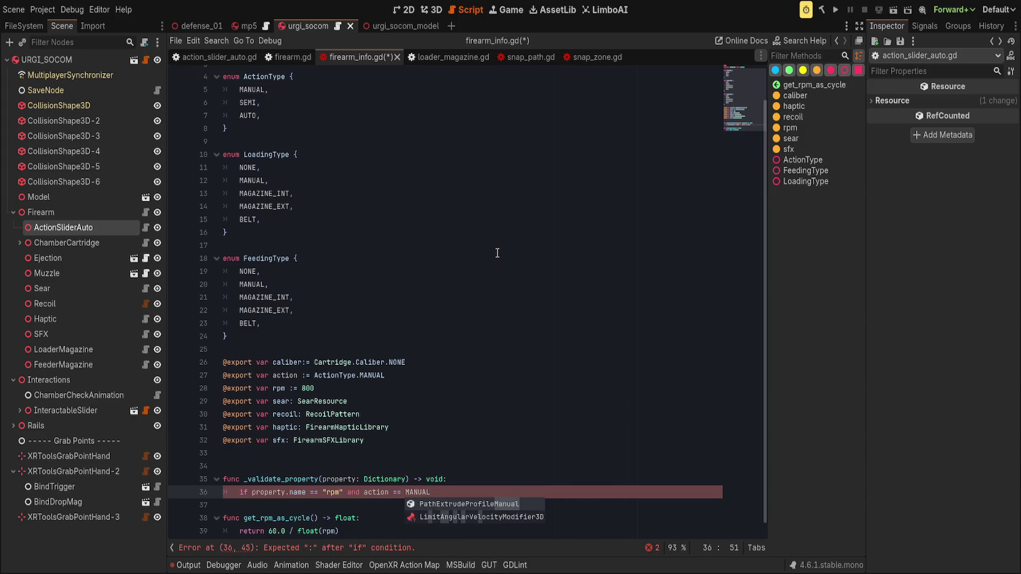
pyautogui.write(':')
pyautogui.press('Return')
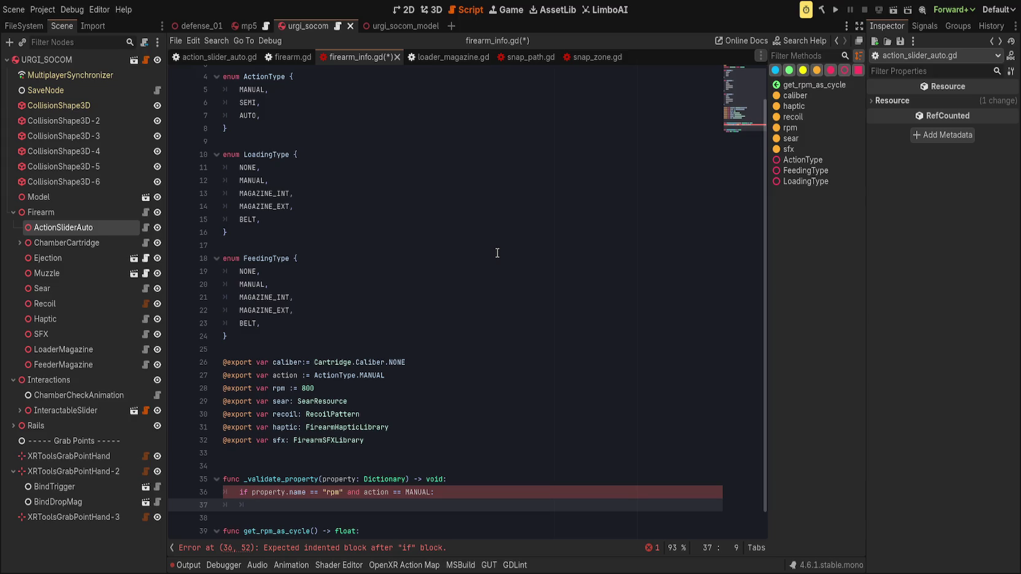
# Add 'property.usage |= PROPERTY_USAGE_INTERNAL' as the condition's body.
pyautogui.write('property.')
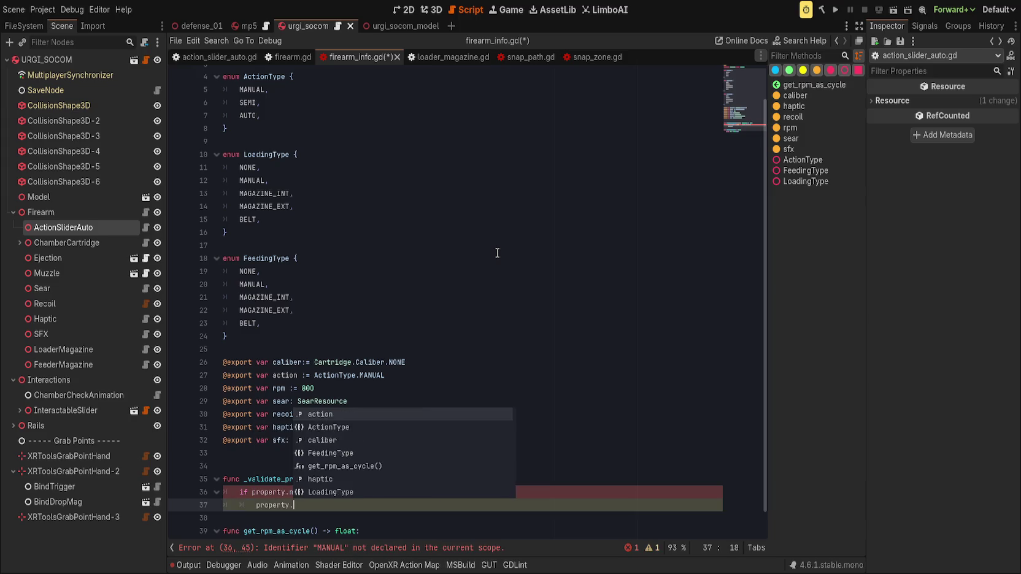
pyautogui.write('usage')
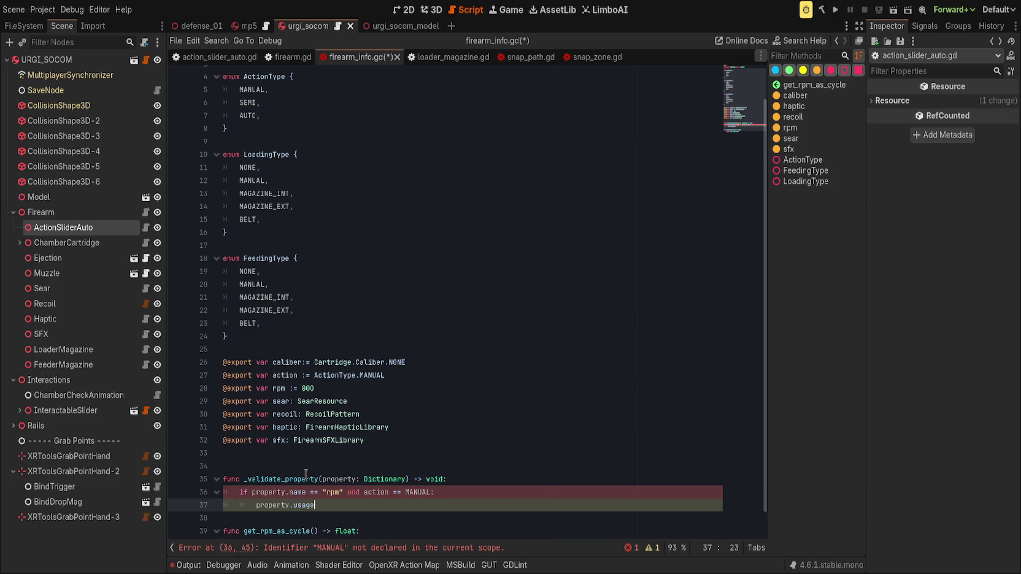
pyautogui.write('= PROP')
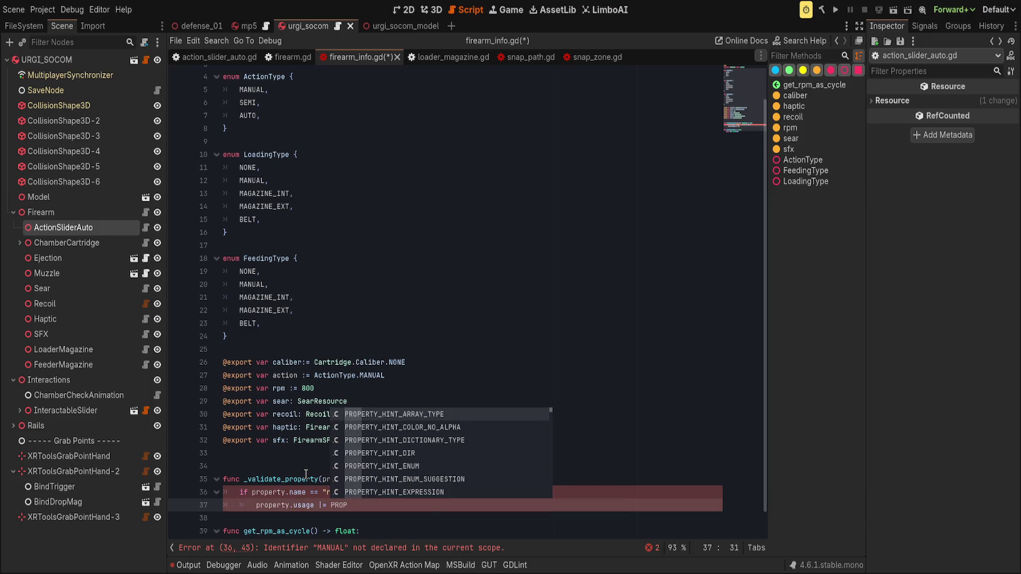
pyautogui.scroll(-5, 430, 460)
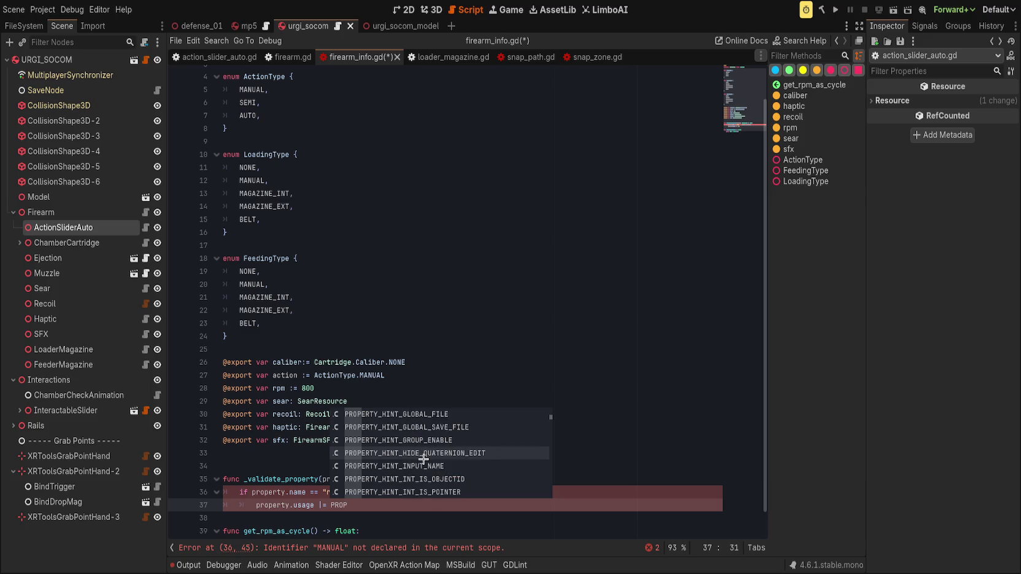
pyautogui.scroll(-3, 499, 448)
pyautogui.scroll(-10, 498, 448)
pyautogui.scroll(-7, 498, 448)
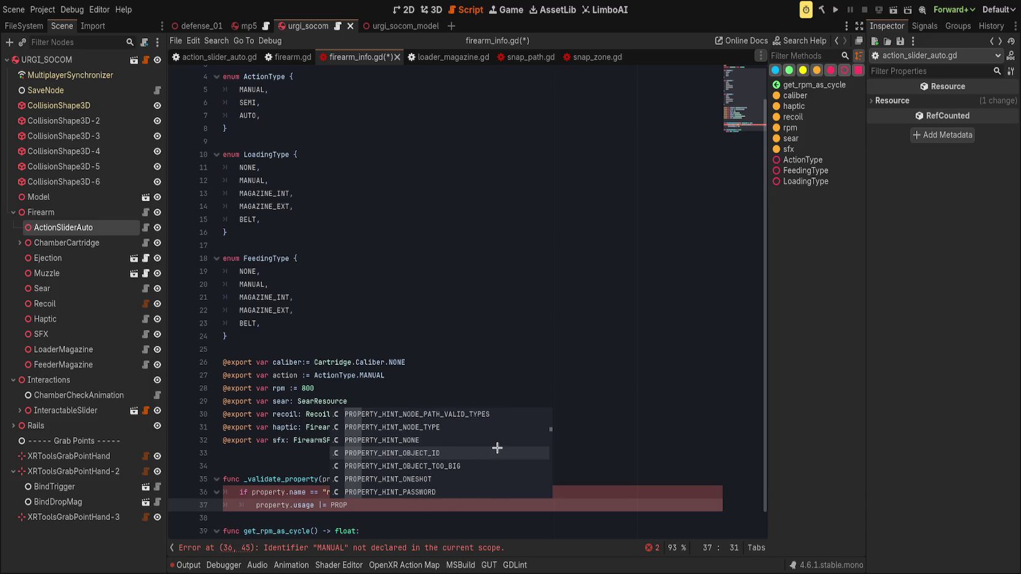
pyautogui.scroll(-7, 497, 448)
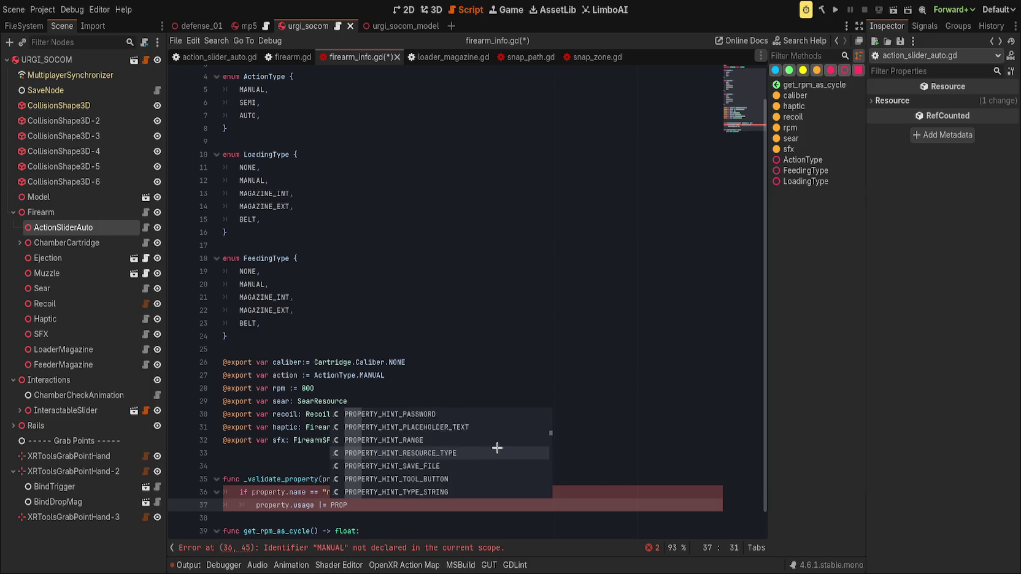
pyautogui.scroll(-4, 497, 448)
pyautogui.scroll(-6, 497, 448)
pyautogui.scroll(-7, 497, 448)
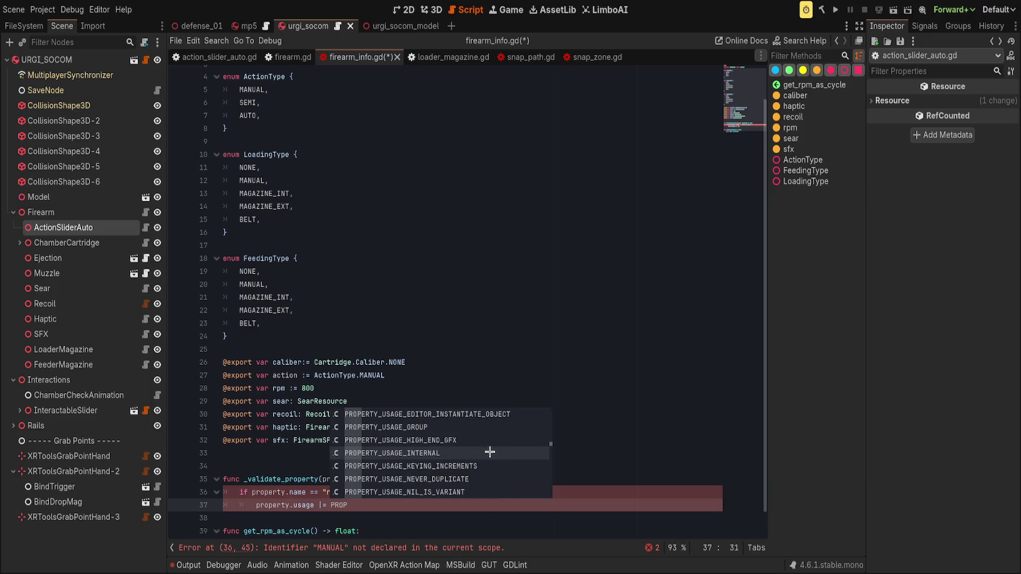
pyautogui.click(489, 452)
# Change the bare MANUAL to ActionType.MANUAL and save firearm_info.gd.
pyautogui.click(471, 495)
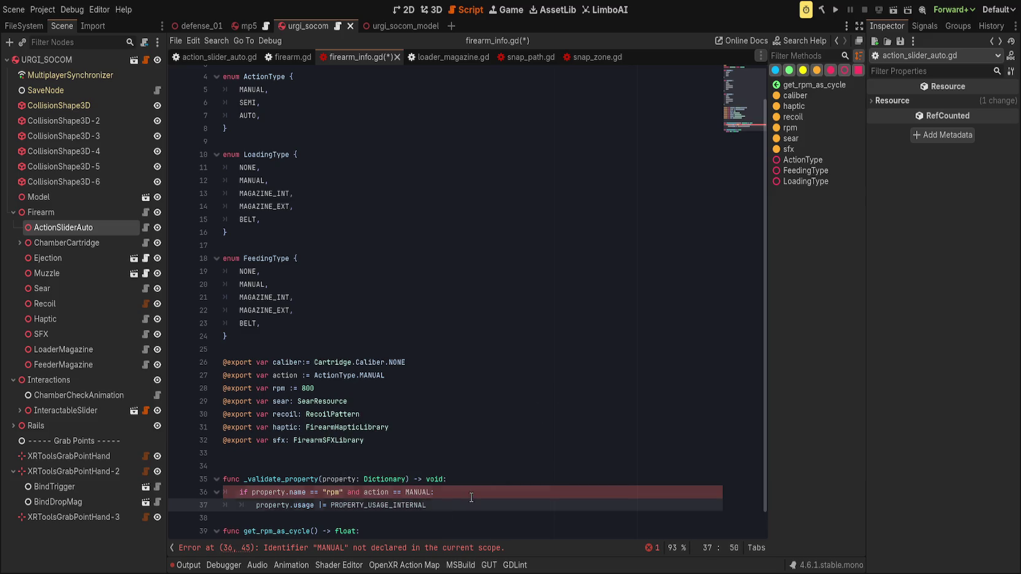
pyautogui.doubleClick(424, 493)
pyautogui.write('ActionType.')
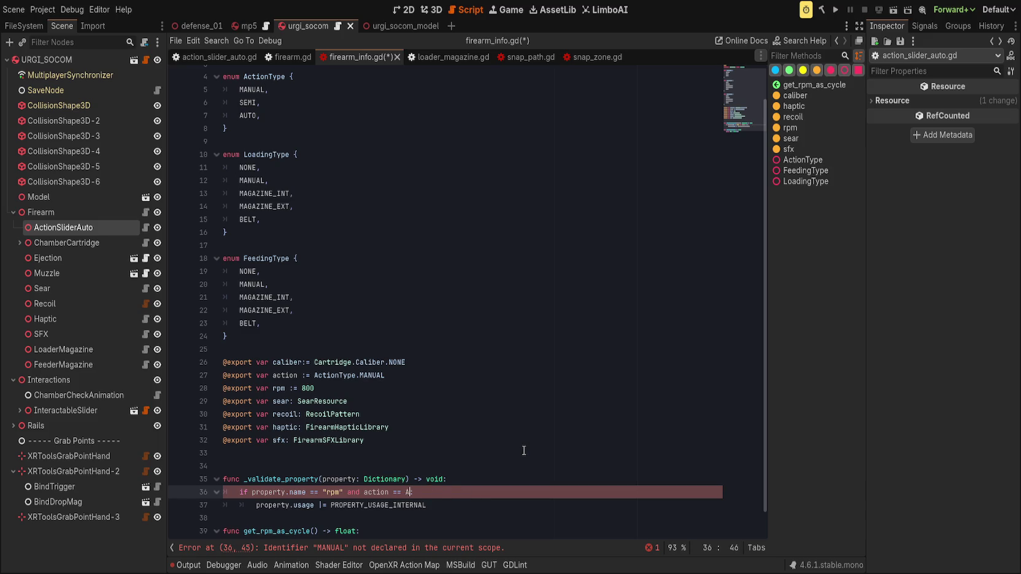
pyautogui.press('Return')
pyautogui.hotkey('ctrl', 's')
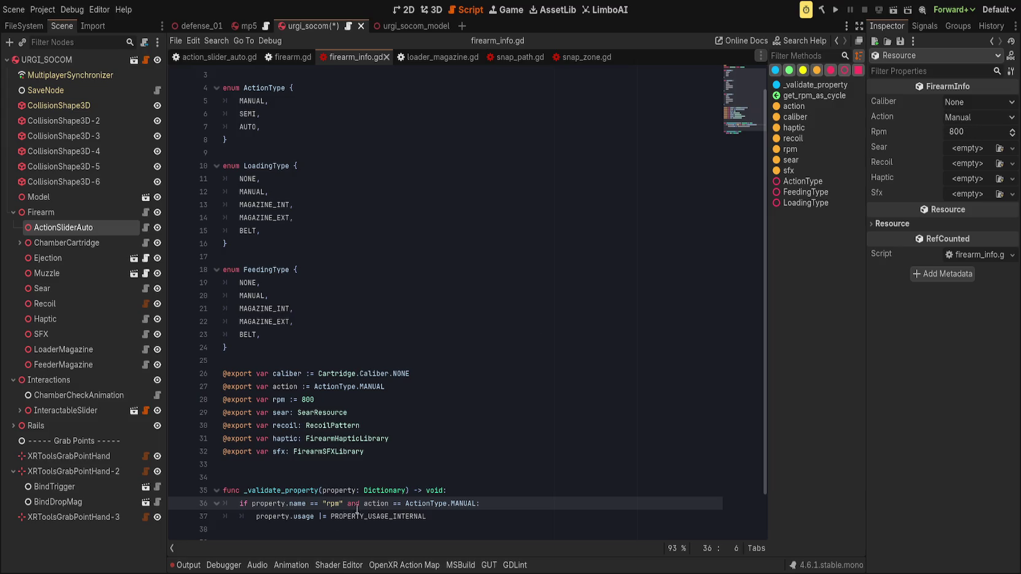
# Change rpm's usage on line 37 from '|=' to '=' PROPERTY_USAGE_INTERNAL and save.
pyautogui.click(323, 516)
pyautogui.press('BackSpace')
pyautogui.hotkey('ctrl', 's')
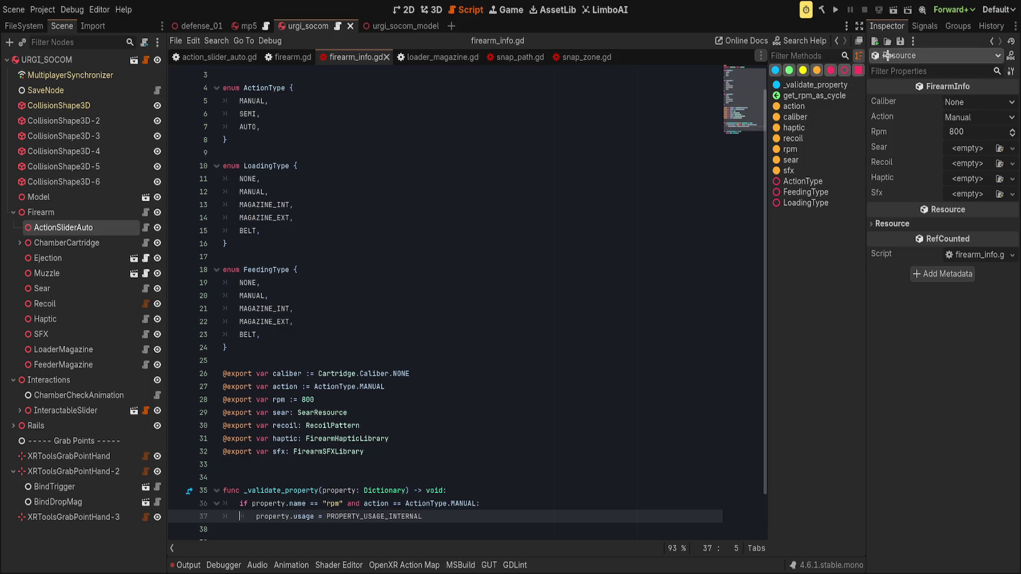
pyautogui.hotkey('ctrl', 's')
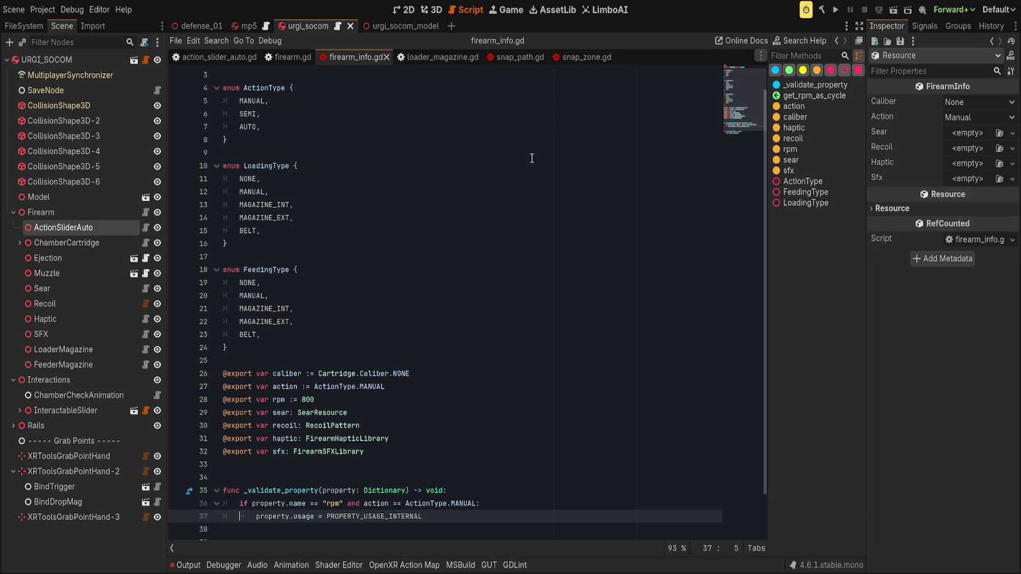
# Test another Action value, revert Action to Manual, and open the _validate_property documentation.
pyautogui.click(970, 142)
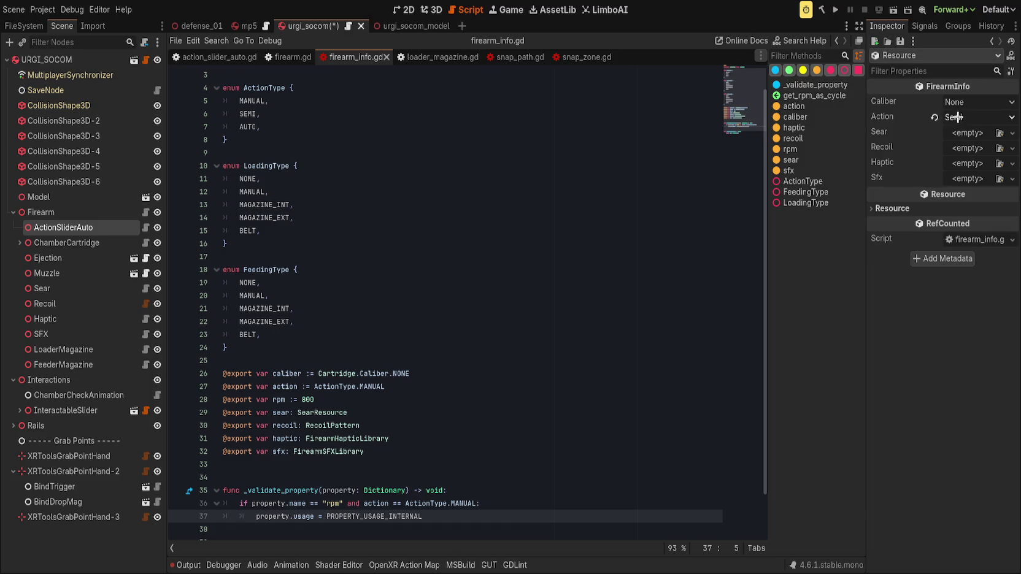
pyautogui.click(934, 117)
pyautogui.click(454, 454)
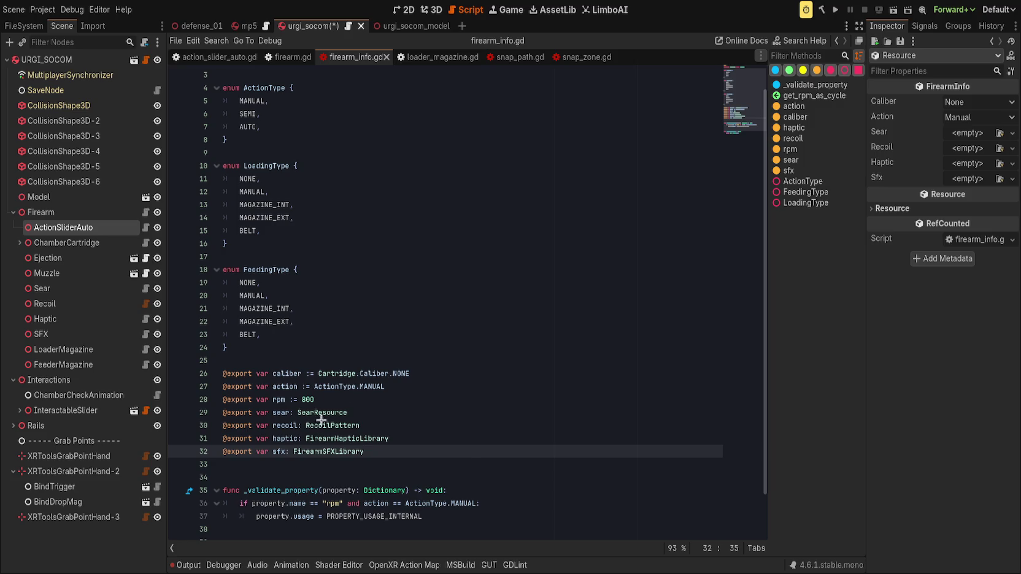
pyautogui.keyDown('ctrl'); pyautogui.click(294, 492); pyautogui.keyUp('ctrl')
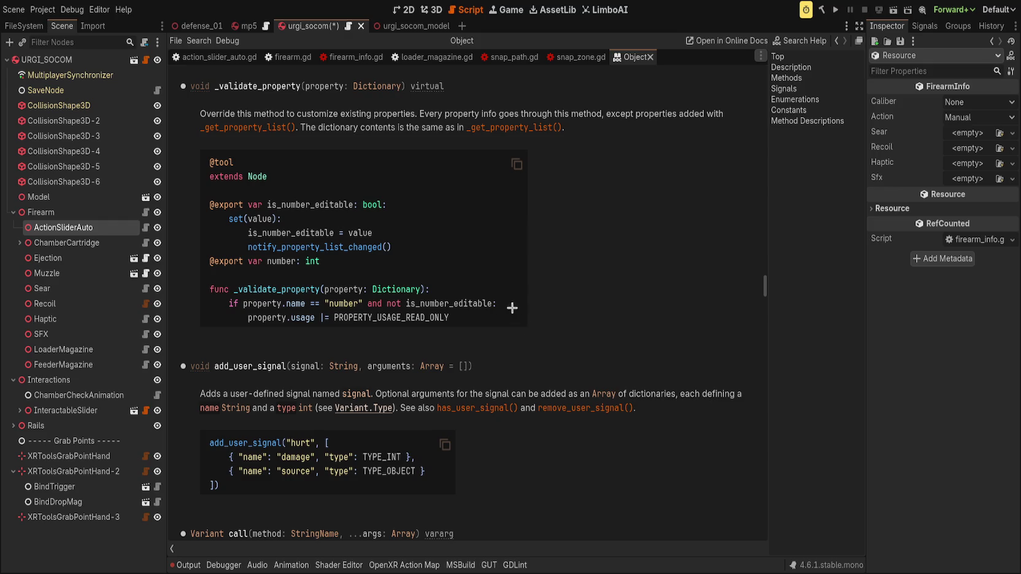
# Read through the Object class documentation on _validate_property and its examples.
pyautogui.moveTo(765, 282)
pyautogui.mouseDown()
pyautogui.moveTo(775, 329)
pyautogui.moveTo(823, 139)
pyautogui.moveTo(767, 75)
pyautogui.moveTo(770, 110)
pyautogui.mouseUp()
pyautogui.scroll(-10, 514, 331)
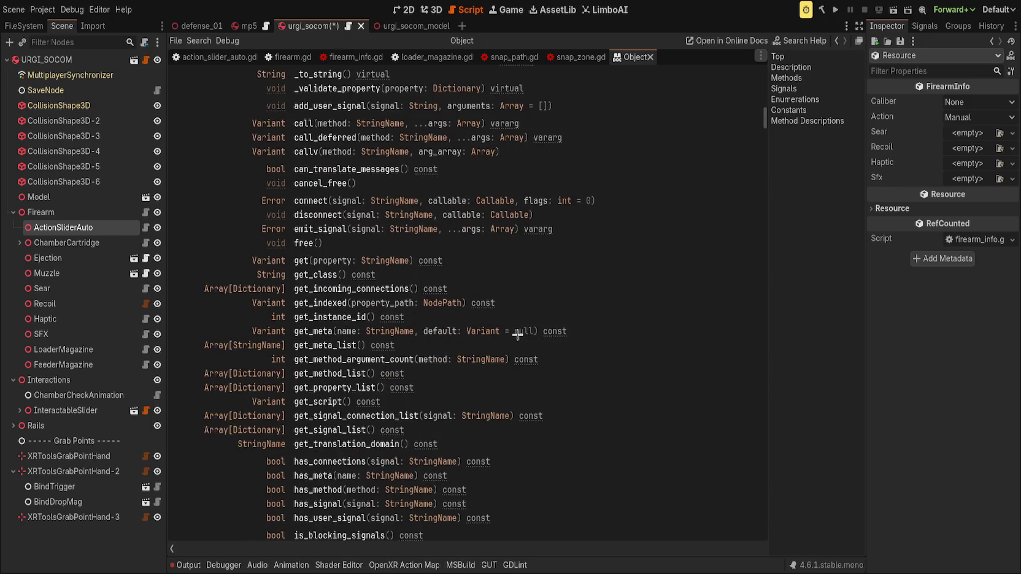
pyautogui.scroll(-5, 528, 359)
pyautogui.scroll(2, 516, 356)
pyautogui.scroll(-6, 490, 353)
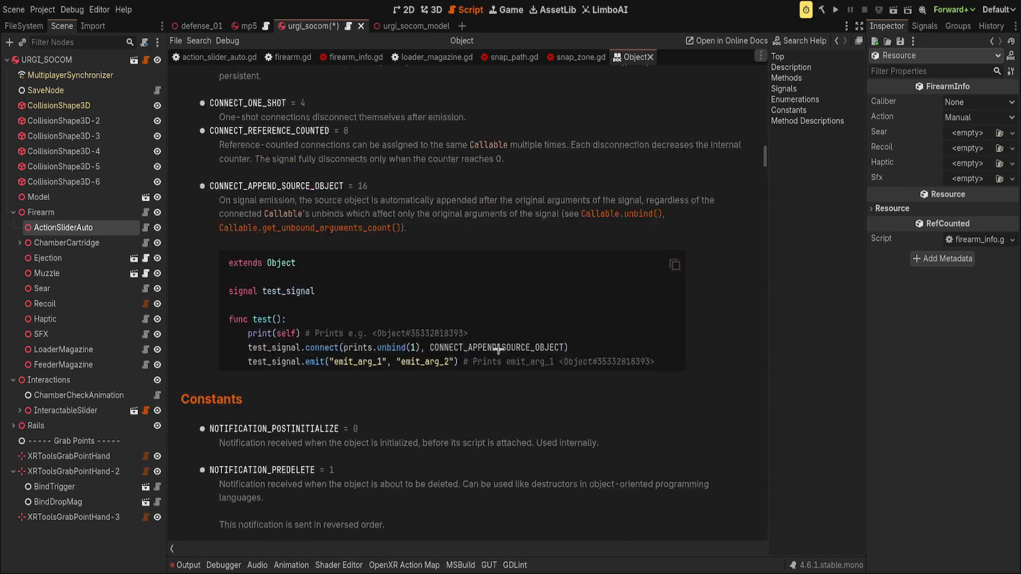
pyautogui.scroll(-8, 485, 353)
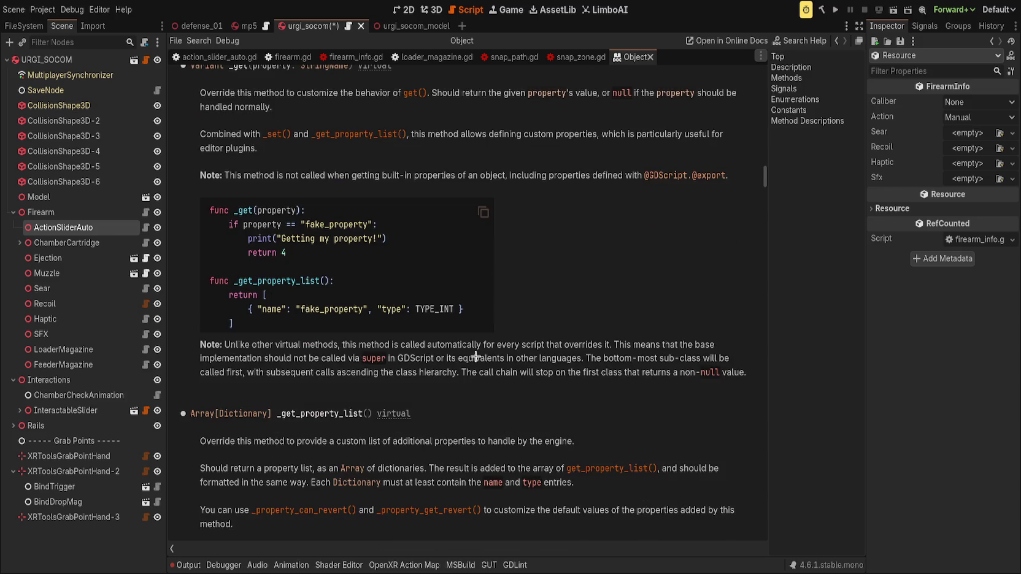
pyautogui.scroll(-5, 475, 357)
pyautogui.scroll(-12, 475, 356)
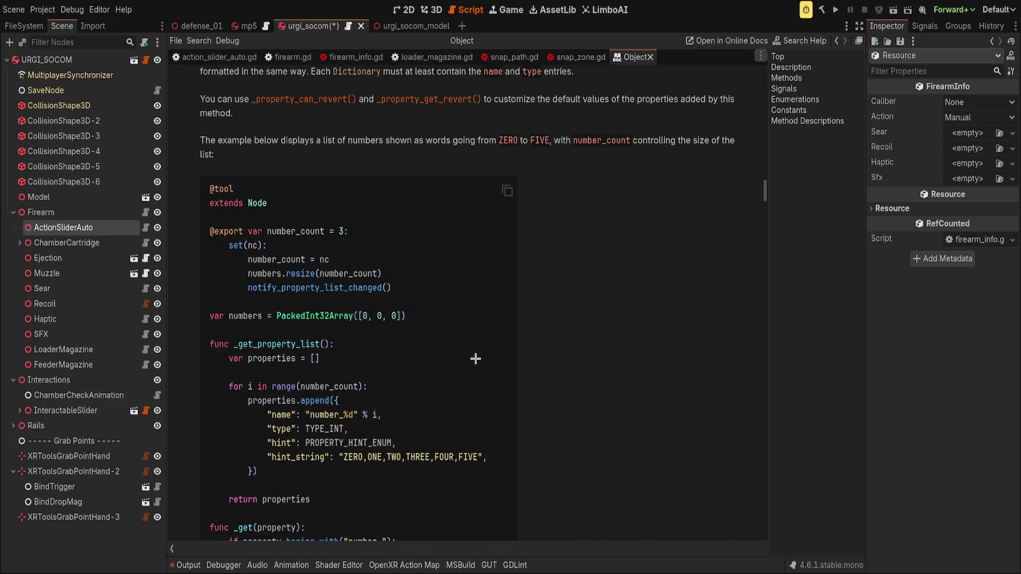
pyautogui.scroll(-20, 475, 358)
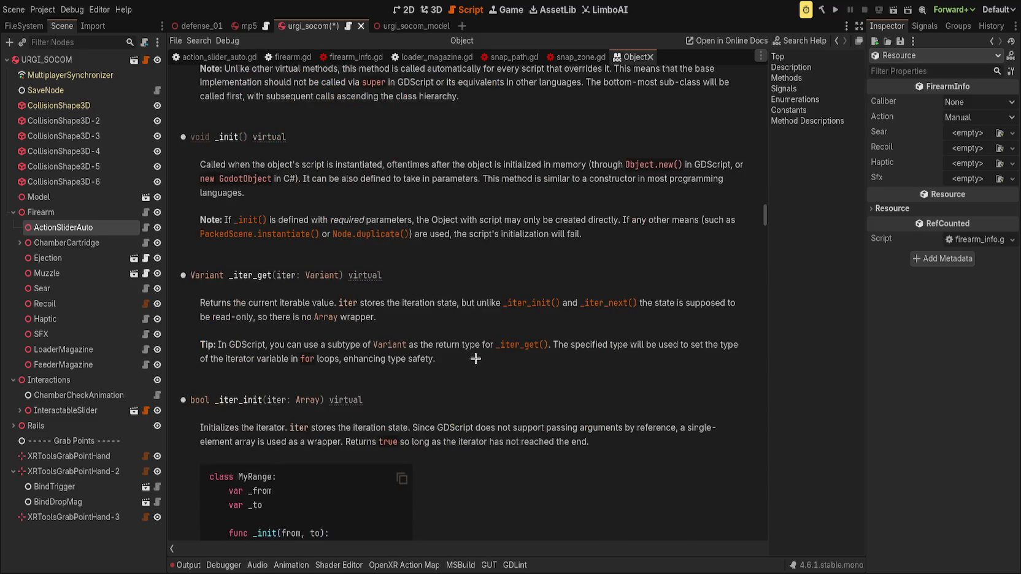
pyautogui.scroll(-20, 476, 359)
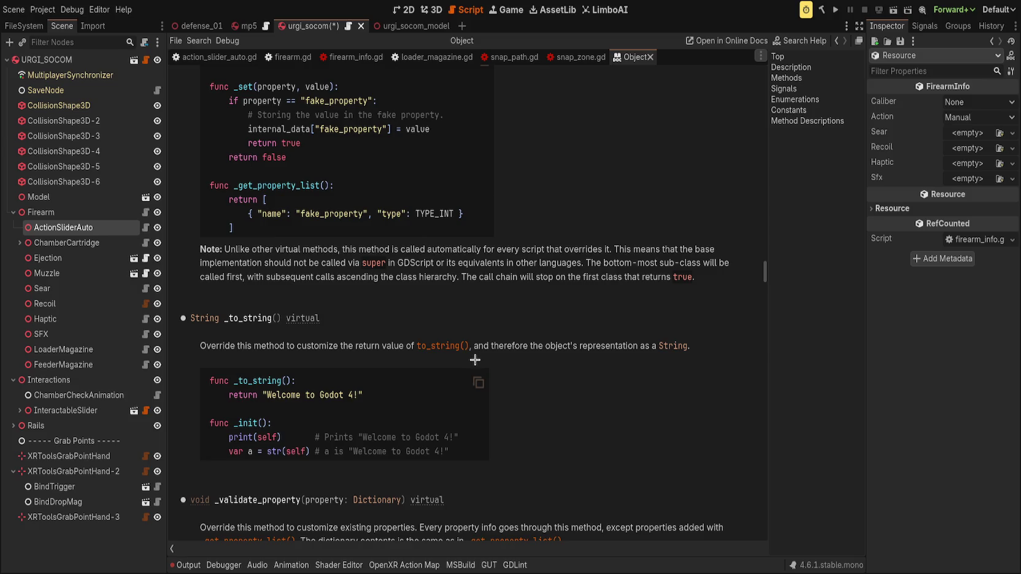
pyautogui.scroll(-8, 476, 359)
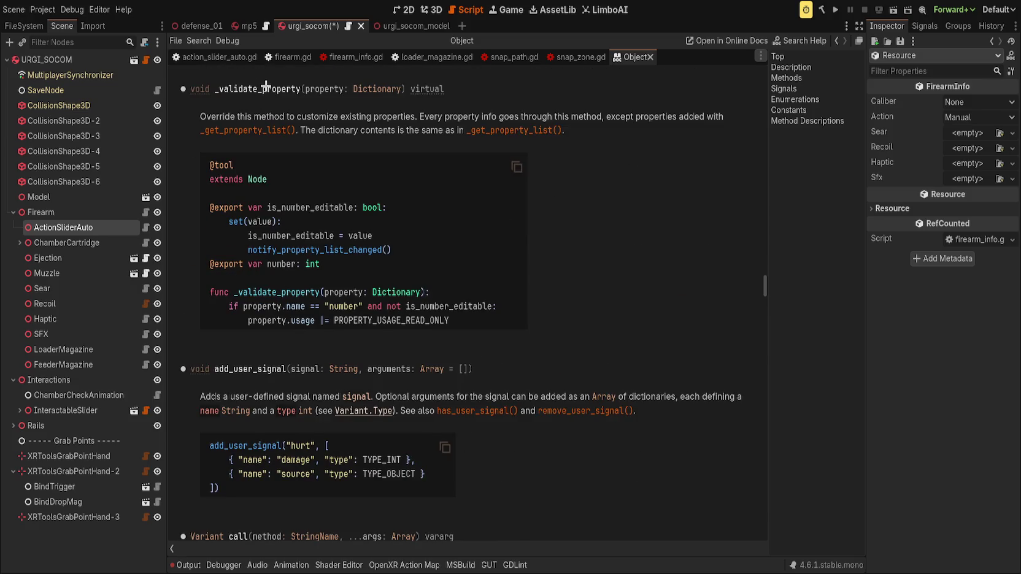
pyautogui.moveTo(449, 116); pyautogui.dragTo(305, 232)
pyautogui.click(493, 333)
# Save the urgi_socom scene and return to the firearm_info.gd script.
pyautogui.hotkey('ctrl', 's')
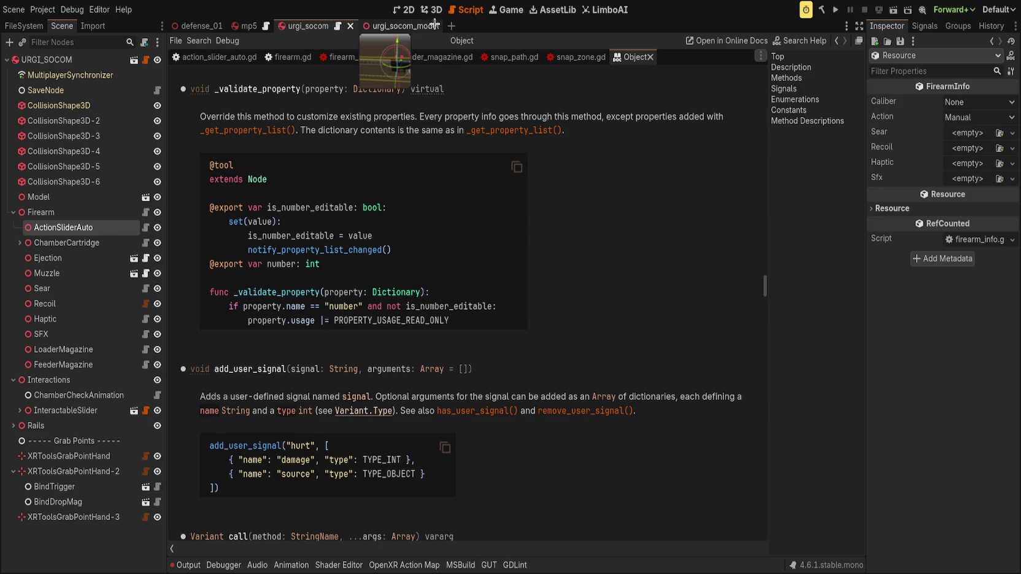
pyautogui.click(428, 9)
pyautogui.click(469, 10)
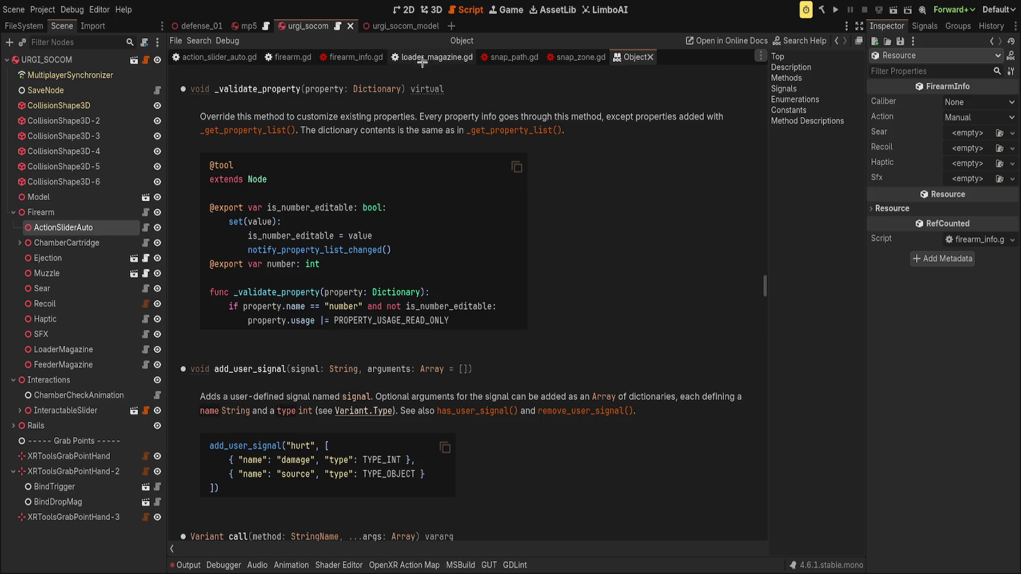
pyautogui.click(365, 57)
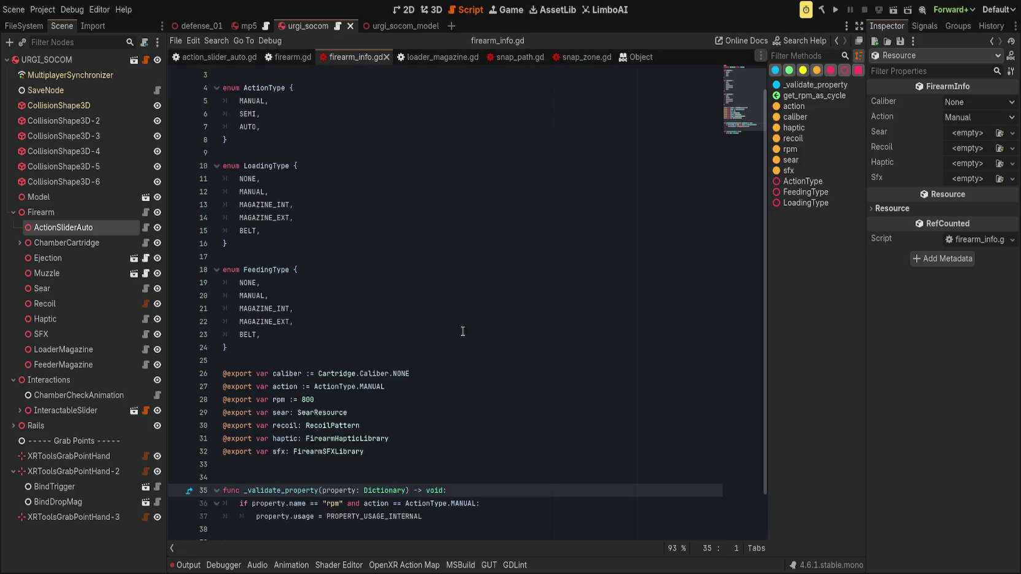
# Start a setter taking v under the action export variable.
pyautogui.scroll(1, 448, 346)
pyautogui.click(460, 401)
pyautogui.click(467, 411)
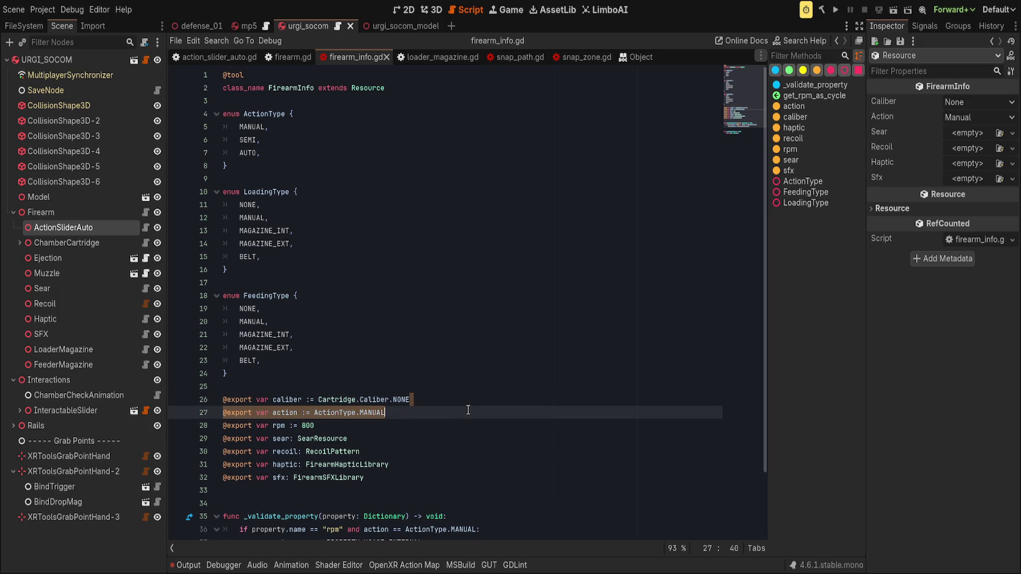
pyautogui.write(':')
pyautogui.press('Return')
pyautogui.write('v):')
pyautogui.press('Return')
pyautogui.write('action = v')
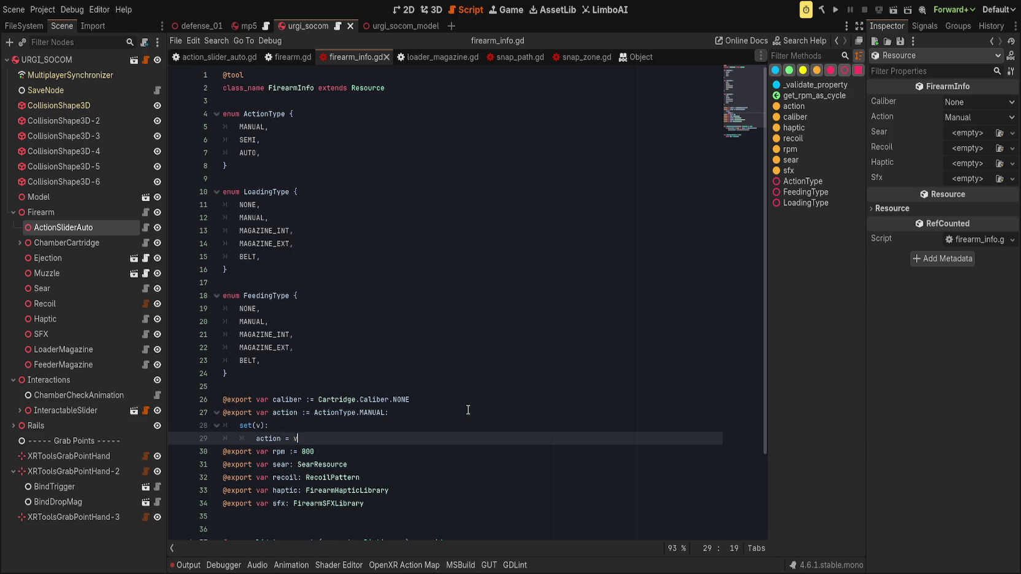
pyautogui.press('Return')
# Call notify_property_list_changed() in the action setter and save the script.
pyautogui.write('_noti')
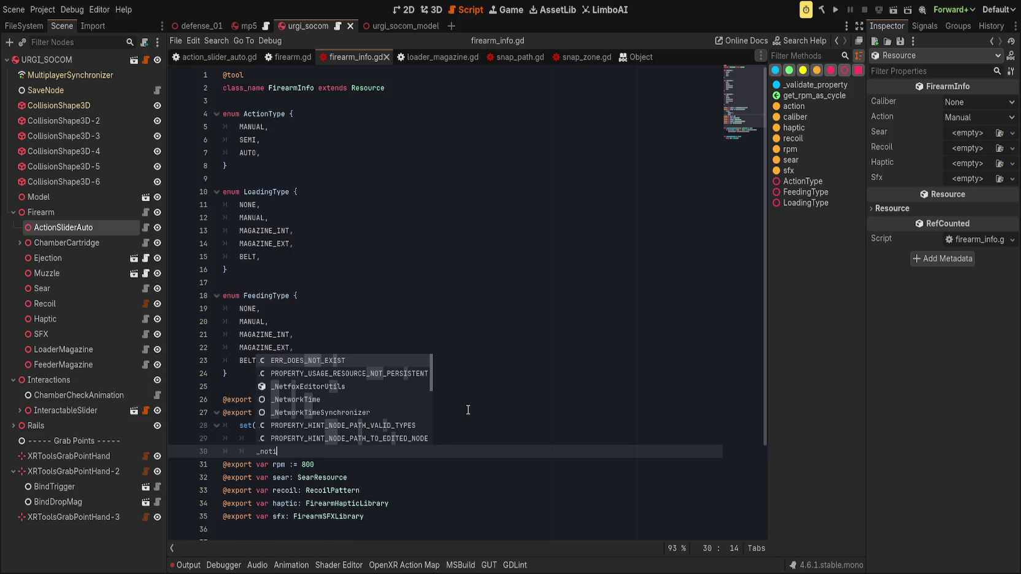
pyautogui.write('f')
pyautogui.press('BackSpace')
pyautogui.press('BackSpace')
pyautogui.press('BackSpace')
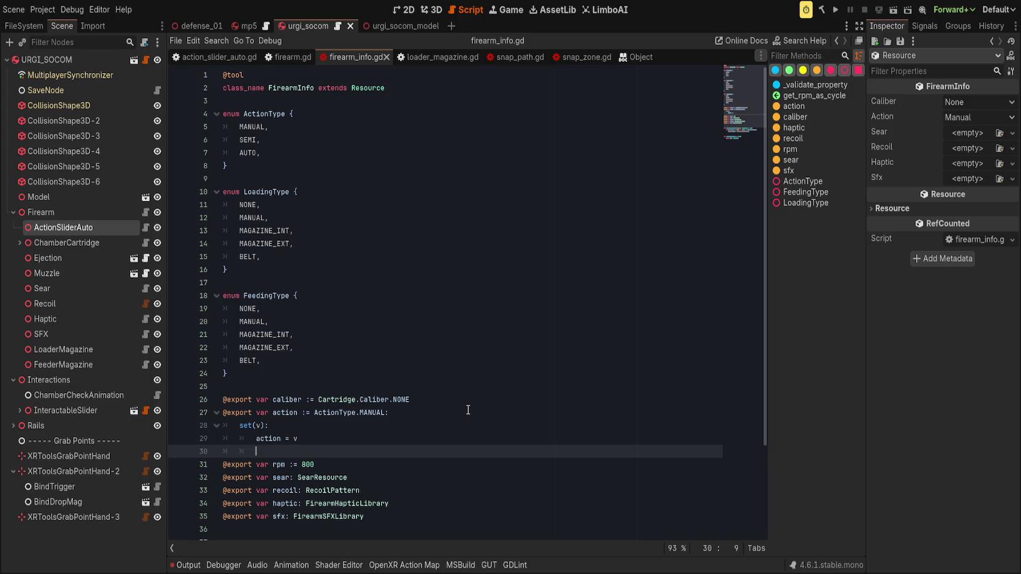
pyautogui.write('fy')
pyautogui.press('Return')
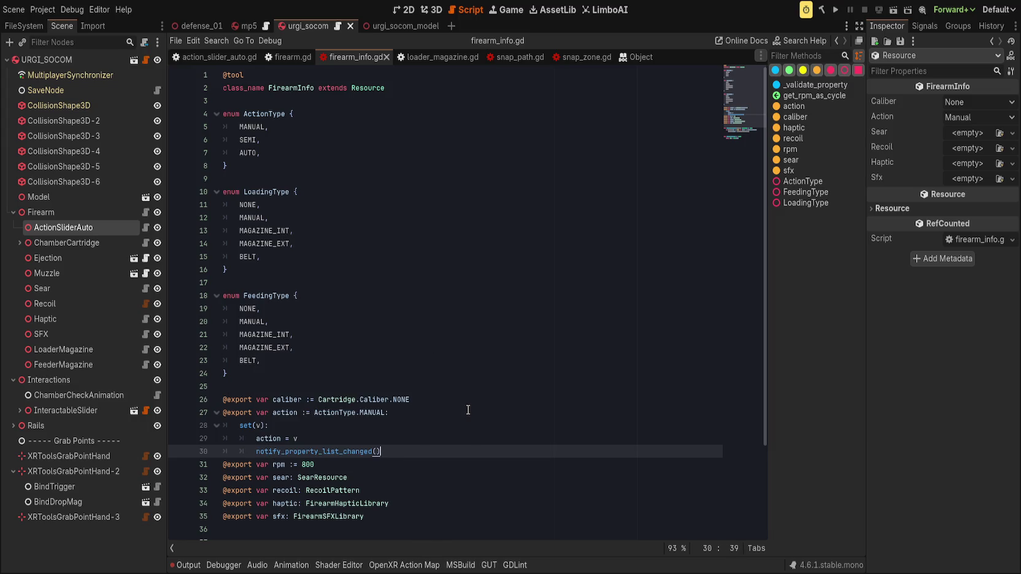
pyautogui.scroll(-3, 371, 350)
pyautogui.hotkey('ctrl', 's')
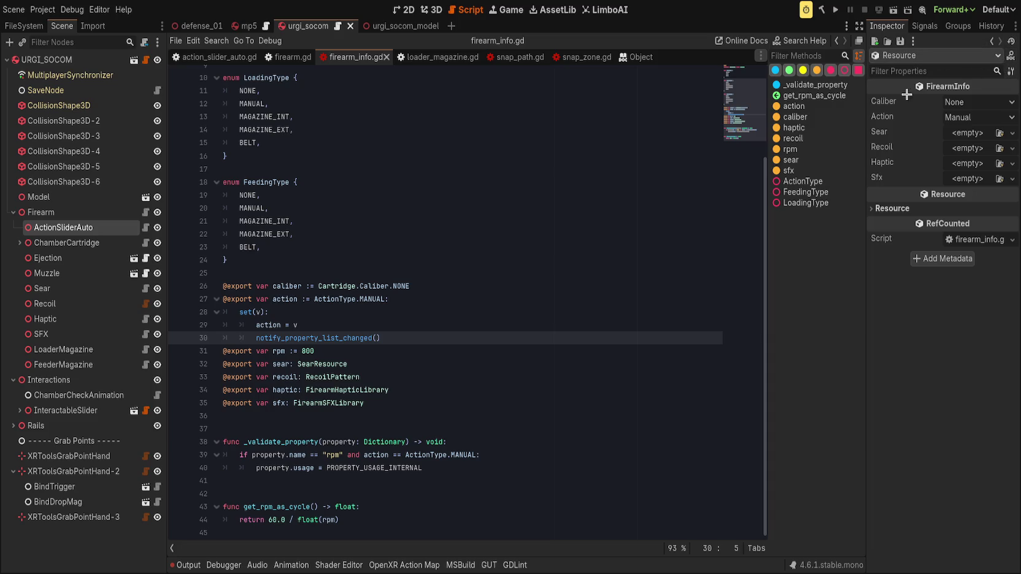
# Undo and redo recent Action changes, leaving Action on Manual with Rpm hidden.
pyautogui.hotkey('ctrl', 'z')
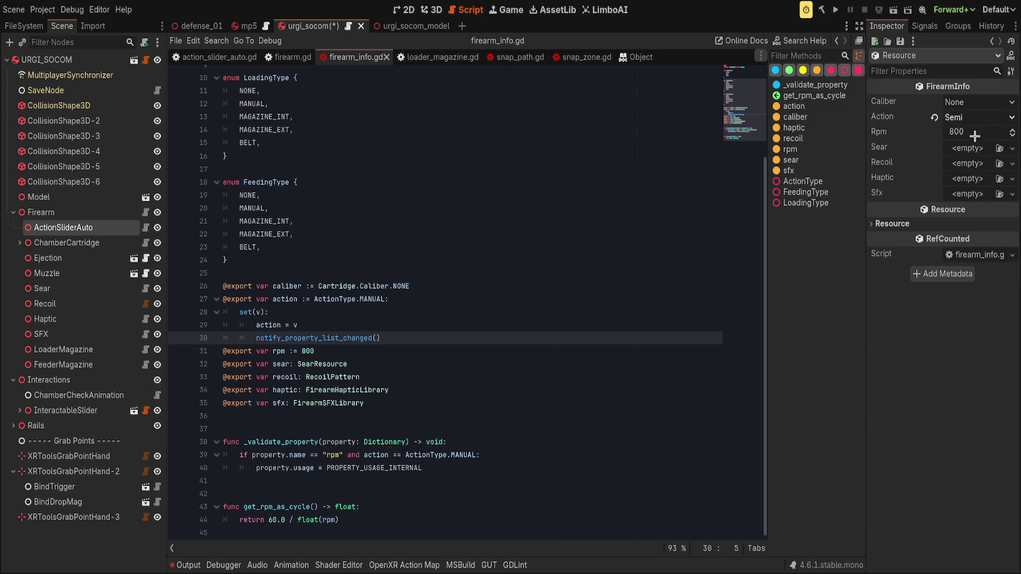
pyautogui.hotkey('ctrl', 'shift', 'z')
pyautogui.hotkey('ctrl', 'z')
pyautogui.hotkey('ctrl', 'shift', 'z')
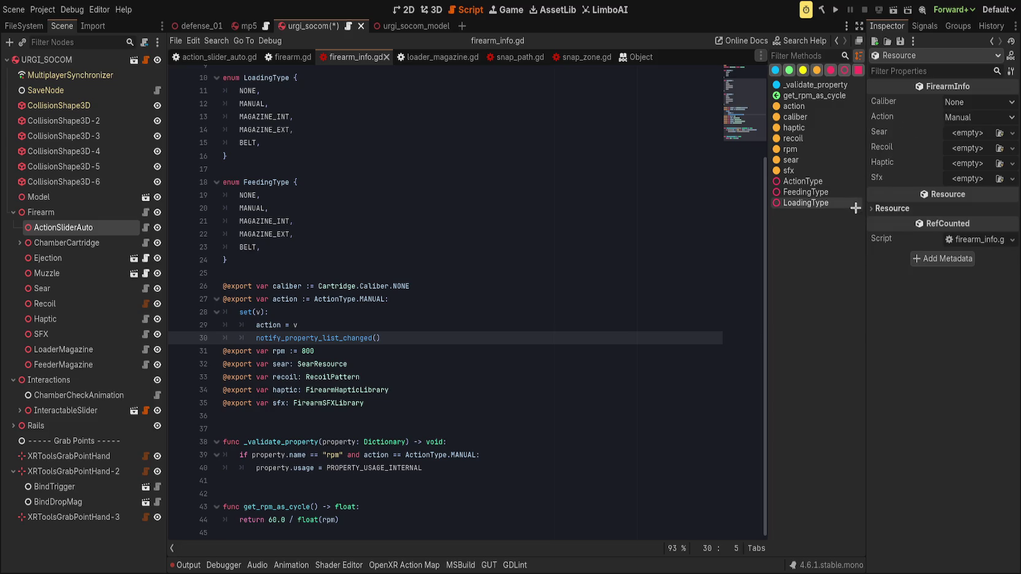
pyautogui.hotkey('ctrl', 'shift', 'z')
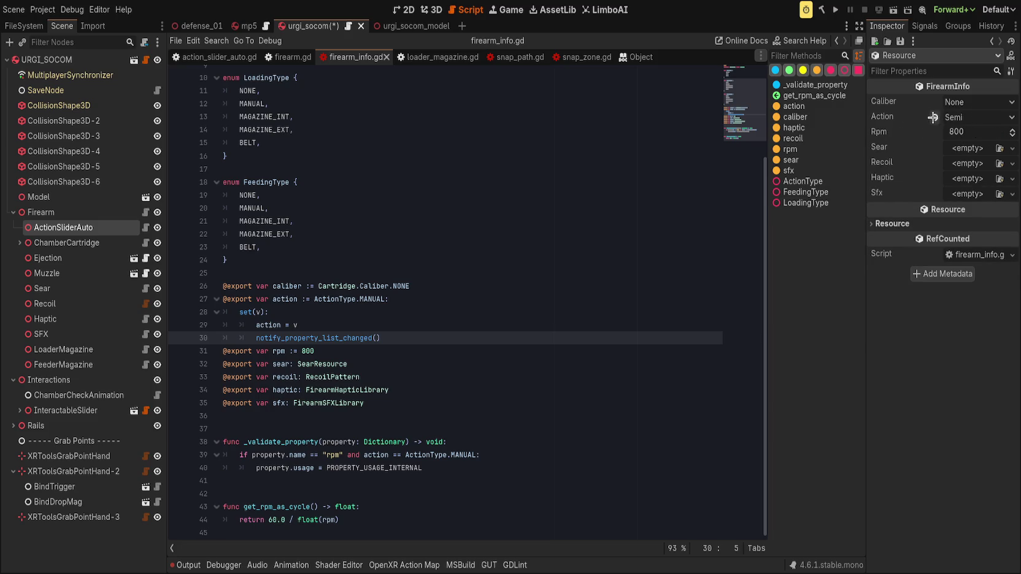
pyautogui.hotkey('ctrl', 'z')
# Assign a new SearResource to Sear, RecoilPattern to Recoil, and FirearmHapticLibrary to Haptic.
pyautogui.click(968, 132)
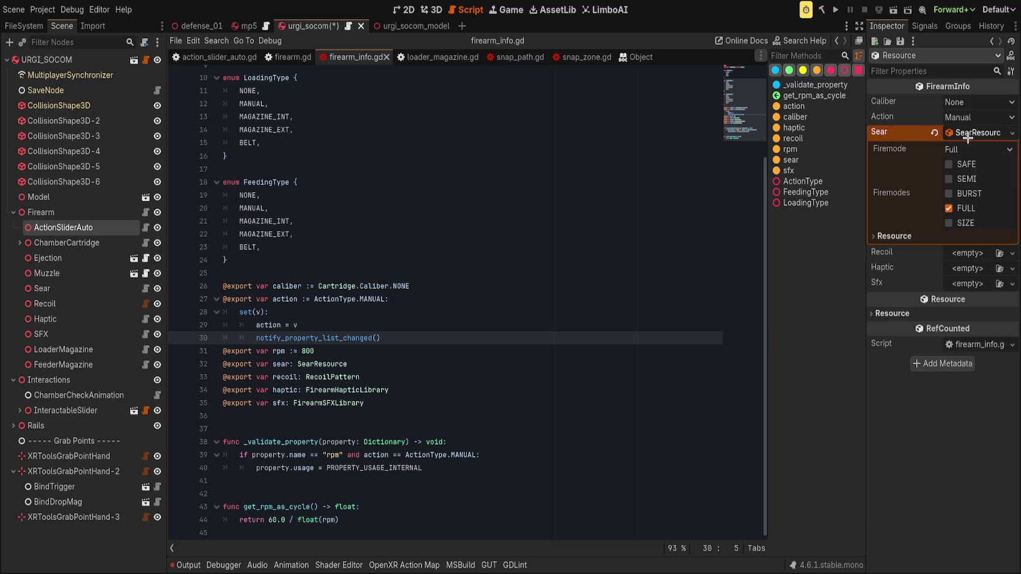
pyautogui.click(963, 135)
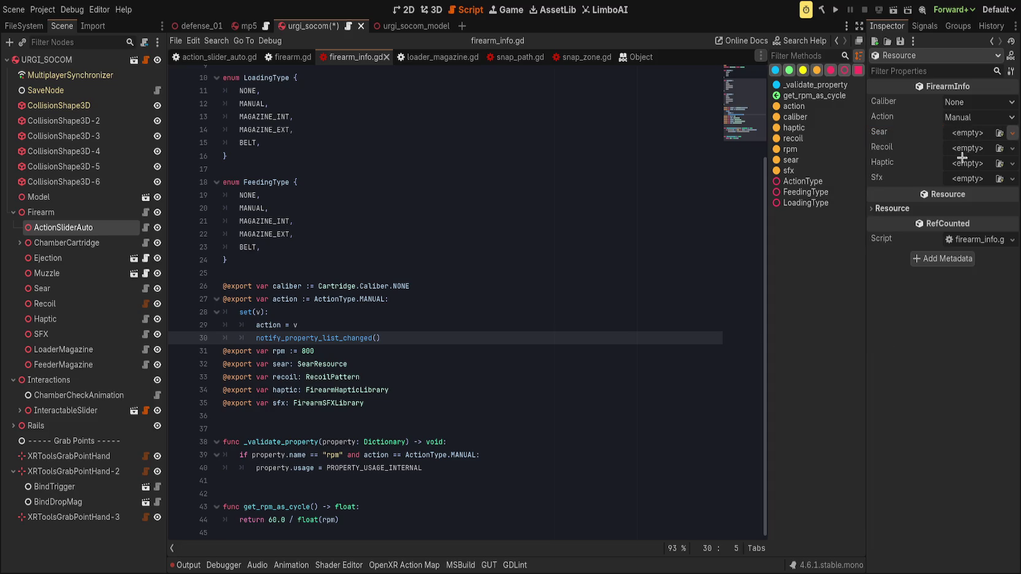
pyautogui.click(968, 133)
pyautogui.click(968, 133)
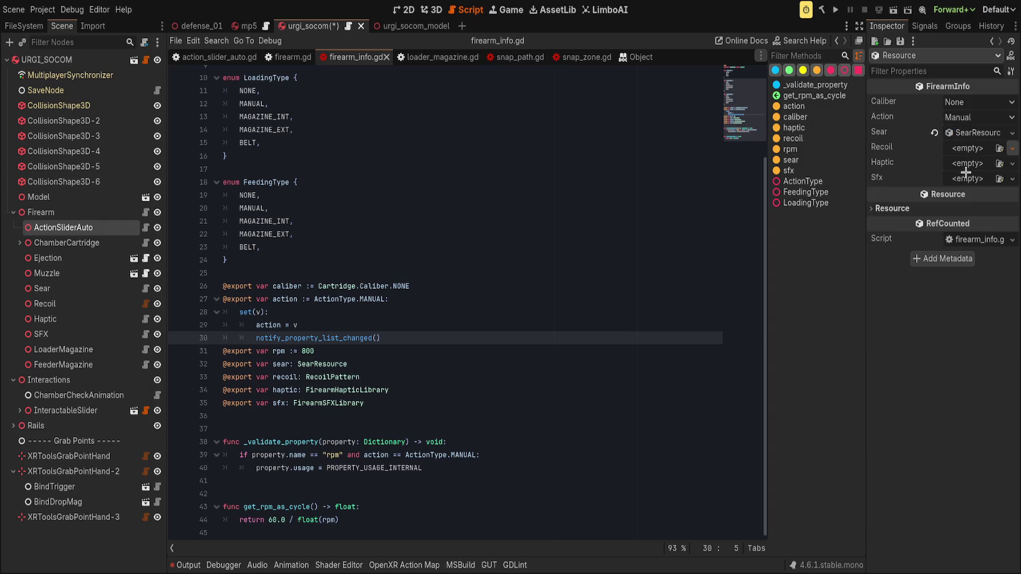
pyautogui.click(962, 184)
pyautogui.click(970, 163)
pyautogui.click(967, 184)
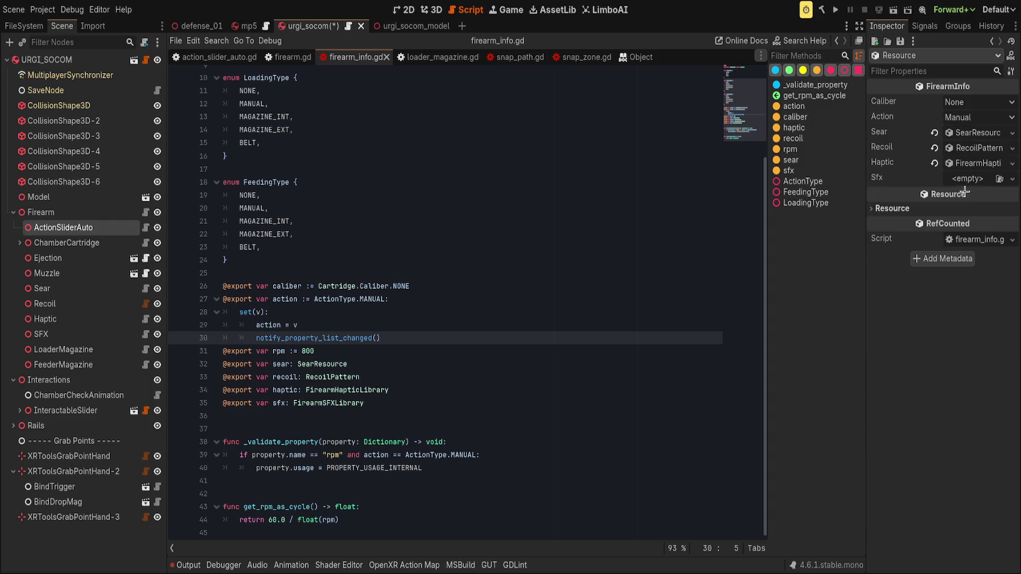
pyautogui.click(966, 163)
# Assign a new FirearmSFXLibrary to Sfx and review its details.
pyautogui.click(893, 207)
pyautogui.click(967, 178)
pyautogui.click(965, 183)
pyautogui.click(961, 208)
pyautogui.click(966, 182)
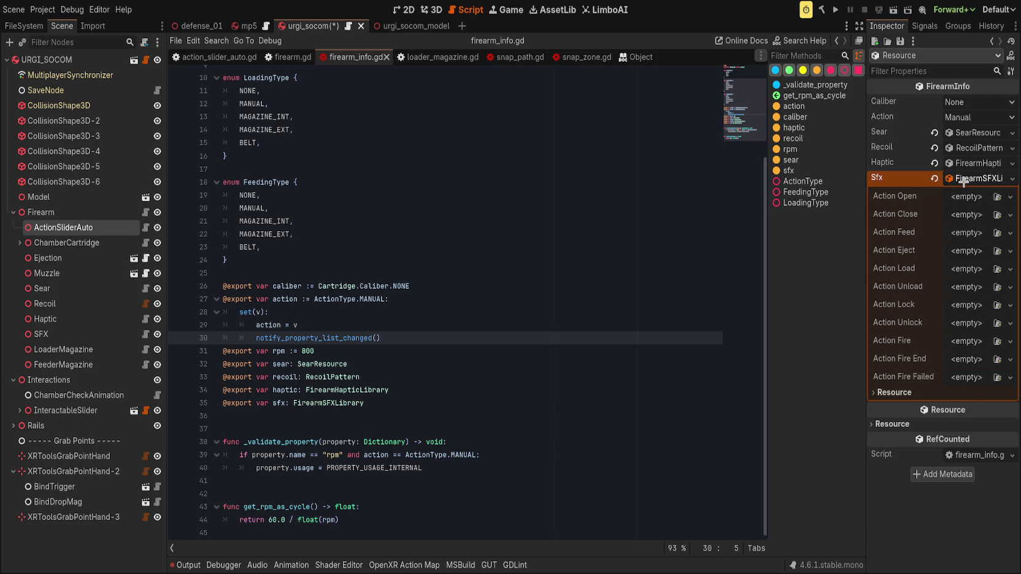
pyautogui.click(956, 179)
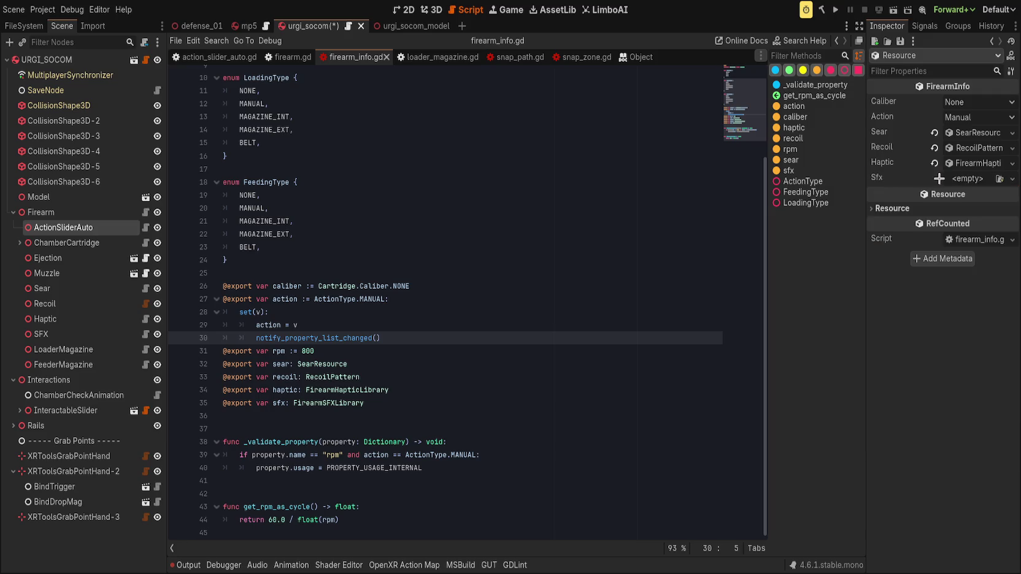
pyautogui.click(960, 179)
pyautogui.click(962, 179)
pyautogui.click(962, 180)
pyautogui.click(960, 179)
pyautogui.click(958, 179)
pyautogui.click(944, 179)
pyautogui.click(948, 179)
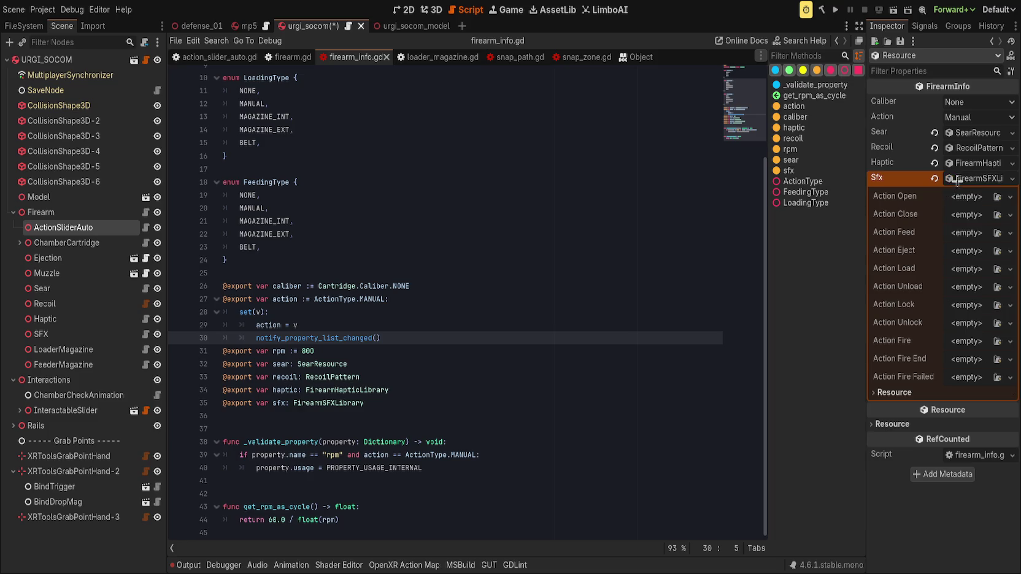
pyautogui.click(957, 179)
# Set Action to Auto and then Semi, revealing Rpm 800, and check the output log.
pyautogui.moveTo(864, 171)
pyautogui.mouseDown()
pyautogui.moveTo(718, 192)
pyautogui.moveTo(907, 184)
pyautogui.moveTo(743, 183)
pyautogui.moveTo(875, 182)
pyautogui.moveTo(761, 181)
pyautogui.moveTo(785, 181)
pyautogui.moveTo(776, 181)
pyautogui.mouseUp()
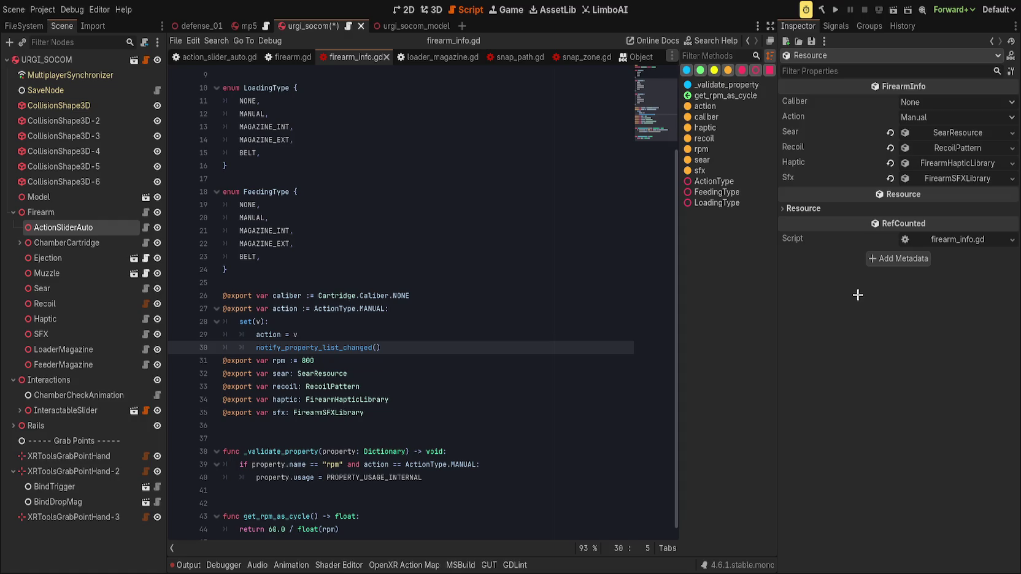
pyautogui.click(929, 118)
pyautogui.click(939, 140)
pyautogui.click(927, 116)
pyautogui.click(935, 140)
pyautogui.moveTo(777, 194); pyautogui.dragTo(855, 195)
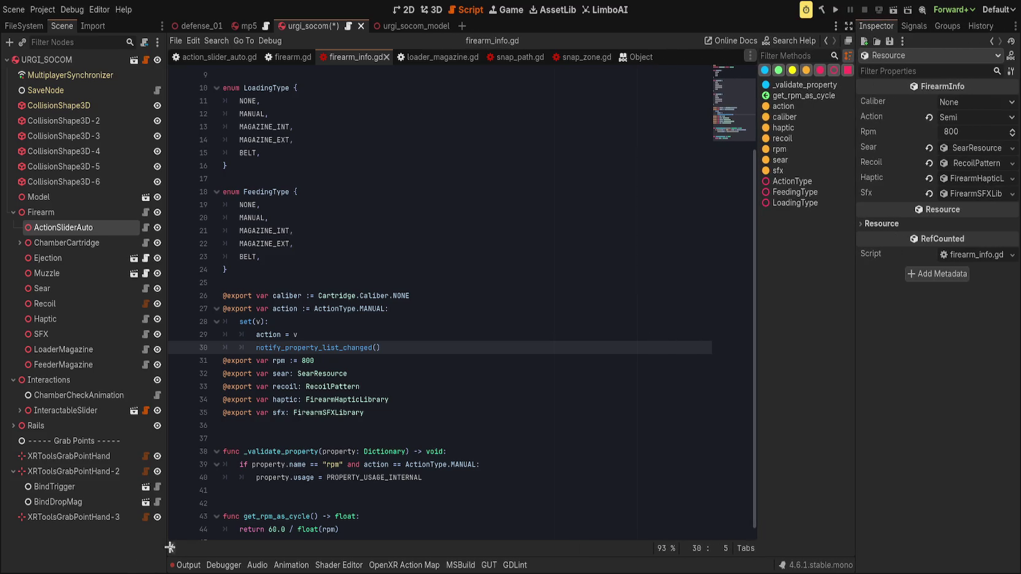
pyautogui.click(190, 565)
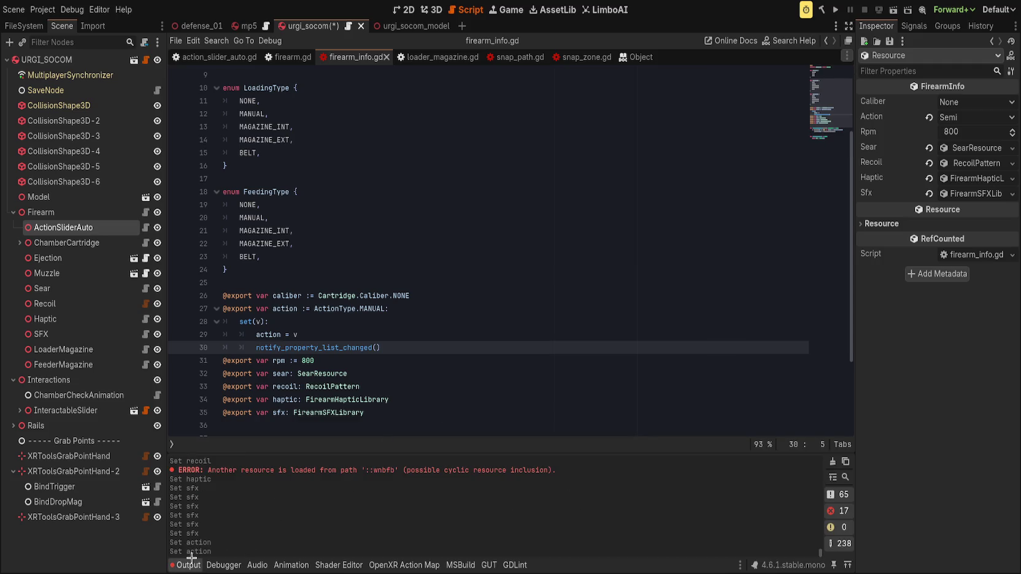
# Hide the Output log and save the scene.
pyautogui.scroll(3, 351, 491)
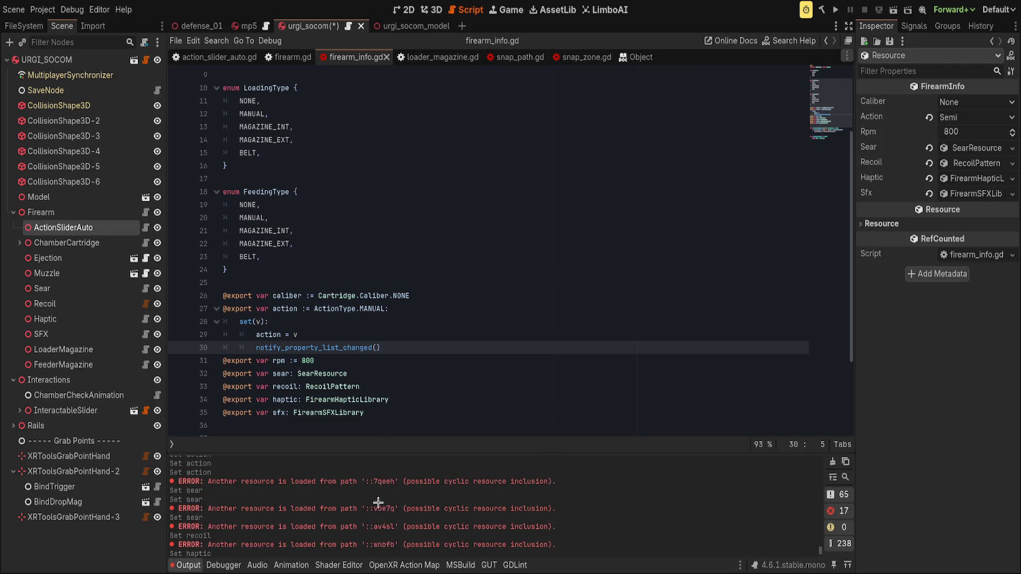
pyautogui.click(184, 565)
pyautogui.click(423, 346)
pyautogui.scroll(-1, 439, 432)
pyautogui.hotkey('ctrl', 's')
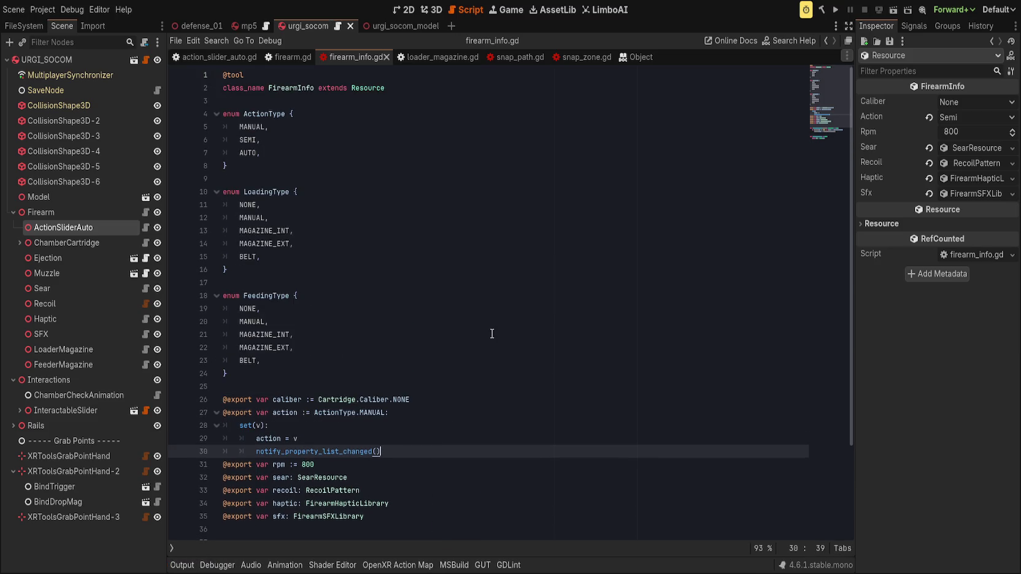
# Close the firearm_info.gd, Object documentation and snap_path.gd tabs.
pyautogui.middleClick(353, 58)
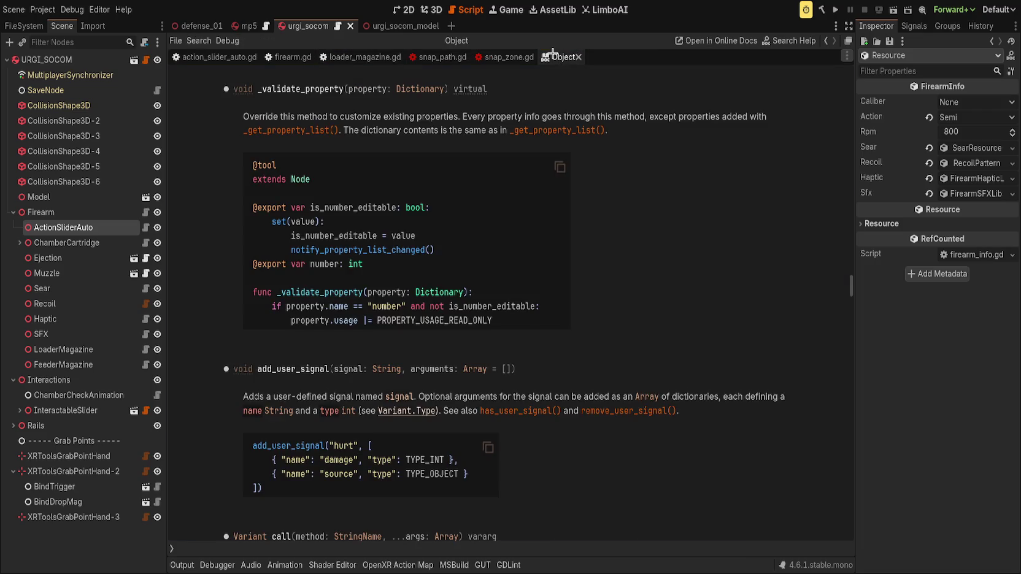
pyautogui.hotkey('ctrl', 'w')
pyautogui.middleClick(444, 58)
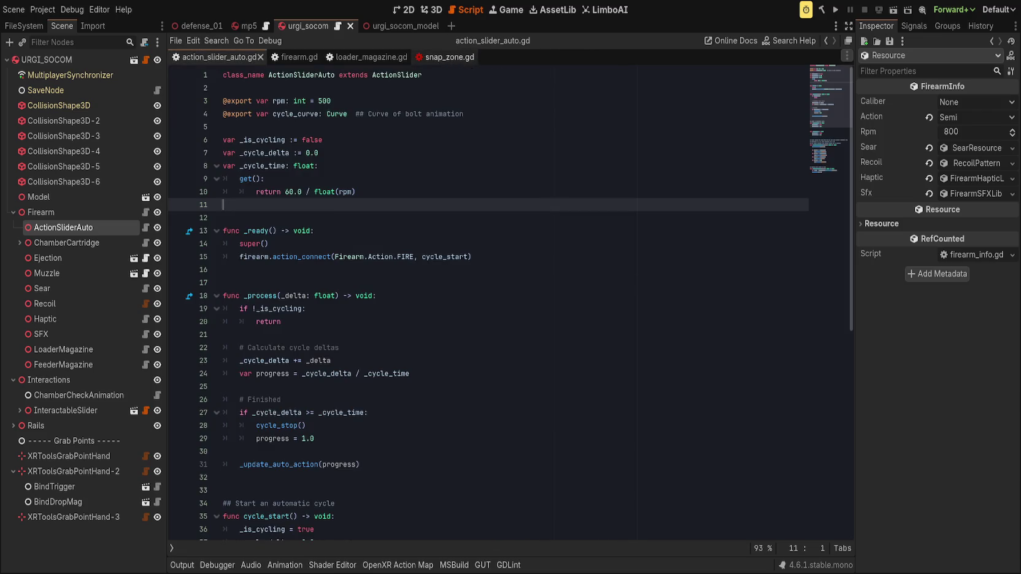
# Close snap_zone.gd, save the scene, and switch to the 3D view with Ctrl+F2.
pyautogui.hotkey('ctrl', 'w')
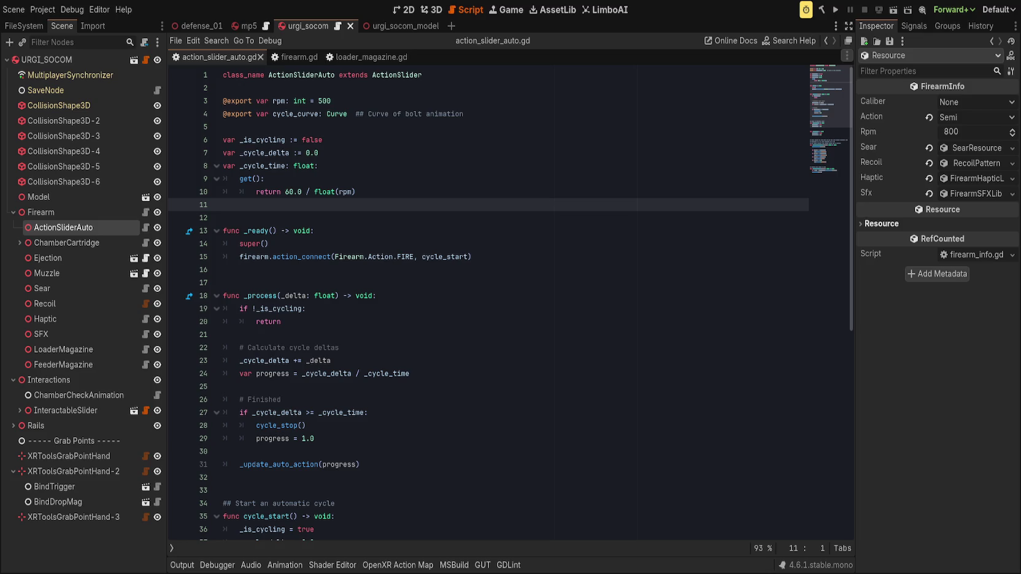
pyautogui.click(627, 218)
pyautogui.hotkey('ctrl', 's')
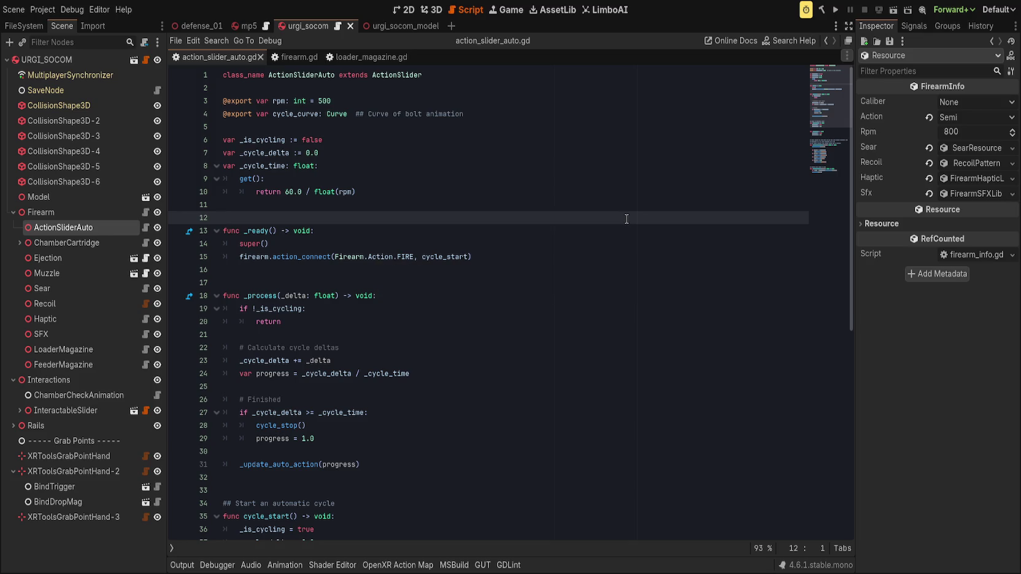
pyautogui.hotkey('ctrl', 'F2')
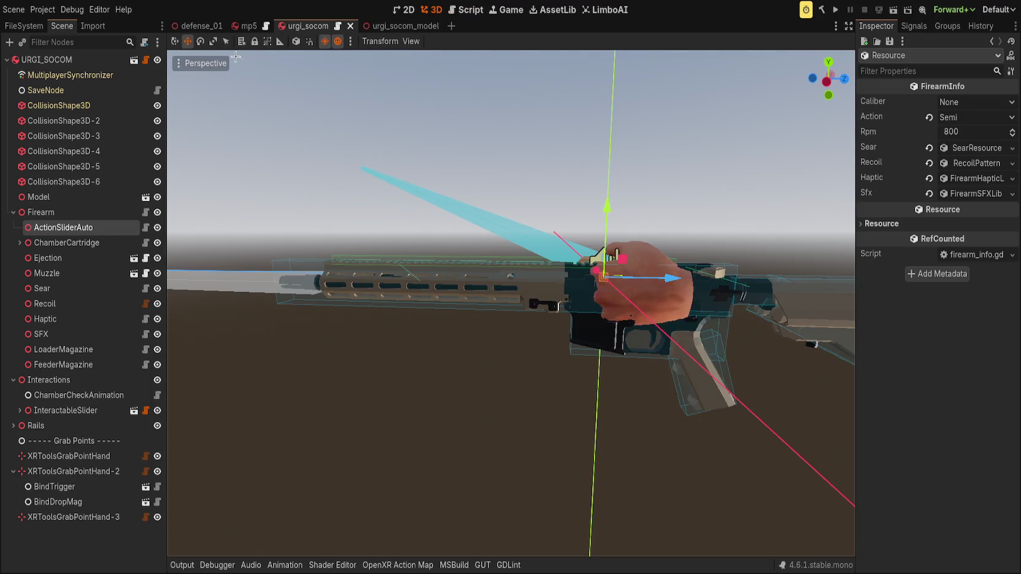
# Zoom in on the rifle and trim the receiver's CollisionShape3D box depth slightly.
pyautogui.scroll(3, 717, 246)
pyautogui.moveTo(675, 214)
pyautogui.mouseDown()
pyautogui.moveTo(718, 245)
pyautogui.moveTo(659, 218)
pyautogui.moveTo(718, 280)
pyautogui.moveTo(749, 235)
pyautogui.moveTo(679, 231)
pyautogui.moveTo(752, 199)
pyautogui.mouseUp()
pyautogui.scroll(3, 728, 248)
pyautogui.click(660, 238)
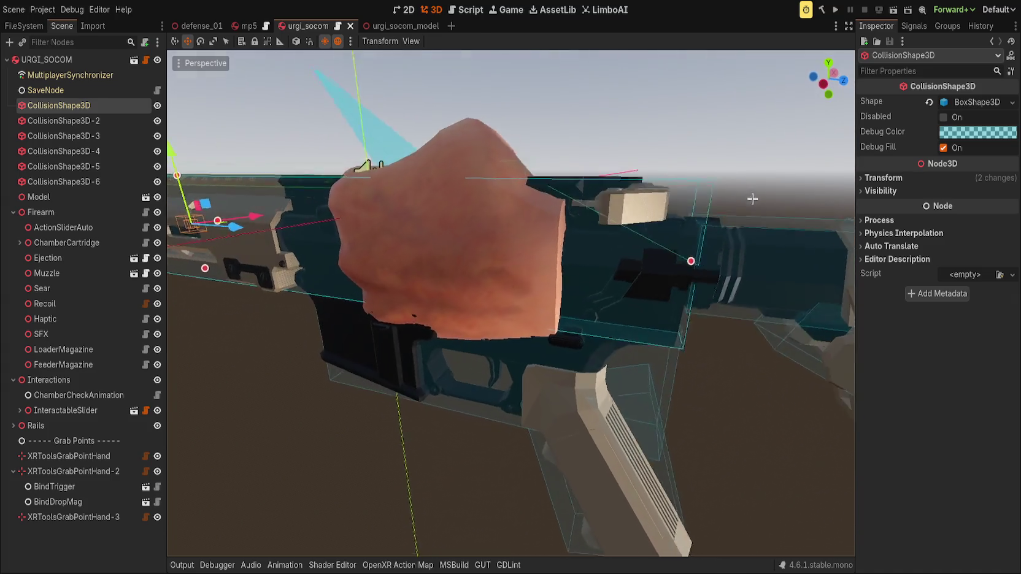
pyautogui.scroll(-3, 752, 199)
pyautogui.moveTo(602, 271); pyautogui.dragTo(582, 270)
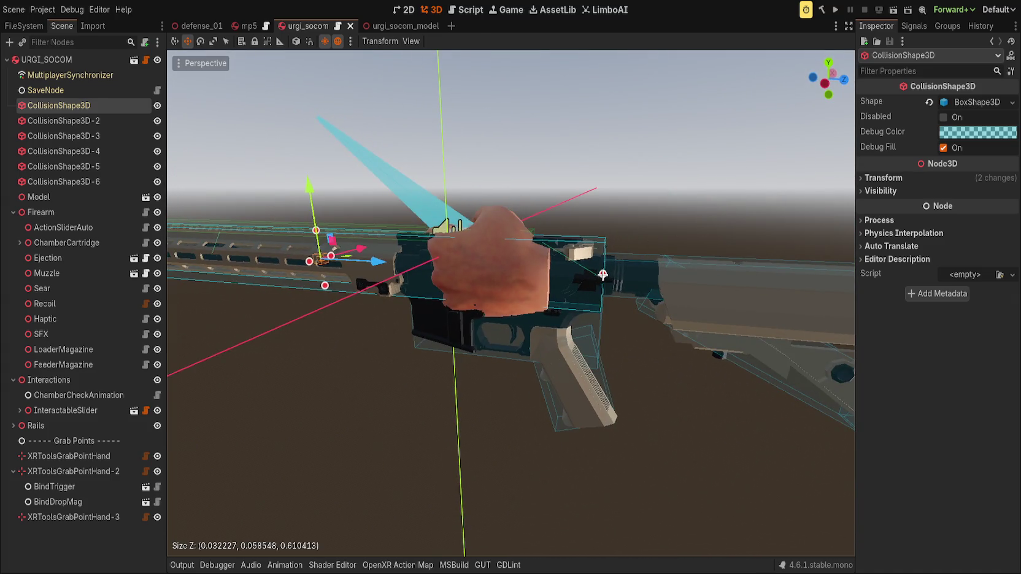
pyautogui.click(590, 317)
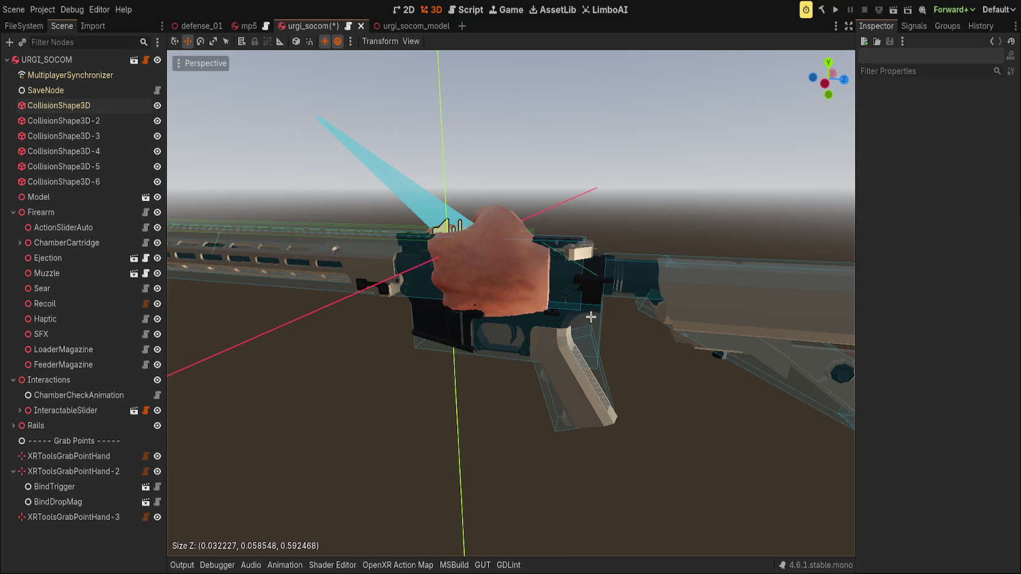
# Stretch CollisionShape3D-2 taller around the receiver.
pyautogui.click(591, 316)
pyautogui.moveTo(504, 302)
pyautogui.mouseDown()
pyautogui.moveTo(504, 233)
pyautogui.moveTo(507, 251)
pyautogui.mouseUp()
pyautogui.click(588, 316)
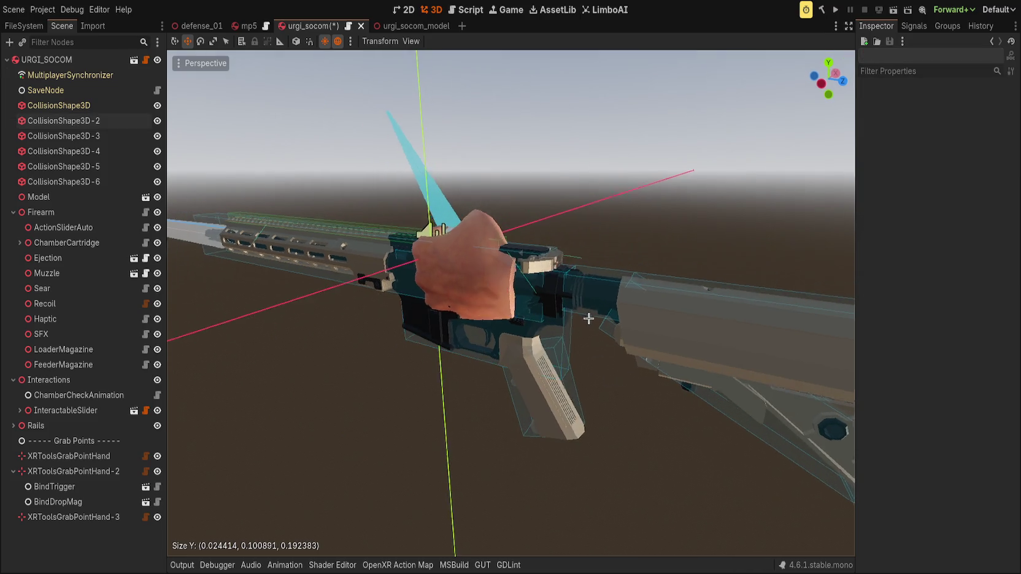
pyautogui.scroll(3, 567, 316)
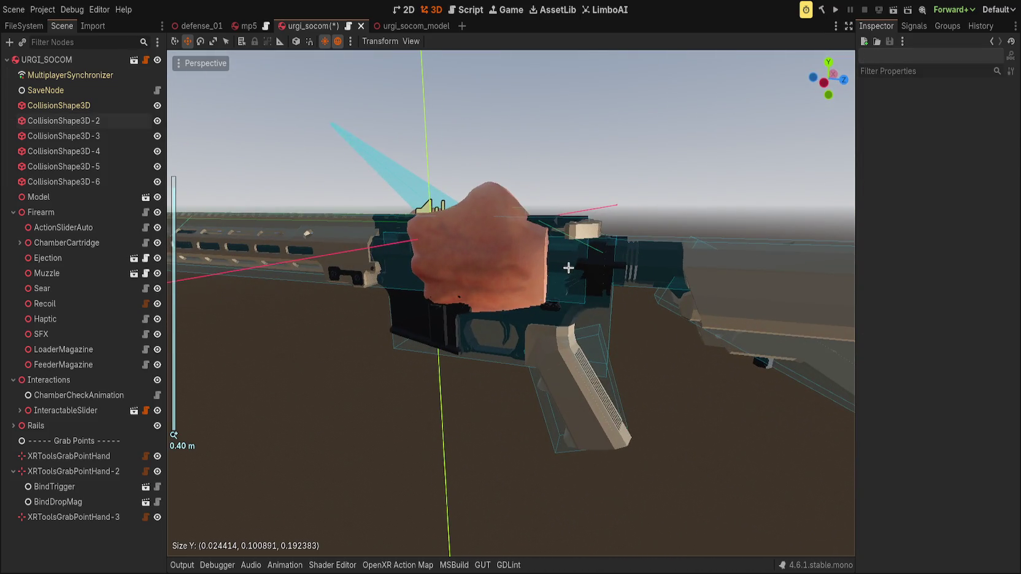
pyautogui.click(567, 268)
pyautogui.scroll(4, 575, 300)
pyautogui.scroll(-5, 575, 300)
pyautogui.click(406, 303)
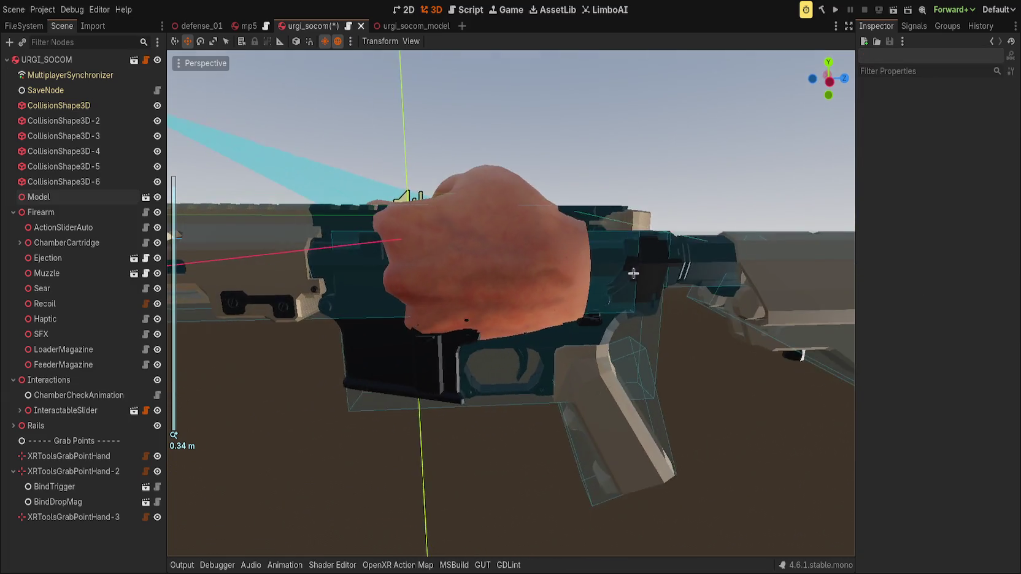
# Inspect the collision shapes from below and save the scene.
pyautogui.moveTo(572, 260)
pyautogui.mouseDown()
pyautogui.moveTo(601, 331)
pyautogui.moveTo(625, 327)
pyautogui.moveTo(571, 358)
pyautogui.moveTo(597, 354)
pyautogui.mouseUp()
pyautogui.click(571, 358)
pyautogui.click(574, 344)
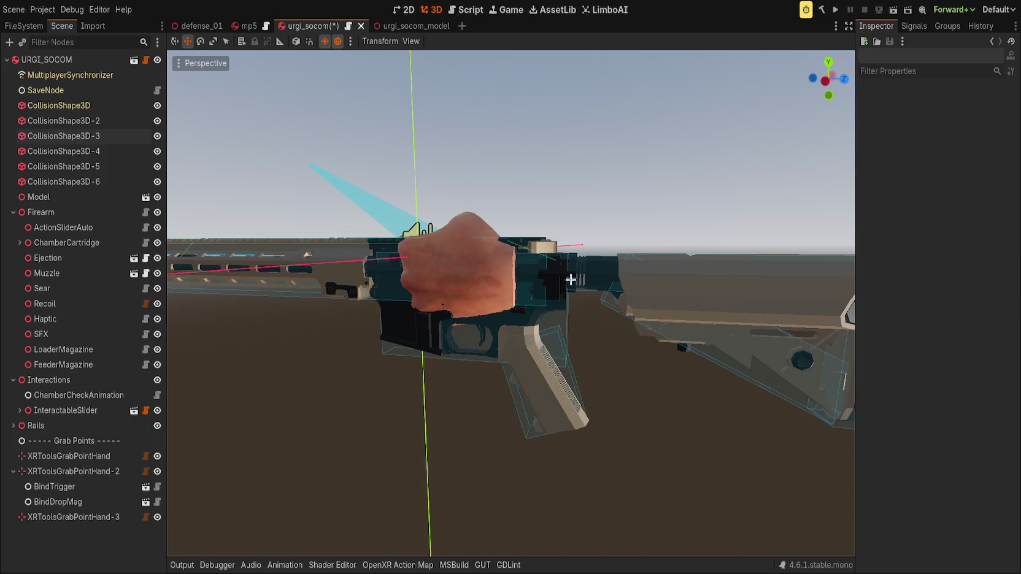
pyautogui.click(398, 347)
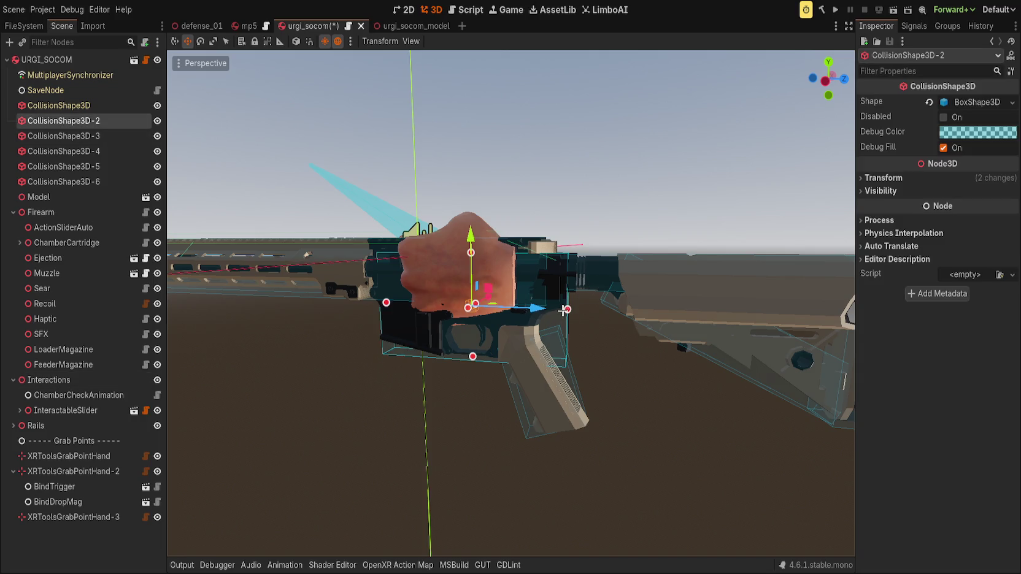
pyautogui.moveTo(589, 312); pyautogui.dragTo(545, 324)
pyautogui.hotkey('ctrl', 's')
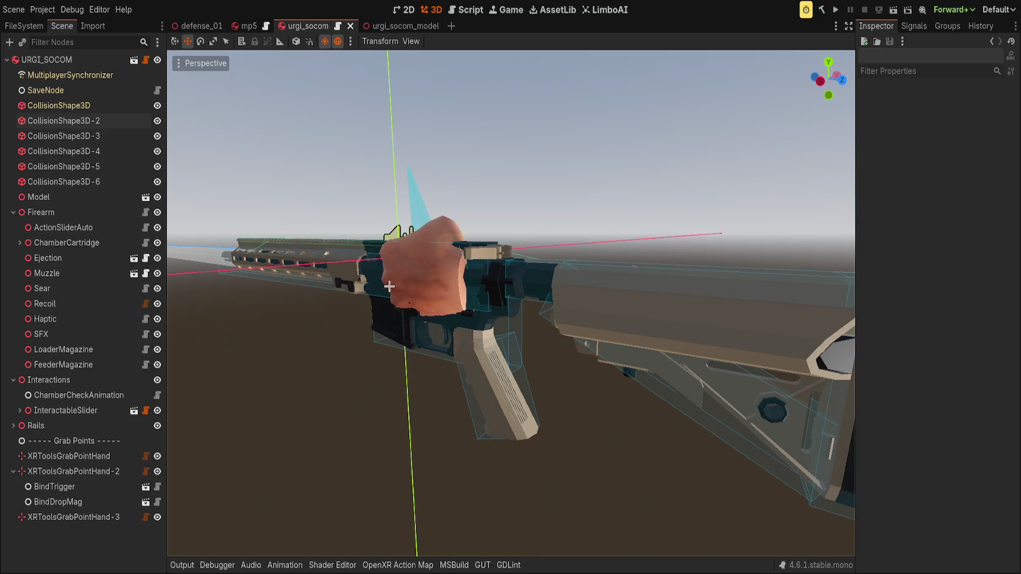
pyautogui.moveTo(349, 266); pyautogui.dragTo(501, 269)
pyautogui.scroll(-3, 476, 295)
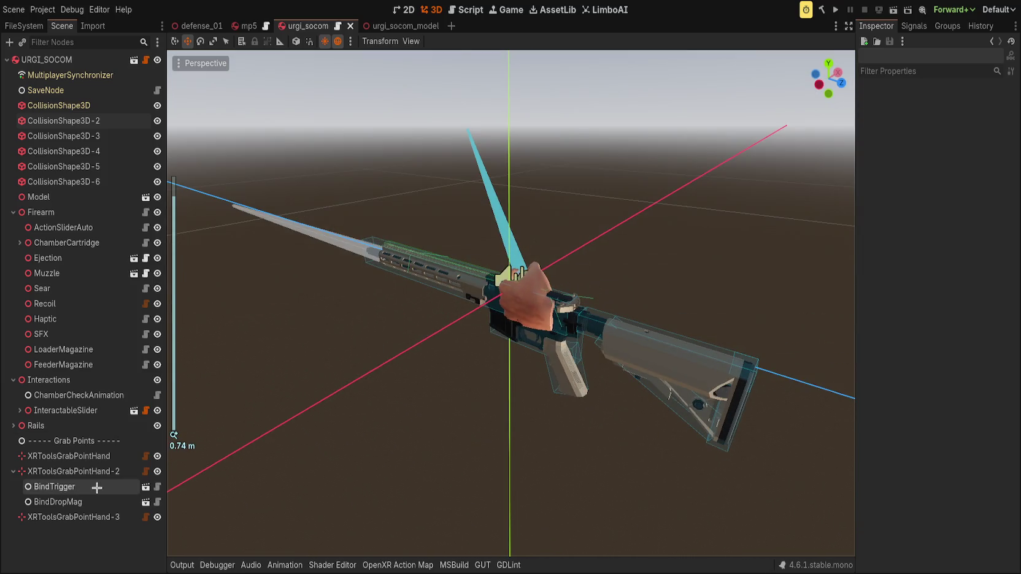
# Move the XRToolsGrabPointHand node down below the rifle.
pyautogui.click(92, 471)
pyautogui.click(94, 456)
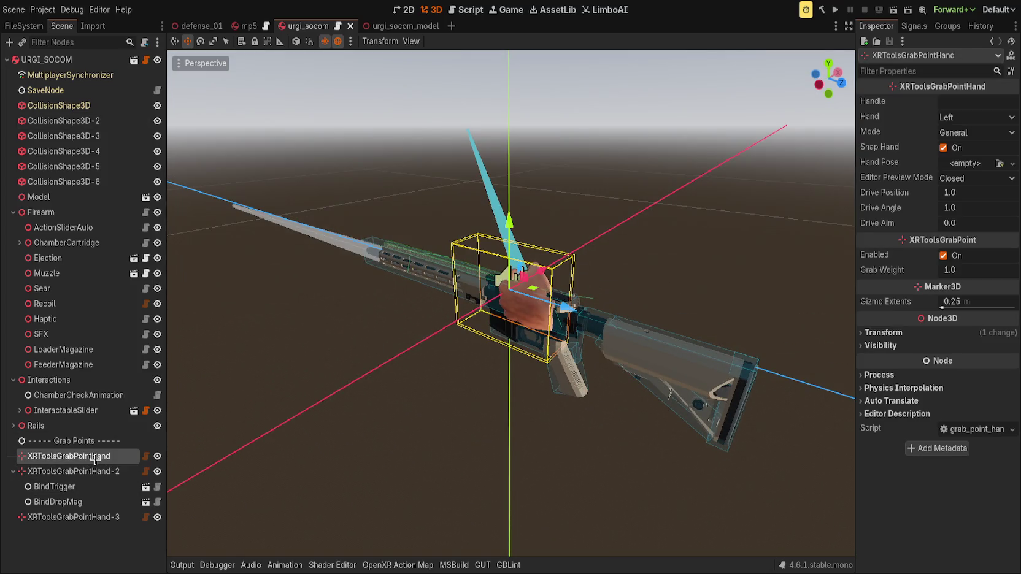
pyautogui.moveTo(527, 284)
pyautogui.mouseDown()
pyautogui.moveTo(543, 408)
pyautogui.moveTo(539, 373)
pyautogui.moveTo(561, 355)
pyautogui.moveTo(594, 288)
pyautogui.mouseUp()
pyautogui.click(635, 314)
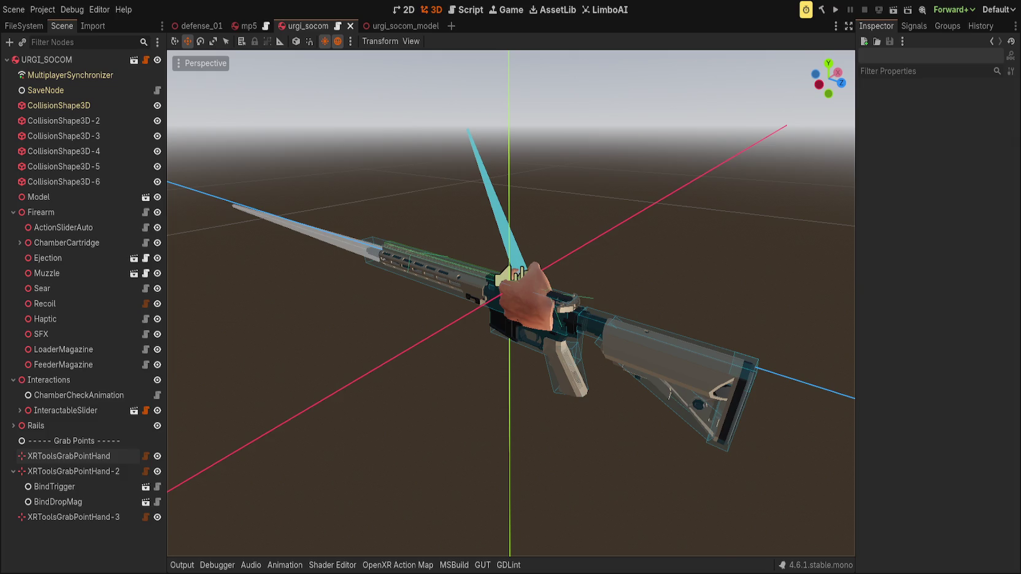
pyautogui.moveTo(454, 294); pyautogui.dragTo(484, 314)
pyautogui.moveTo(382, 297); pyautogui.dragTo(598, 296)
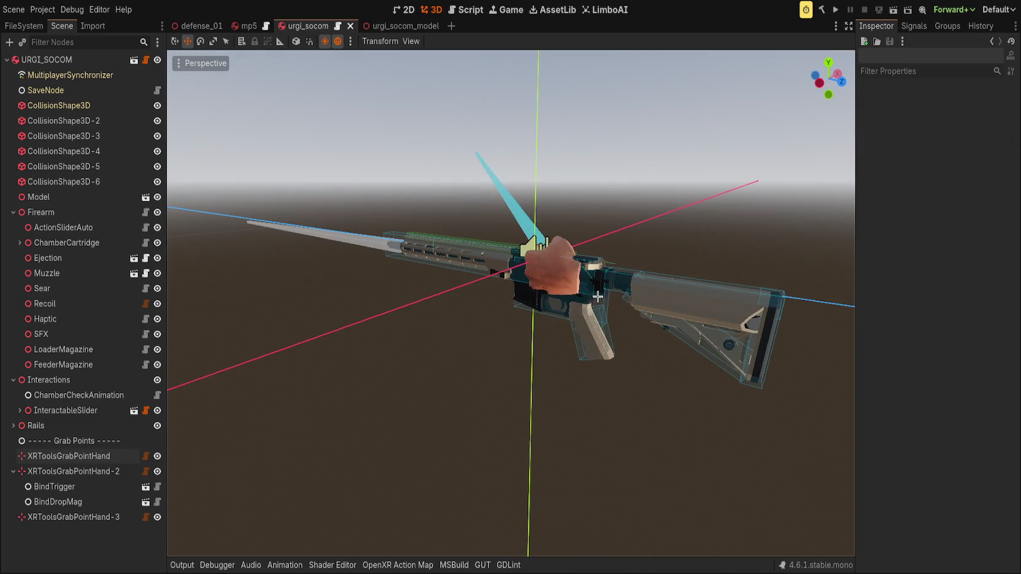
# Inspect the Firearm, LoaderMagazine and FeederMagazine nodes, then collapse Firearm.
pyautogui.click(49, 213)
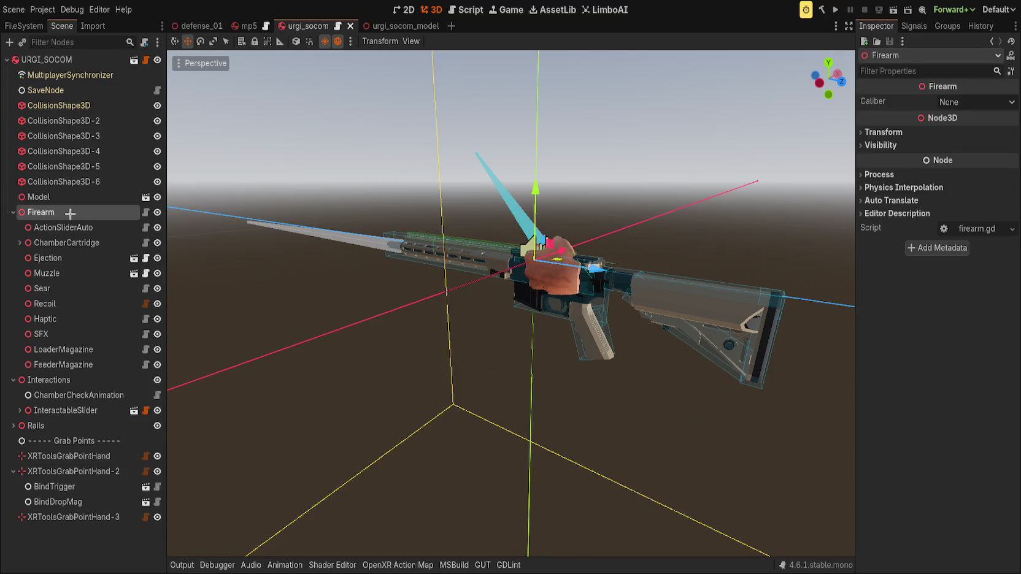
pyautogui.click(228, 261)
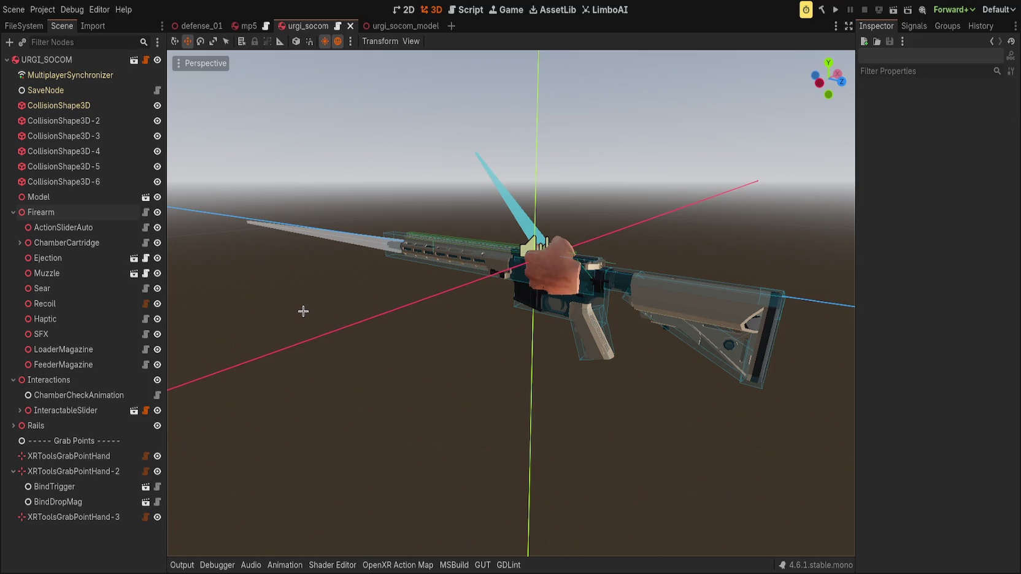
pyautogui.click(92, 350)
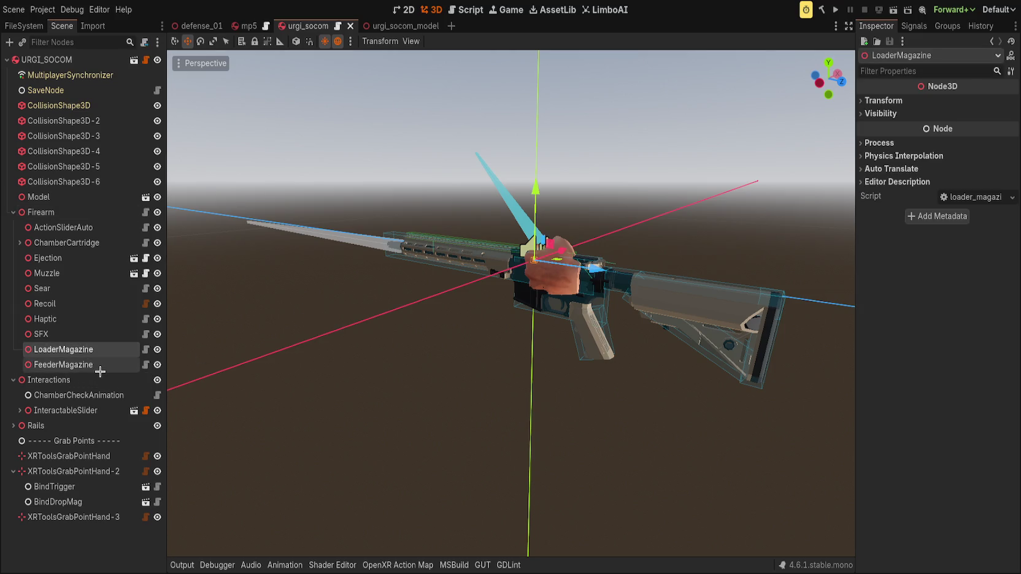
pyautogui.click(100, 368)
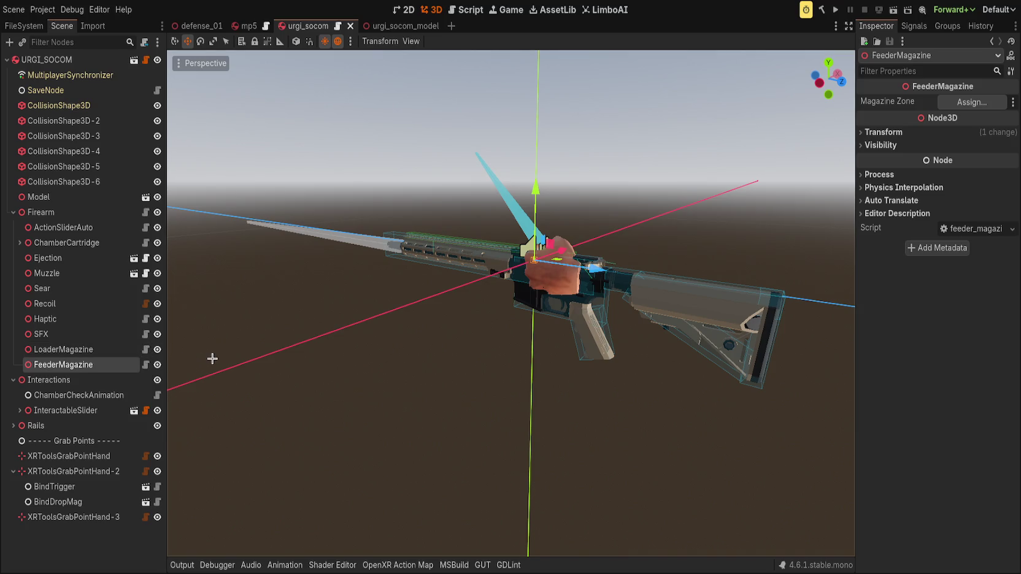
pyautogui.click(11, 215)
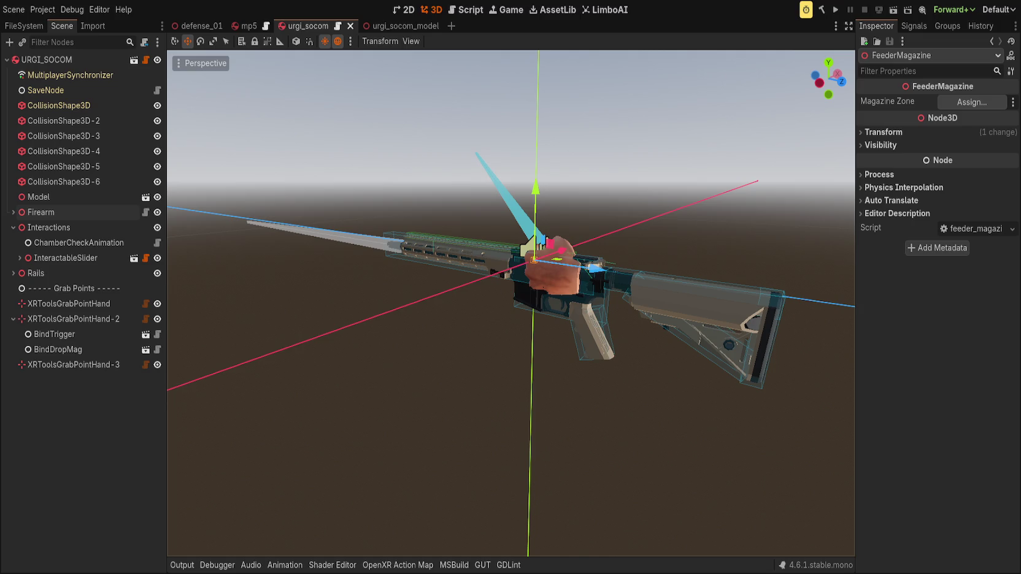
pyautogui.click(244, 25)
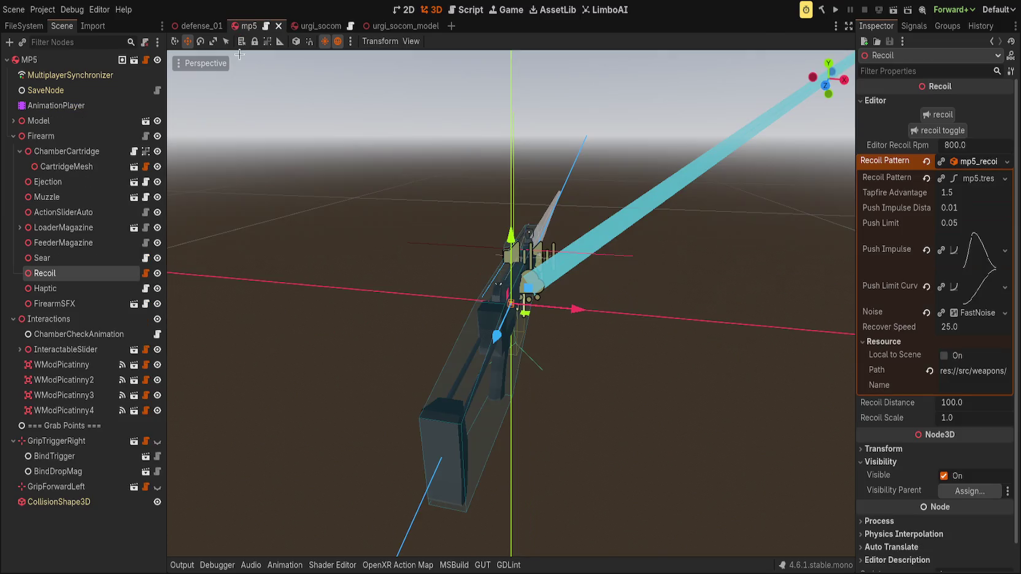
pyautogui.click(20, 228)
pyautogui.click(25, 257)
pyautogui.click(21, 243)
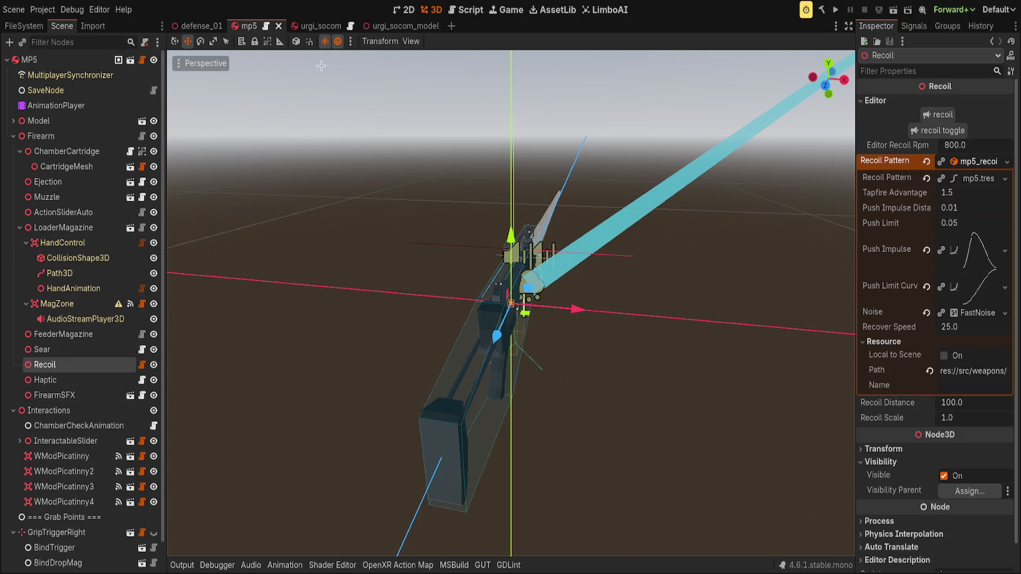
pyautogui.click(313, 27)
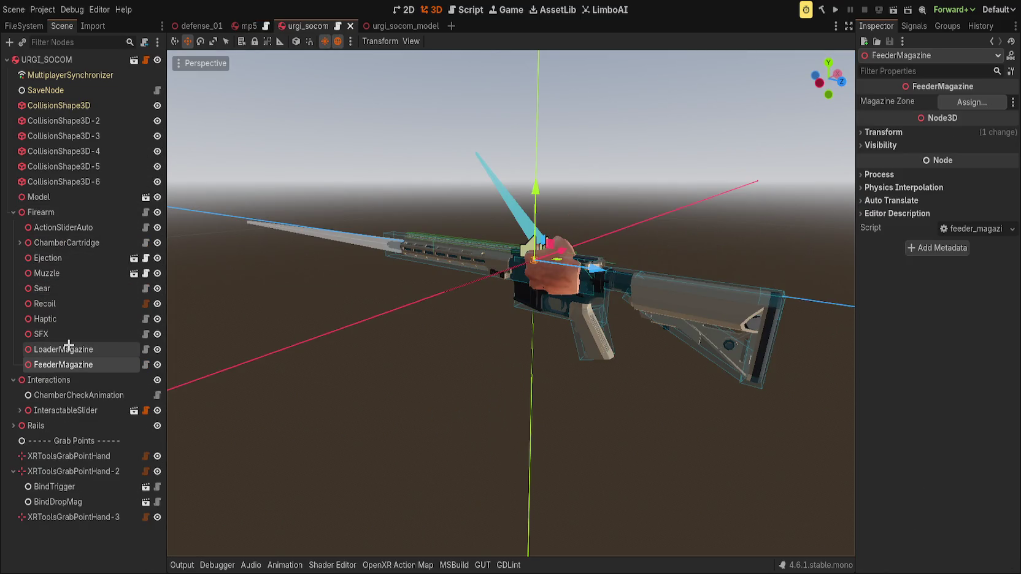
# Paste the copied magazine node under Firearm and delete the old LoaderMagazine.
pyautogui.click(71, 211)
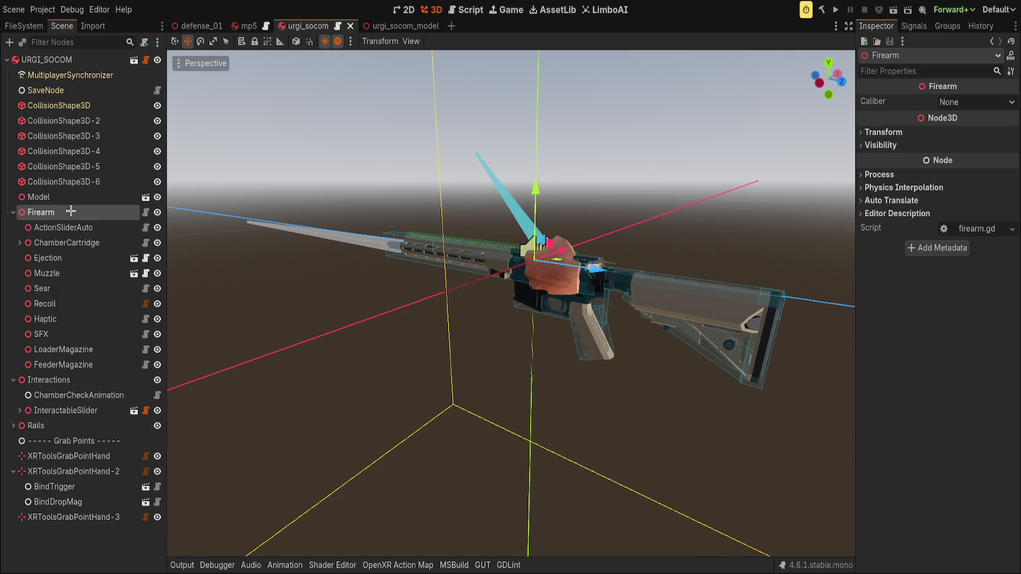
pyautogui.hotkey('ctrl', 'v')
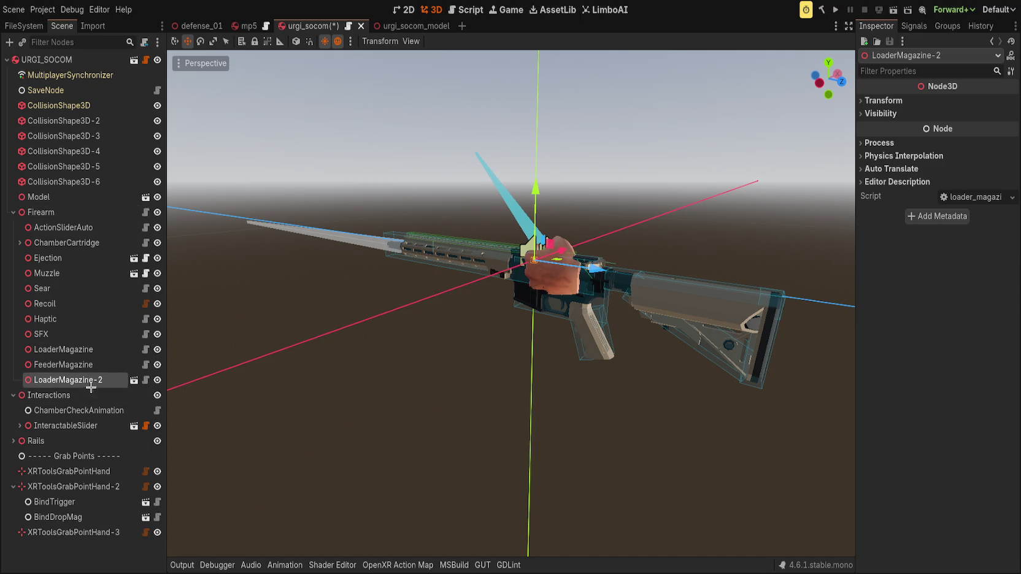
pyautogui.click(82, 352)
pyautogui.press('Delete')
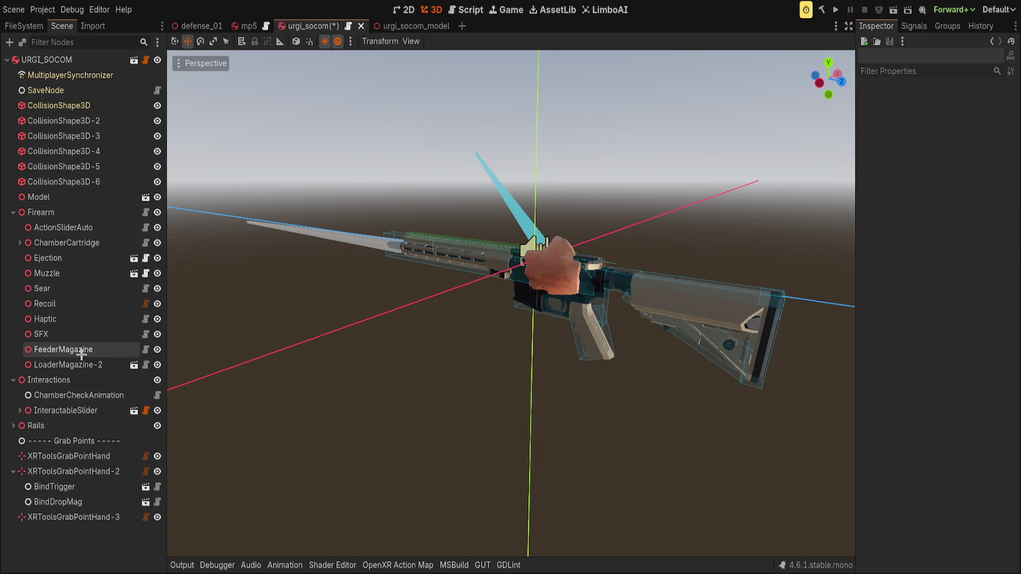
# Rename LoaderMagazine-2 to LoaderMagazine and move it above FeederMagazine.
pyautogui.press('BackSpace')
pyautogui.press('BackSpace')
pyautogui.press('BackSpace')
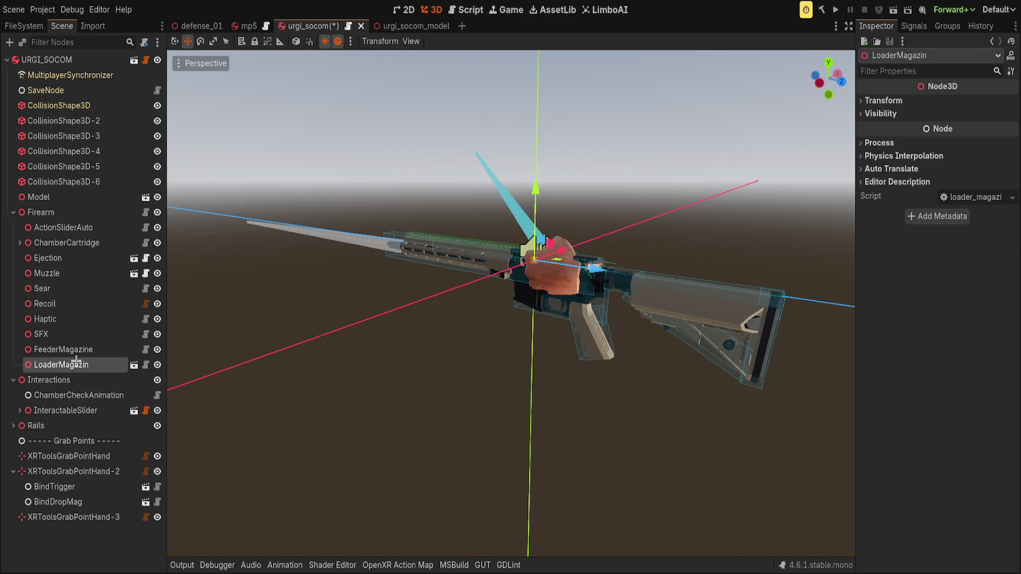
pyautogui.write('e')
pyautogui.press('Return')
pyautogui.moveTo(76, 362); pyautogui.dragTo(68, 341)
pyautogui.click(61, 362)
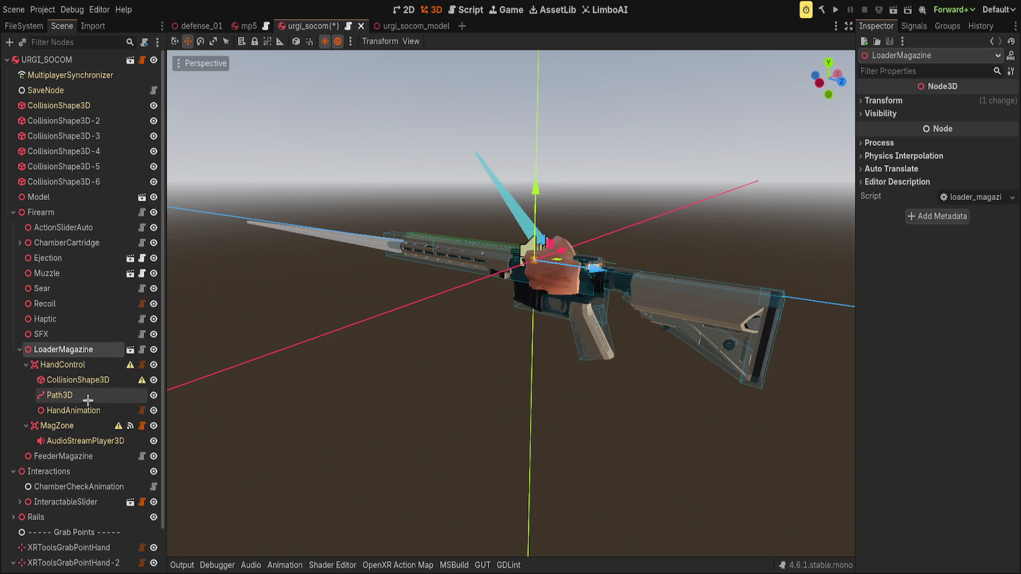
pyautogui.click(113, 398)
# Assign a new Curve3D to the HandControl Path3D and expand its Points list.
pyautogui.scroll(5, 660, 265)
pyautogui.scroll(5, 660, 265)
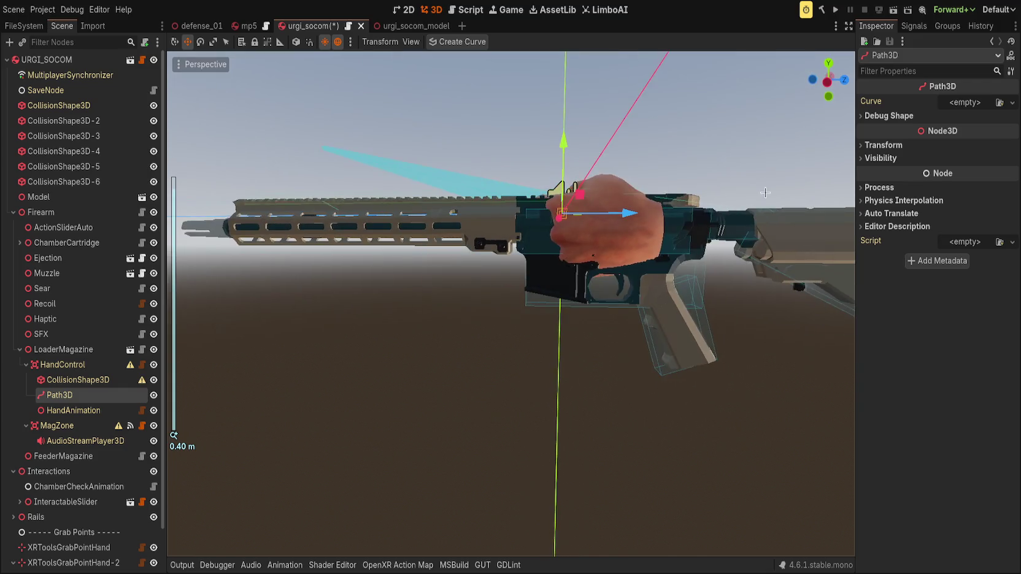
pyautogui.click(958, 109)
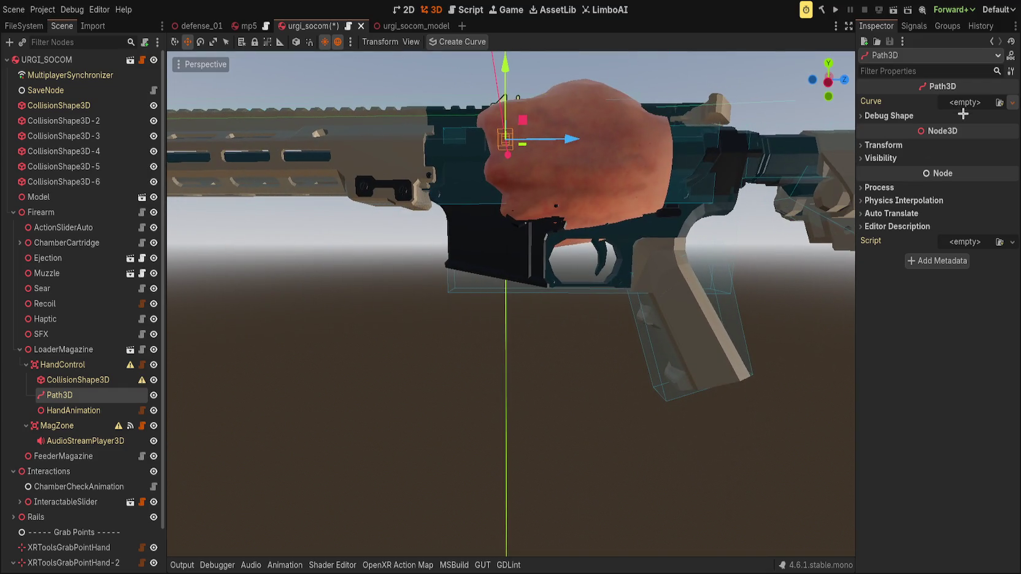
pyautogui.click(967, 126)
pyautogui.click(961, 103)
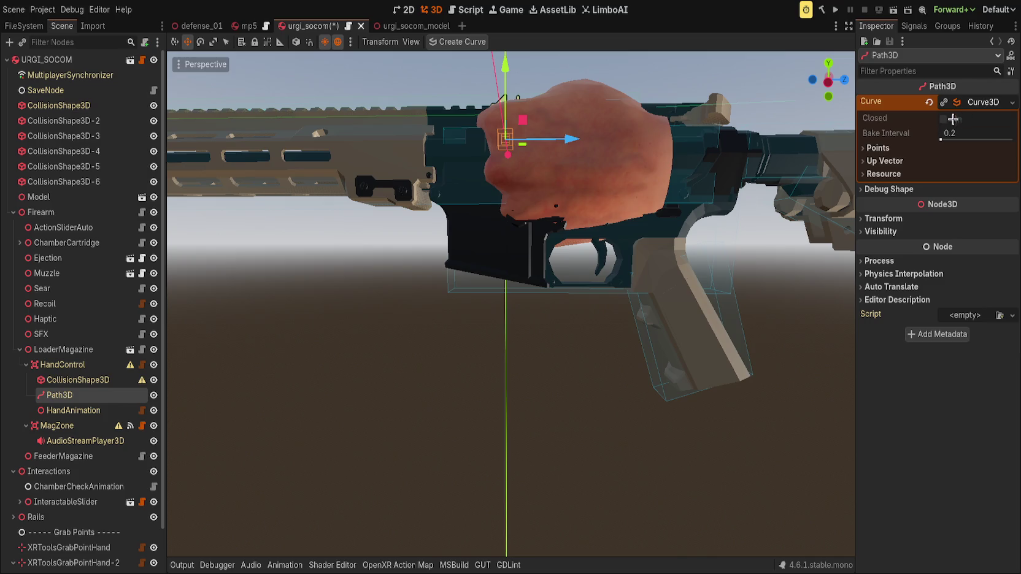
pyautogui.click(878, 148)
pyautogui.click(883, 161)
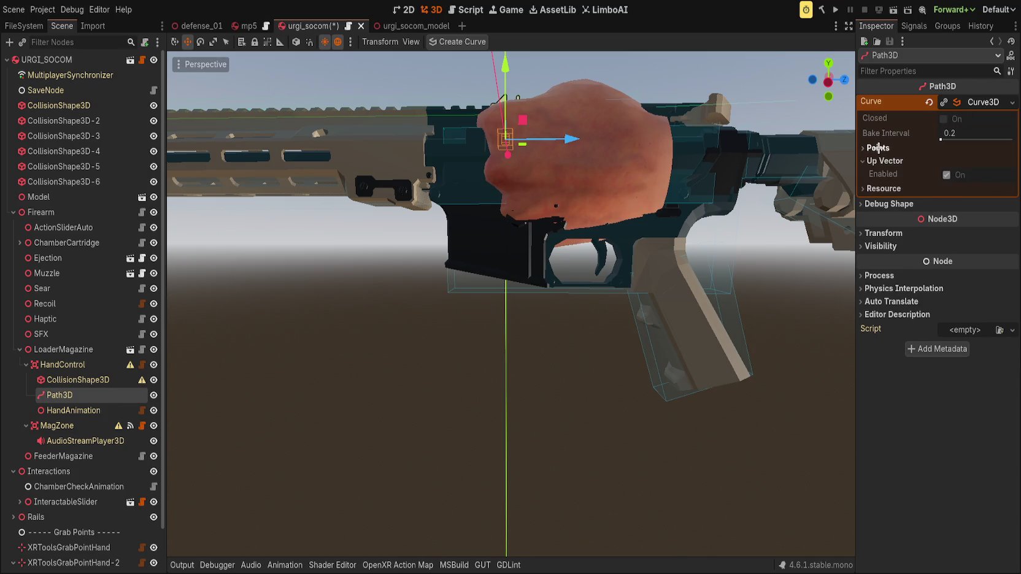
pyautogui.hotkey('ctrl', 's')
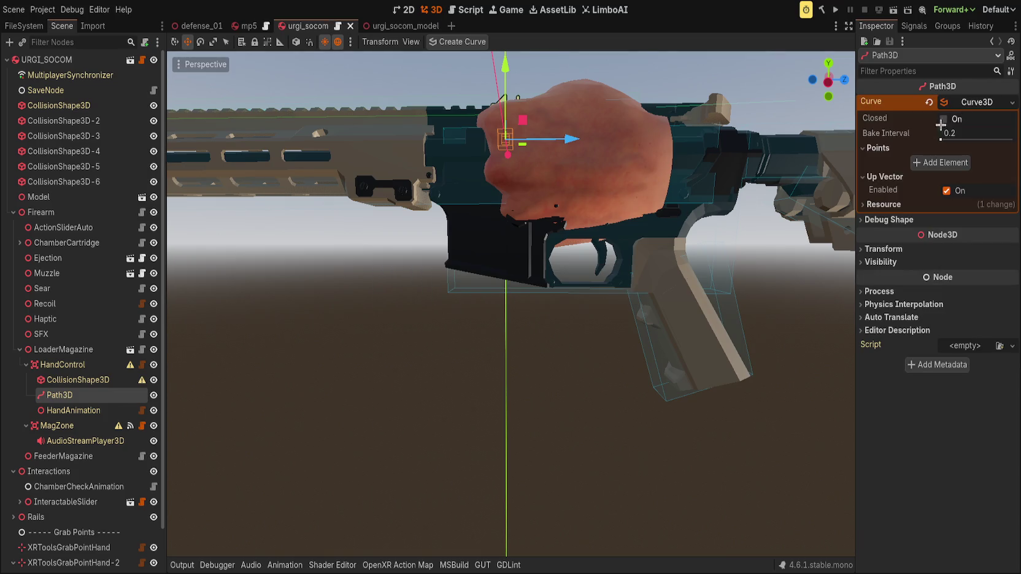
# Add two curve points and place the second about 0.118 below the first.
pyautogui.click(943, 163)
pyautogui.click(944, 212)
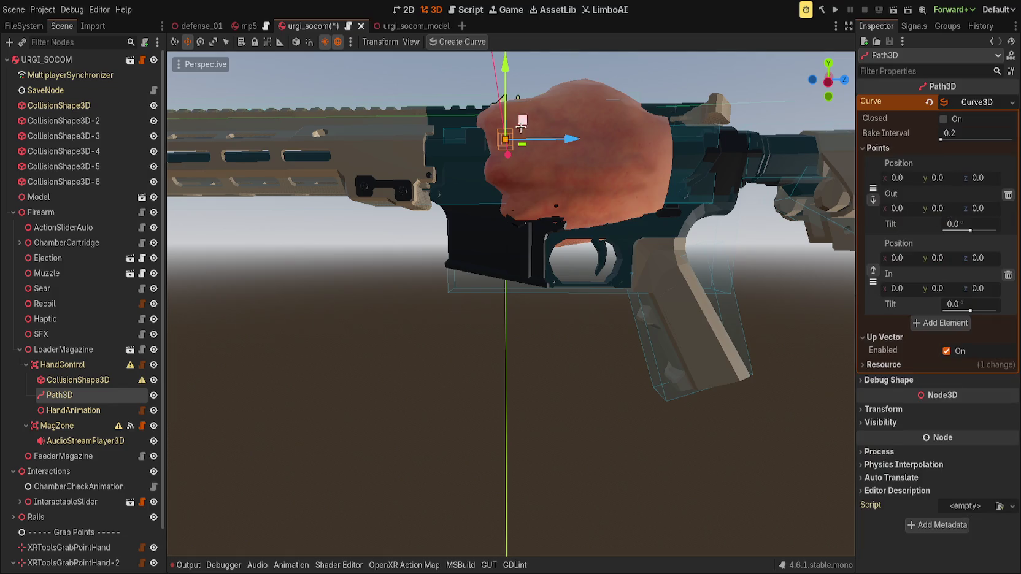
pyautogui.moveTo(507, 66)
pyautogui.mouseDown()
pyautogui.moveTo(513, 138)
pyautogui.moveTo(521, 95)
pyautogui.mouseUp()
pyautogui.moveTo(938, 259); pyautogui.dragTo(933, 258)
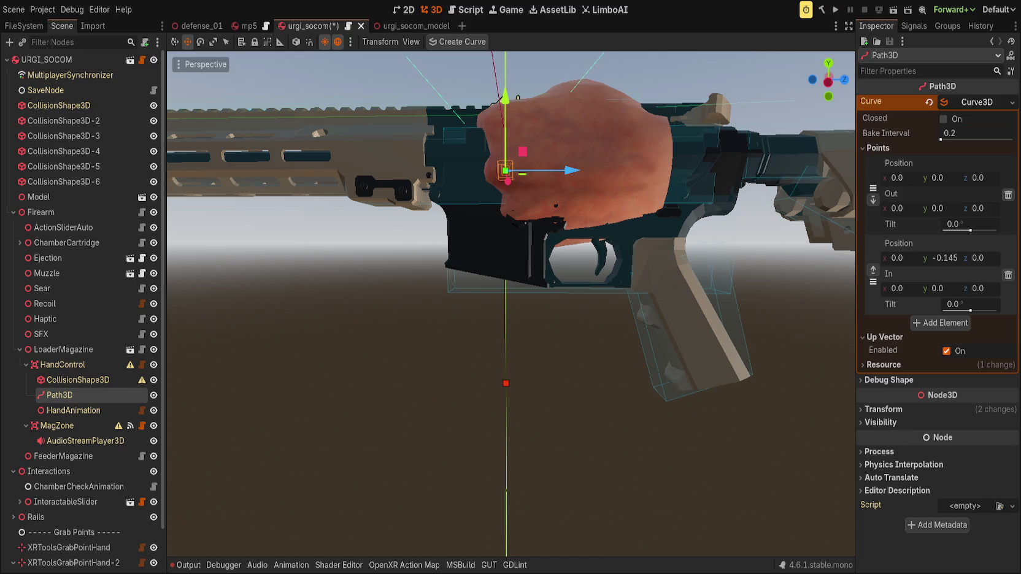
pyautogui.click(509, 382)
pyautogui.moveTo(509, 383)
pyautogui.mouseDown()
pyautogui.moveTo(509, 239)
pyautogui.moveTo(507, 281)
pyautogui.mouseUp()
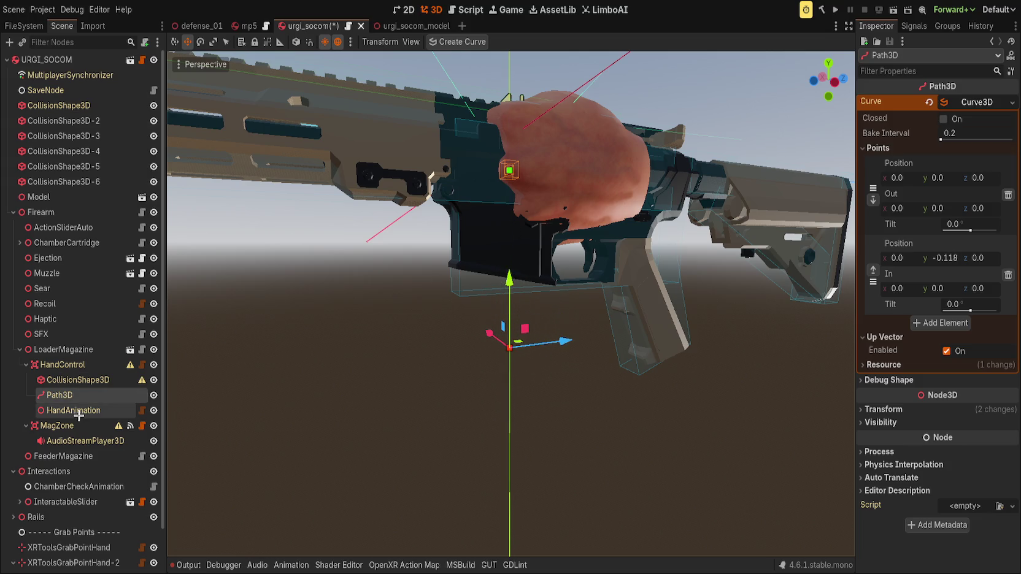
# Resize HandControl's box collision shape to about 0.0205 × 0.1016 × 0.0712 around the magazine well.
pyautogui.click(78, 379)
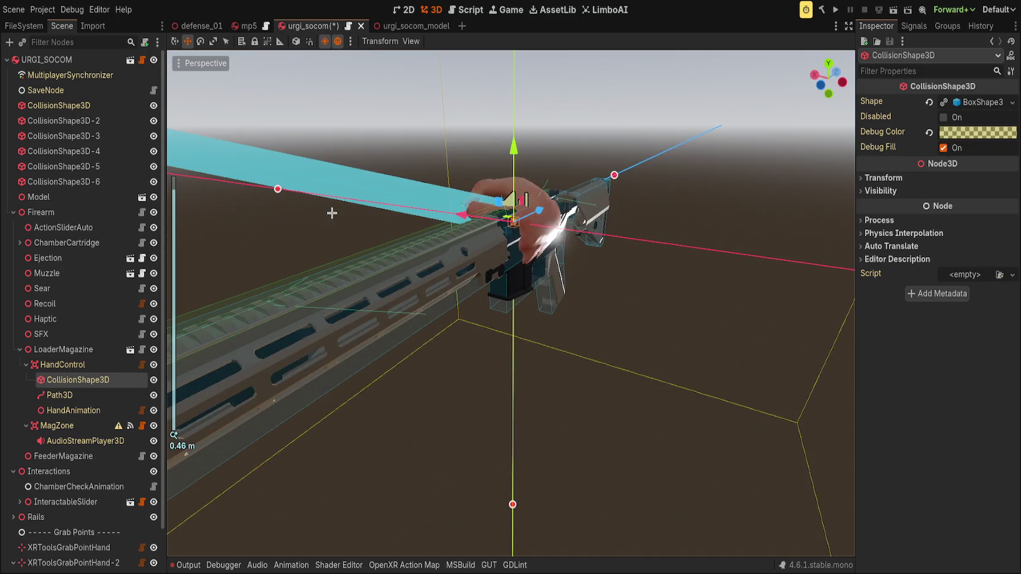
pyautogui.moveTo(332, 212); pyautogui.dragTo(506, 221)
pyautogui.moveTo(616, 175)
pyautogui.mouseDown()
pyautogui.moveTo(530, 221)
pyautogui.moveTo(528, 437)
pyautogui.mouseUp()
pyautogui.moveTo(512, 504)
pyautogui.mouseDown()
pyautogui.moveTo(511, 80)
pyautogui.moveTo(512, 220)
pyautogui.mouseUp()
pyautogui.scroll(5, 618, 233)
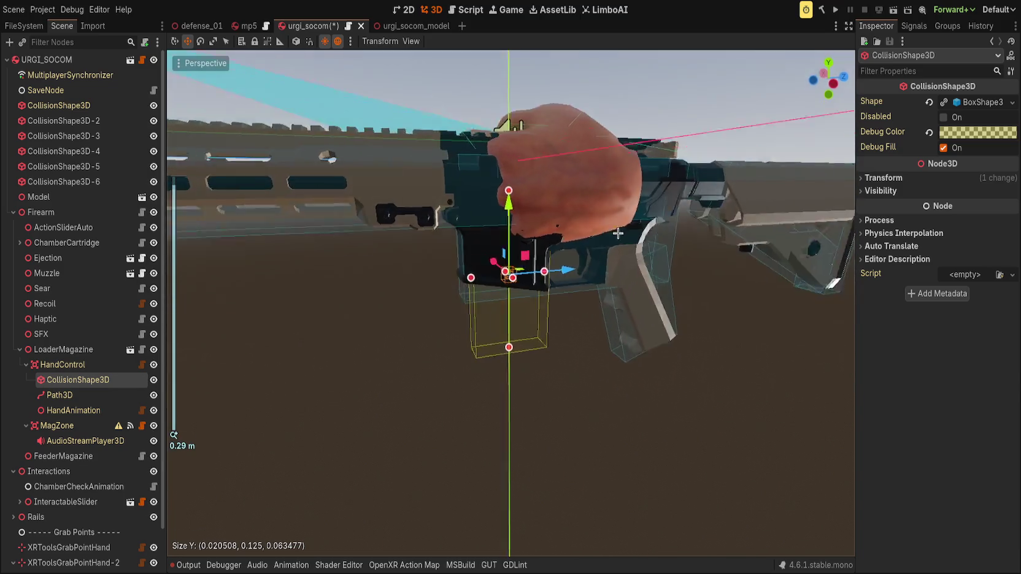
pyautogui.moveTo(466, 272)
pyautogui.mouseDown()
pyautogui.moveTo(457, 273)
pyautogui.moveTo(539, 272)
pyautogui.mouseUp()
pyautogui.moveTo(499, 348); pyautogui.dragTo(496, 320)
pyautogui.moveTo(456, 255); pyautogui.dragTo(460, 256)
# Shift the path's lower curve point slightly along Z.
pyautogui.click(82, 394)
pyautogui.moveTo(559, 295); pyautogui.dragTo(593, 317)
pyautogui.moveTo(604, 271)
pyautogui.mouseDown()
pyautogui.moveTo(695, 364)
pyautogui.moveTo(552, 367)
pyautogui.moveTo(506, 342)
pyautogui.mouseUp()
pyautogui.click(506, 342)
pyautogui.moveTo(568, 341); pyautogui.dragTo(559, 343)
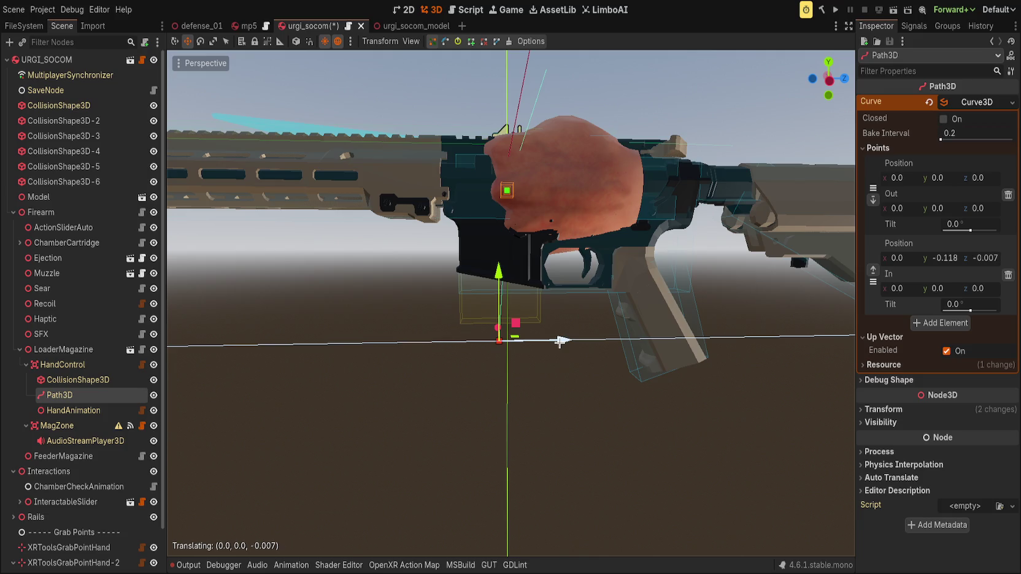
# Raise the path's lower curve point to y -0.087, z -0.005 and save urgi_socom.
pyautogui.click(507, 190)
pyautogui.moveTo(524, 182); pyautogui.dragTo(522, 202)
pyautogui.hotkey('ctrl', 'z')
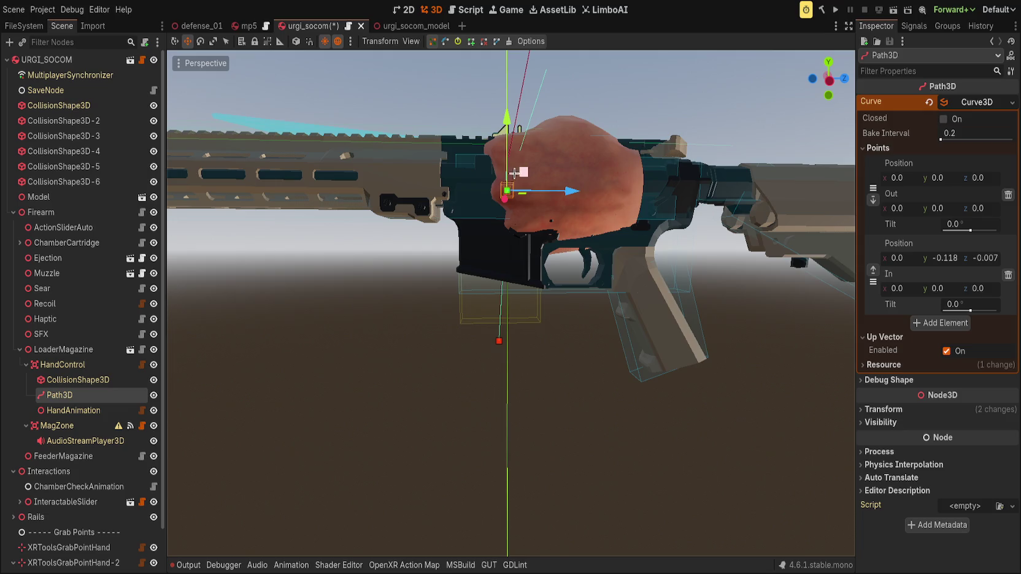
pyautogui.click(72, 379)
pyautogui.click(61, 395)
pyautogui.moveTo(522, 172); pyautogui.dragTo(520, 188)
pyautogui.click(491, 354)
pyautogui.moveTo(513, 346); pyautogui.dragTo(513, 300)
pyautogui.click(304, 301)
pyautogui.hotkey('ctrl', 's')
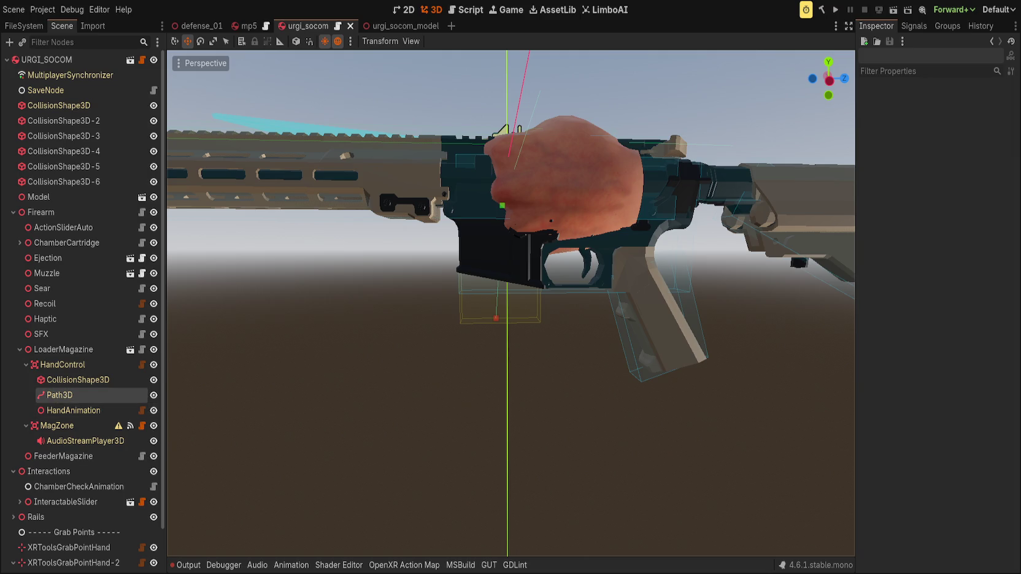
# Select MagZone and compare its Snap Require field against the global group names.
pyautogui.click(75, 412)
pyautogui.click(483, 390)
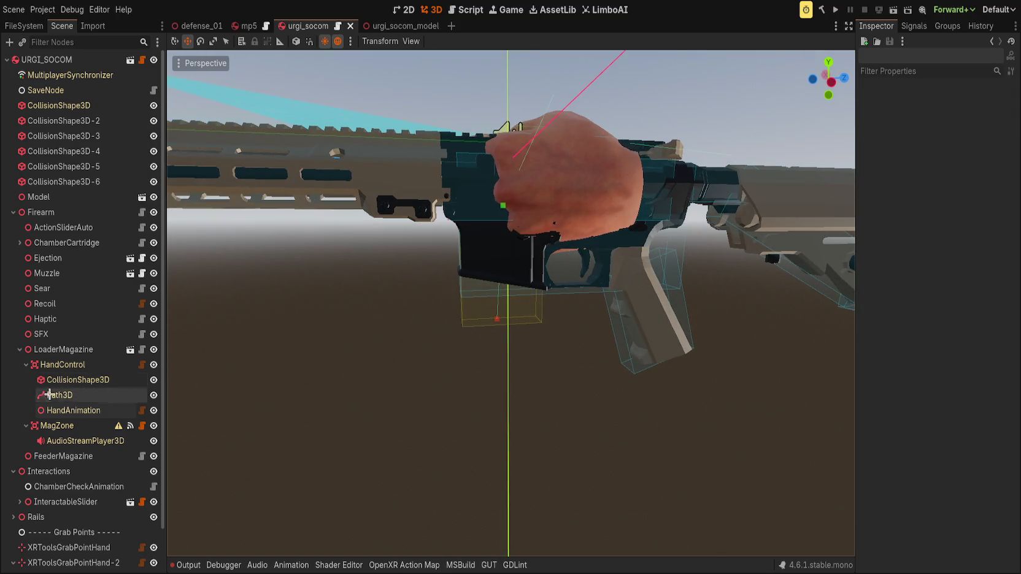
pyautogui.click(58, 427)
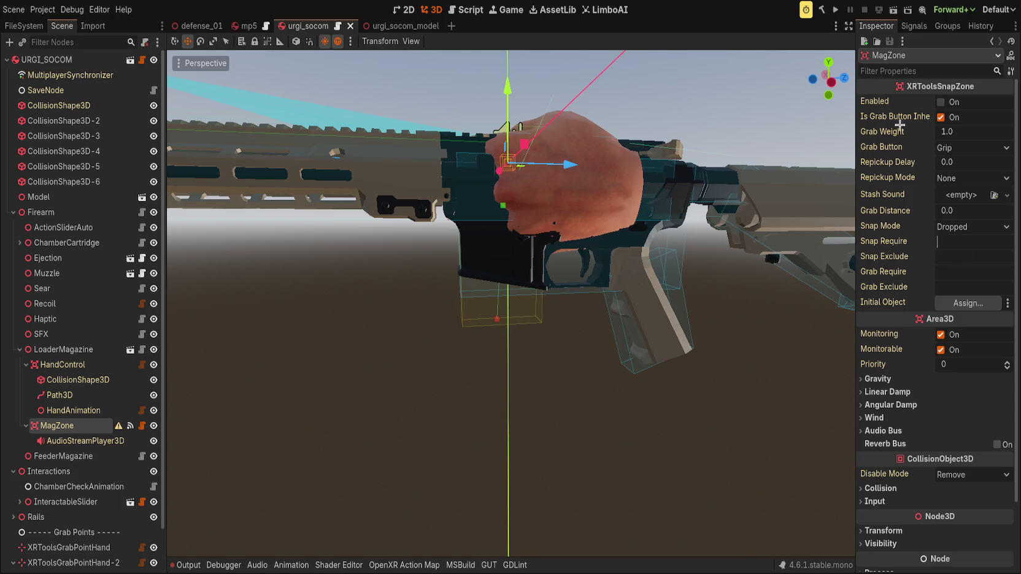
pyautogui.click(947, 27)
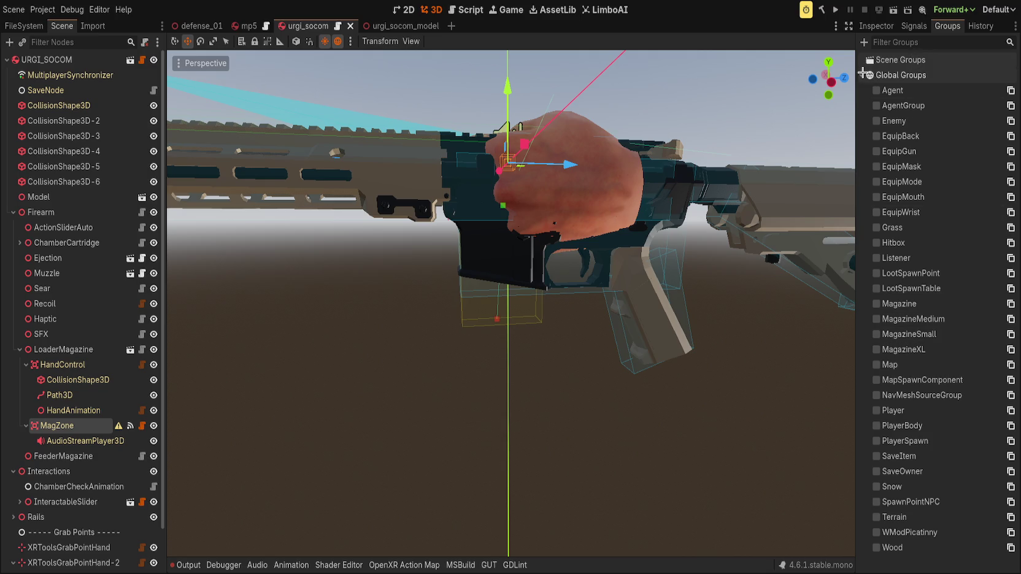
pyautogui.click(912, 27)
pyautogui.click(879, 27)
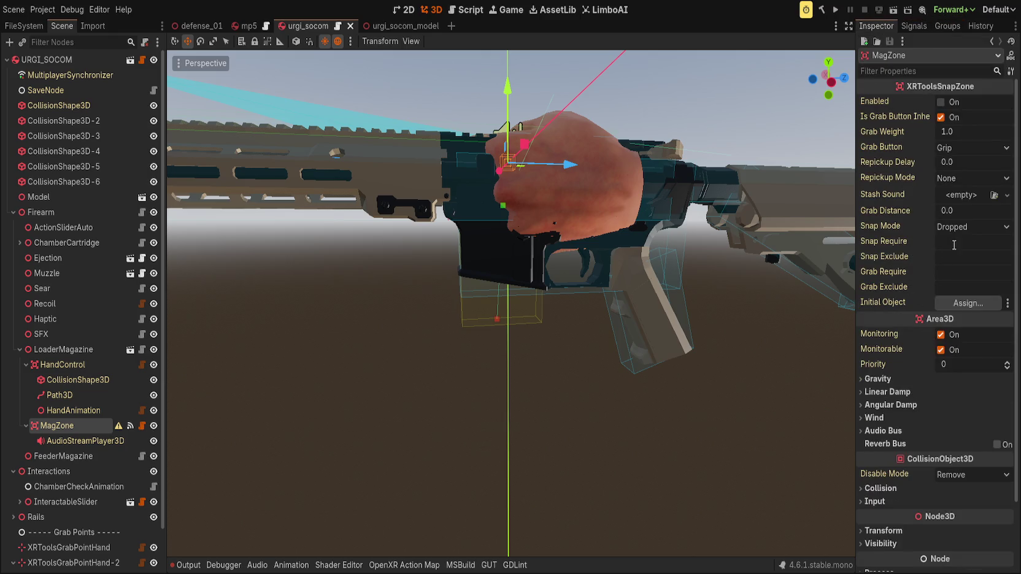
pyautogui.click(966, 274)
pyautogui.click(947, 26)
pyautogui.click(875, 26)
# Set MagZone's Snap Require to MagAR15 and save the urgi_socom scene.
pyautogui.write('AR15Mag')
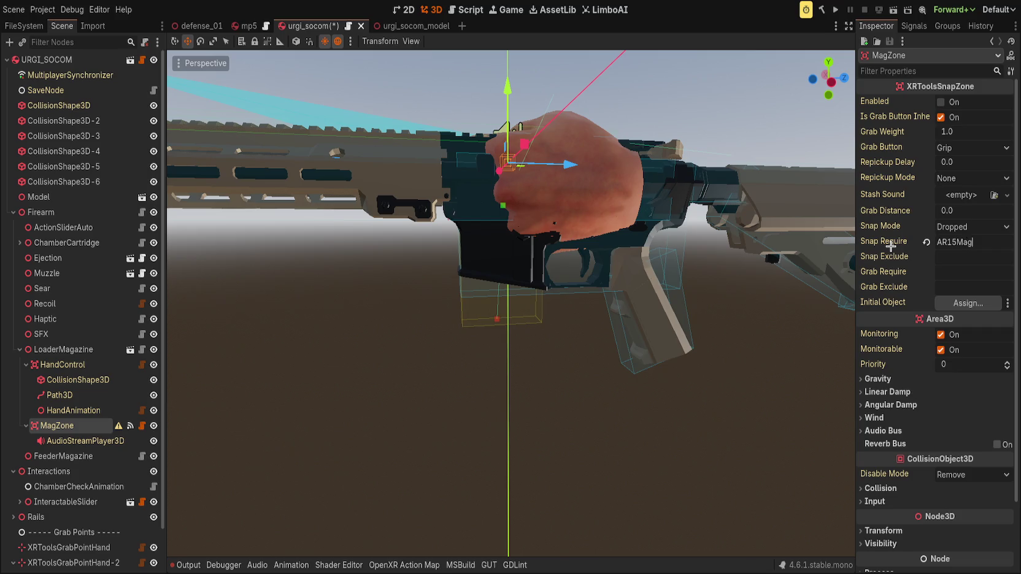
pyautogui.hotkey('ctrl', 'a')
pyautogui.write('M')
pyautogui.hotkey('ctrl', 'a')
pyautogui.hotkey('ctrl', 's')
pyautogui.click(947, 25)
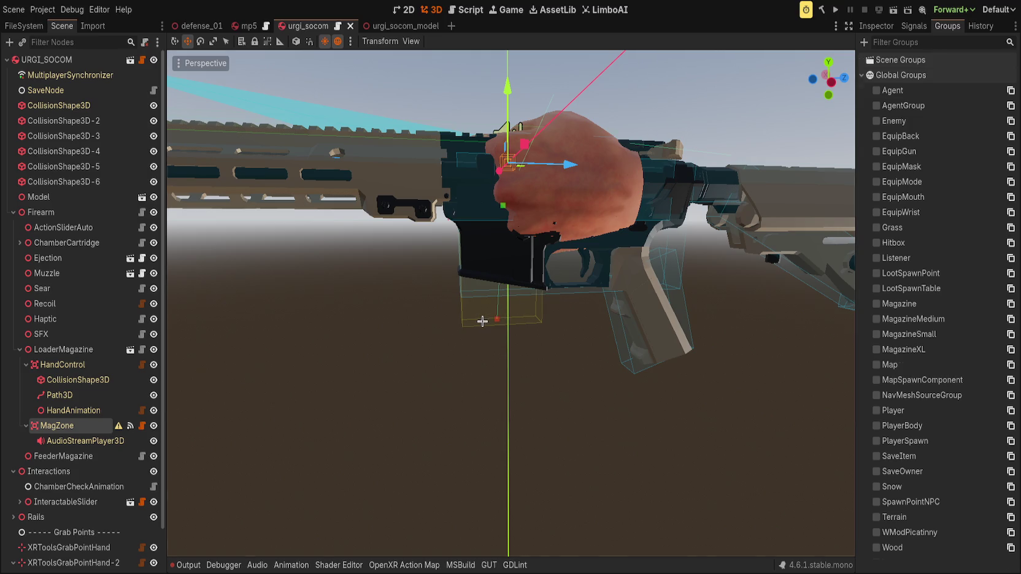
pyautogui.click(876, 26)
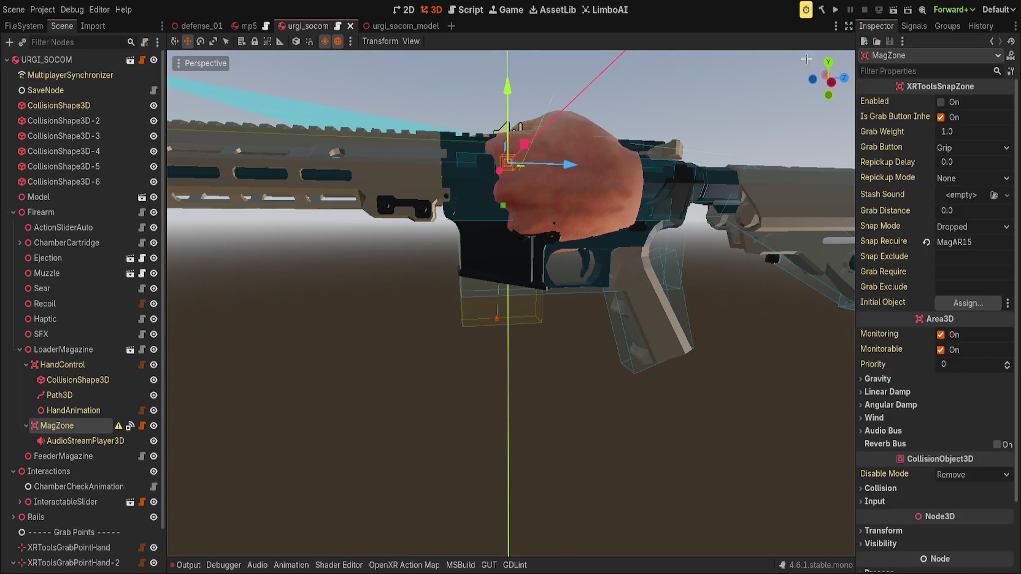
pyautogui.click(286, 303)
pyautogui.hotkey('ctrl', 's')
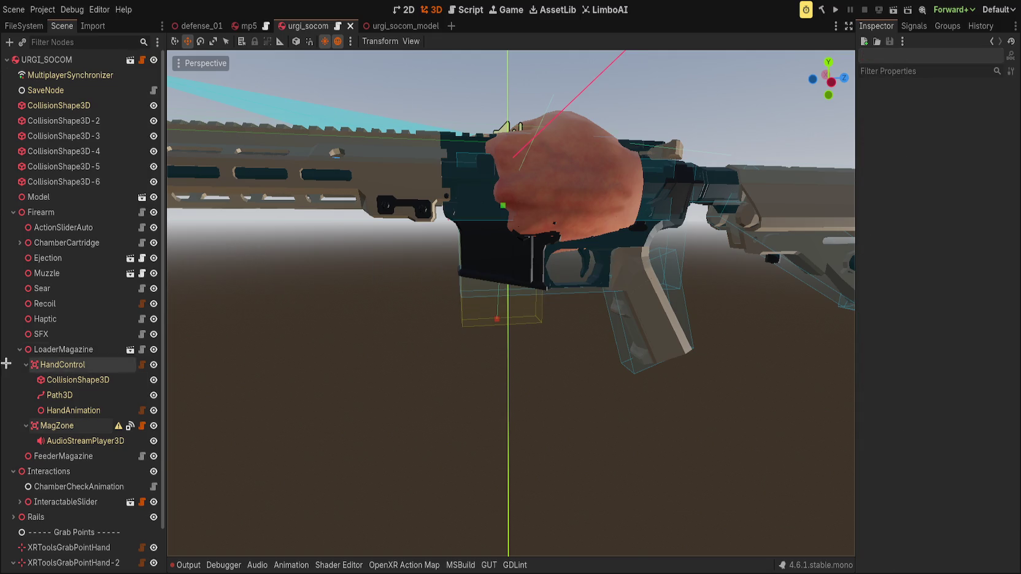
# Paste the PickableObject tree with MultiplayerSynchronizer, SaveNode and CollisionShape3D into a new scene.
pyautogui.click(19, 349)
pyautogui.click(450, 26)
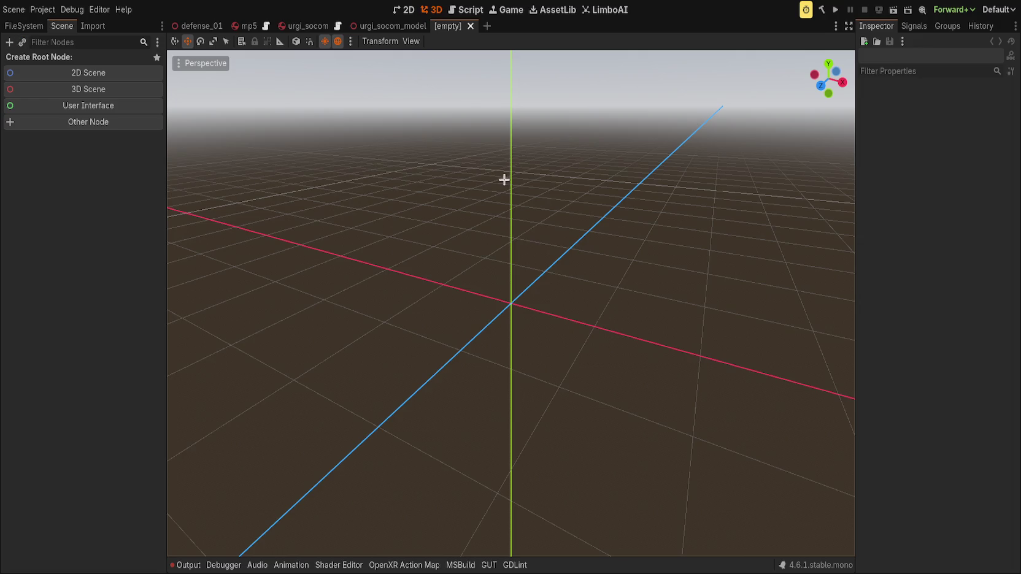
pyautogui.hotkey('ctrl', 'v')
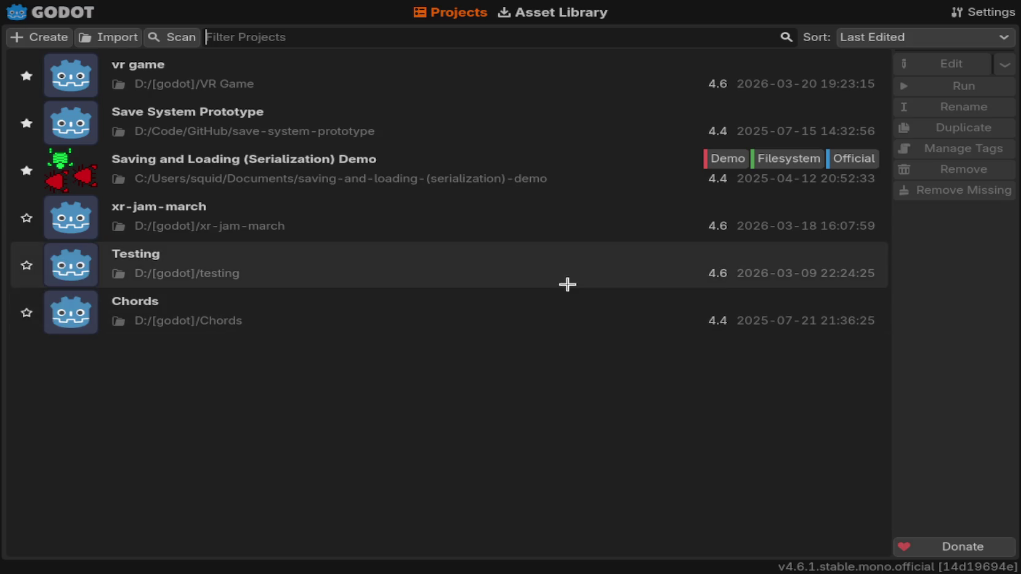
# Open the vr game project from the Project Manager.
pyautogui.doubleClick(373, 73)
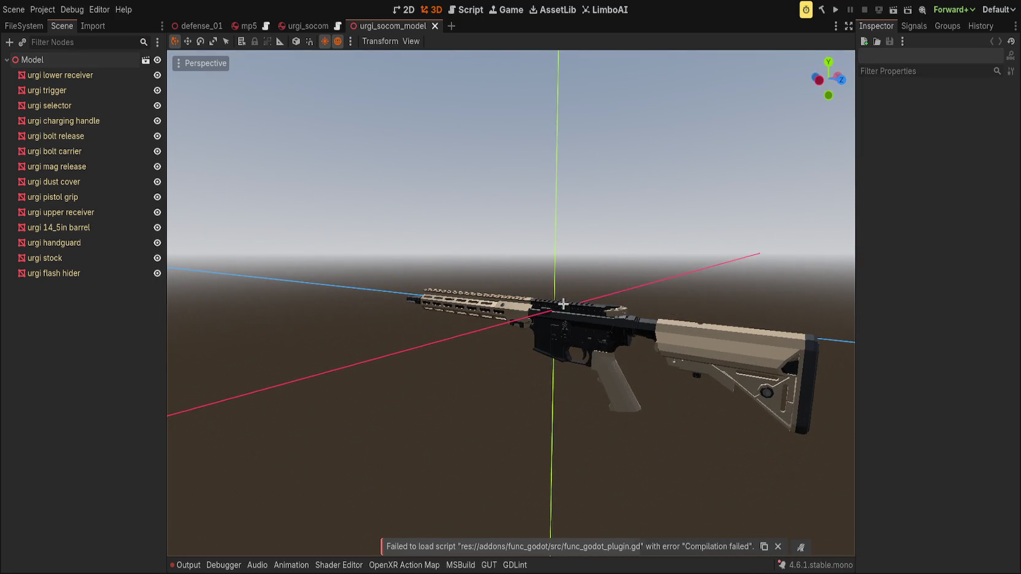
# Close urgi_socom_model and paste the Magazine node tree into a fresh scene.
pyautogui.middleClick(393, 24)
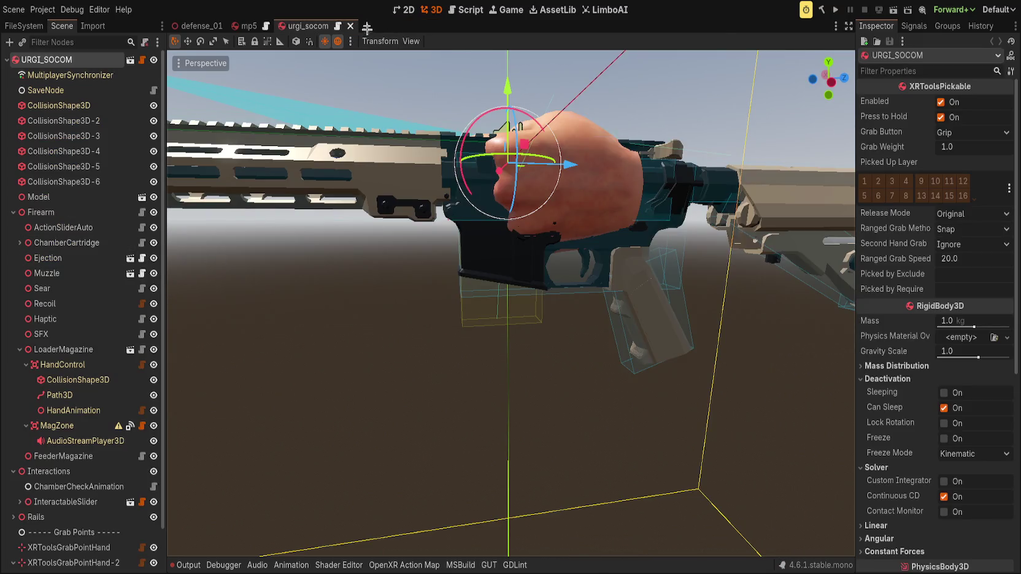
pyautogui.click(367, 27)
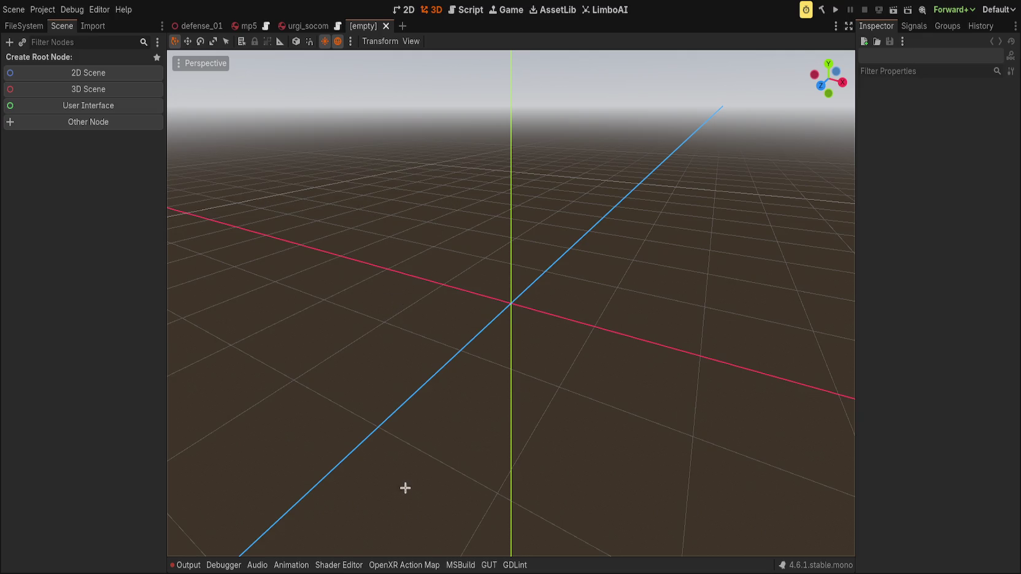
pyautogui.hotkey('ctrl', 'v')
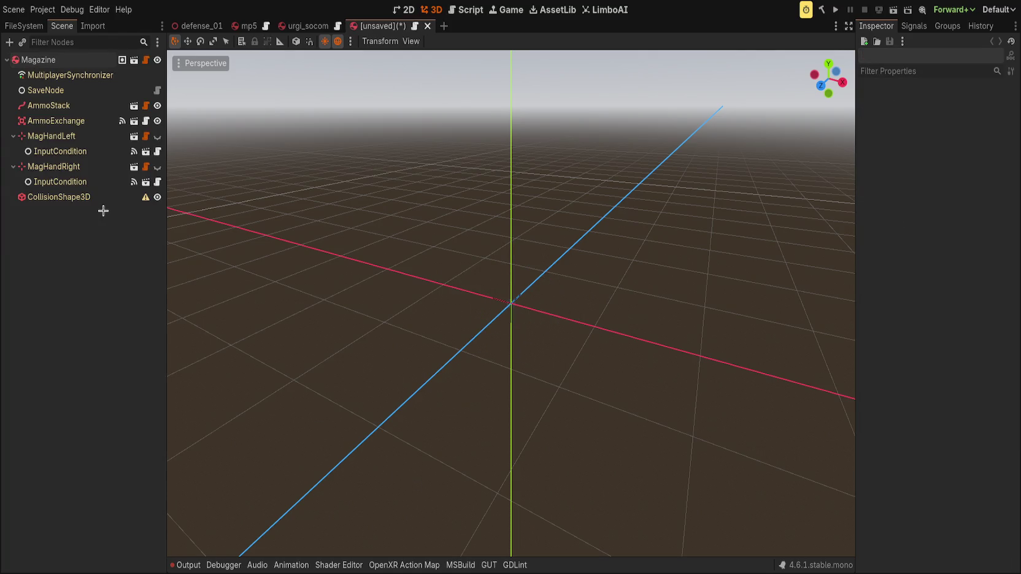
# Frame the view on AmmoStack and rename the root Magazine node to URGIMag30rd.
pyautogui.click(82, 105)
pyautogui.press('f')
pyautogui.moveTo(422, 276); pyautogui.dragTo(353, 273)
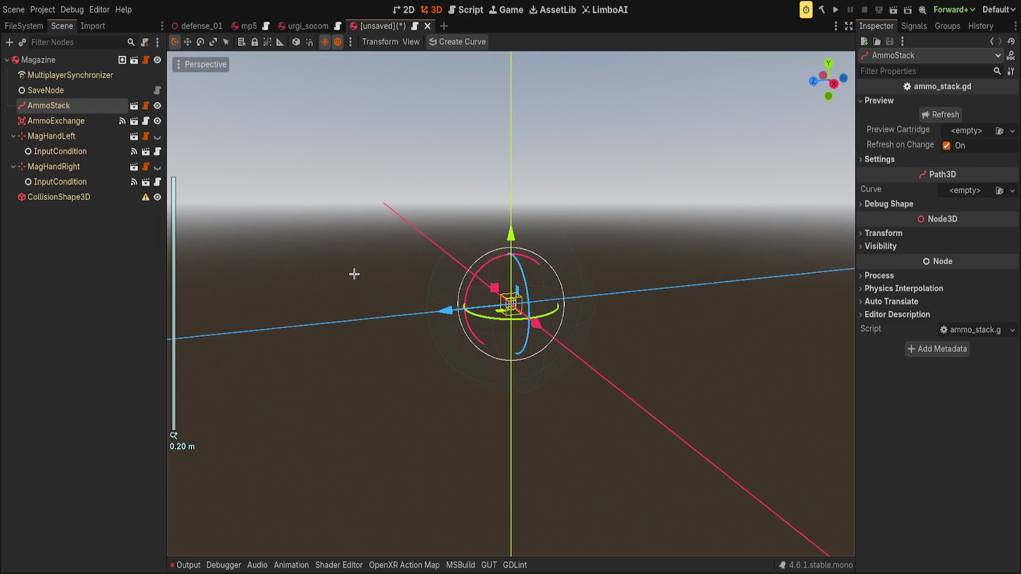
pyautogui.click(92, 60)
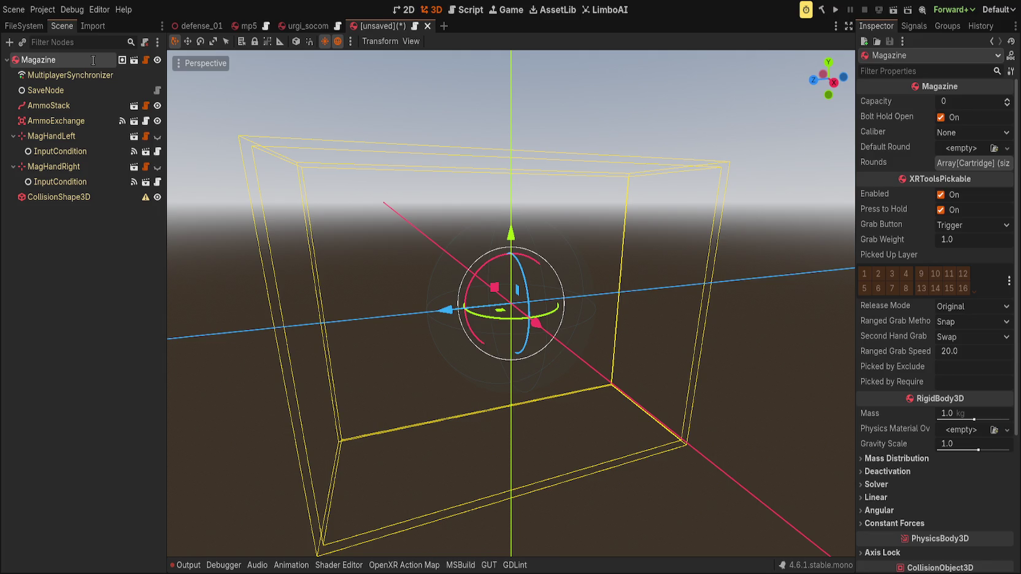
pyautogui.write('URGIMag30rd')
pyautogui.press('Return')
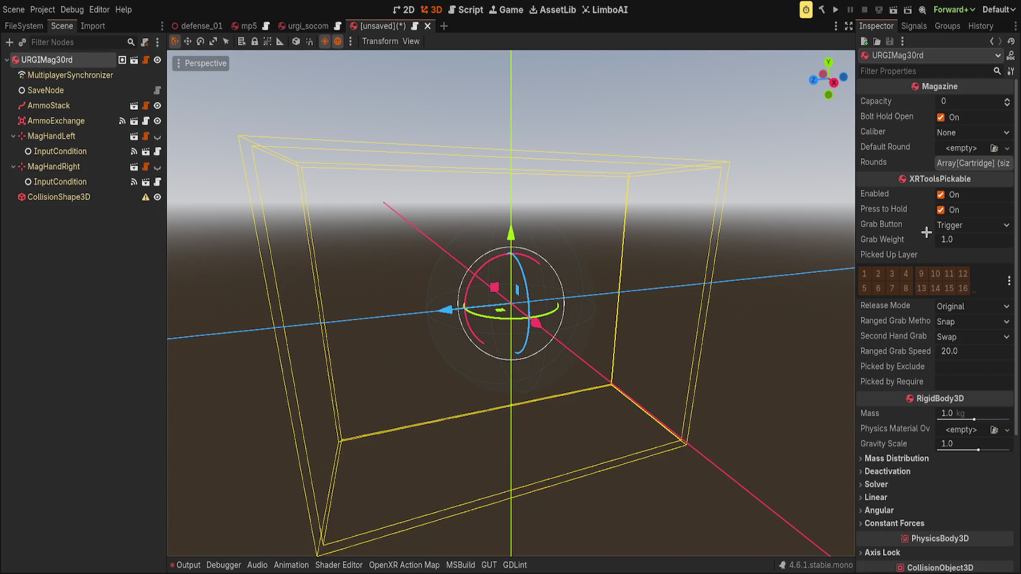
pyautogui.click(945, 27)
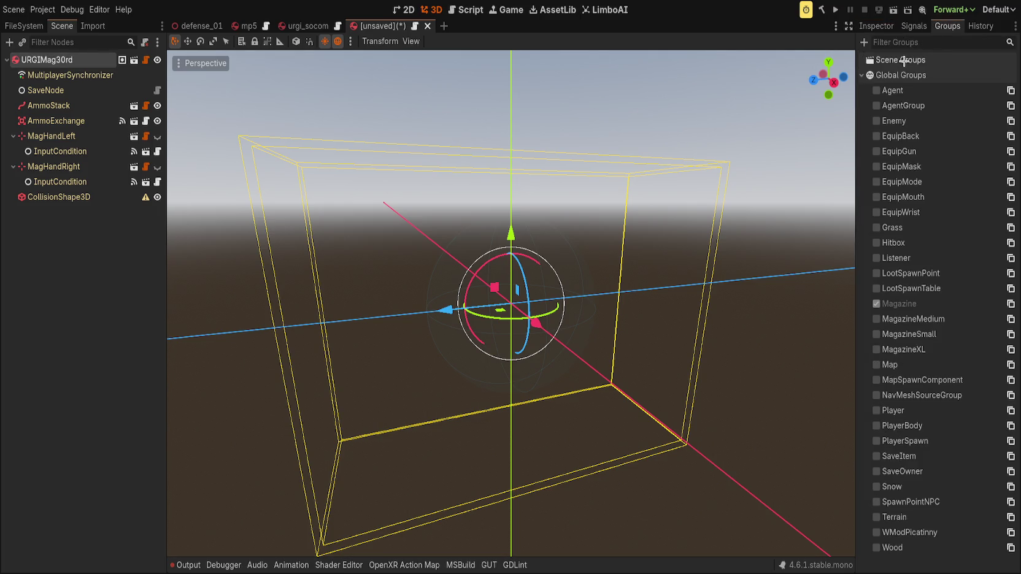
# Add URGIMag30rd to MagazineMedium and MagAR15 groups and save it as urgi_socom_mag30rd.
pyautogui.click(928, 320)
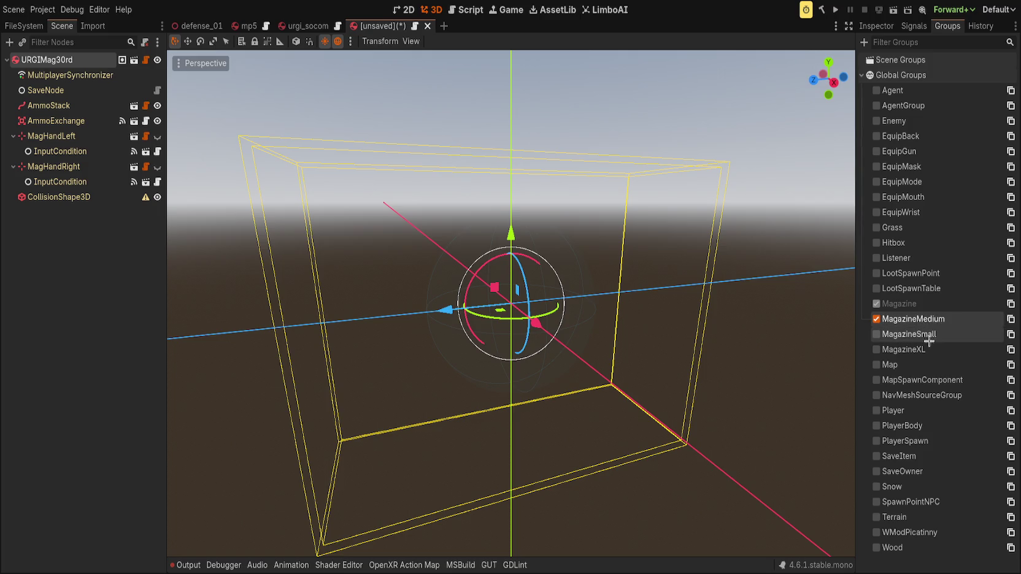
pyautogui.click(876, 25)
pyautogui.click(939, 27)
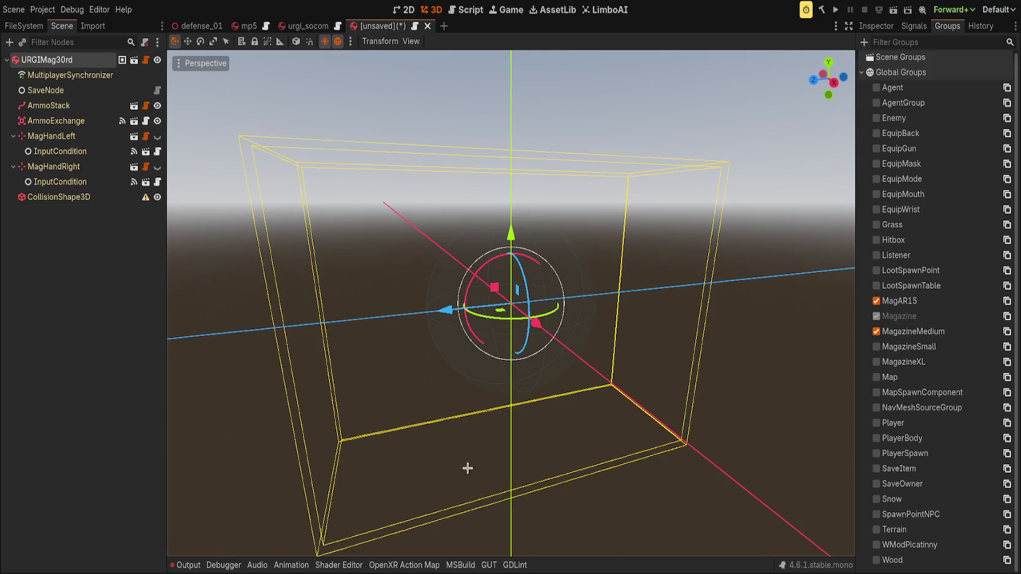
pyautogui.hotkey('ctrl', 's')
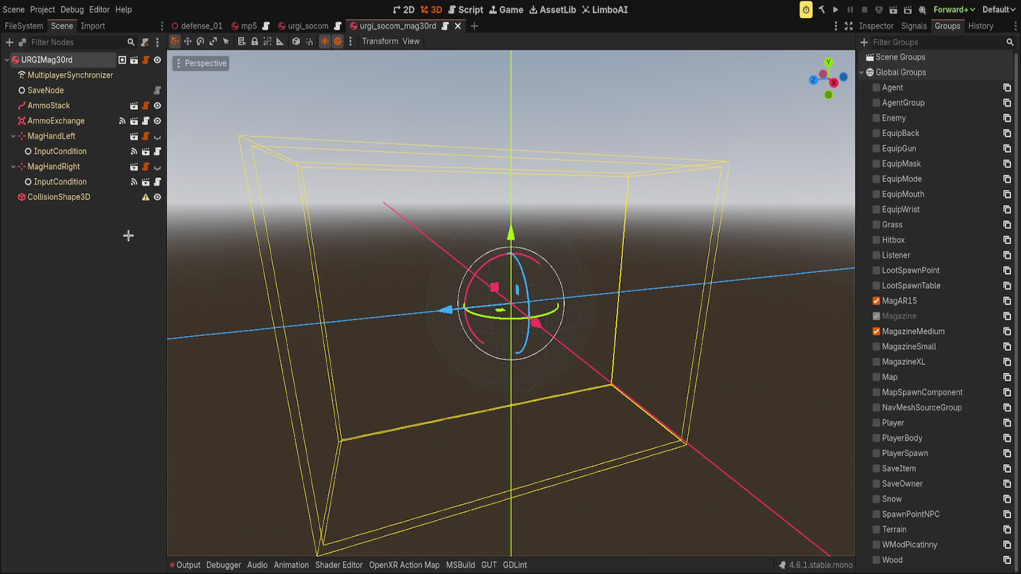
# Show the res:// tree in the FileSystem dock and collapse the addons folder.
pyautogui.click(74, 234)
pyautogui.moveTo(328, 223)
pyautogui.mouseDown()
pyautogui.moveTo(429, 253)
pyautogui.moveTo(560, 248)
pyautogui.mouseUp()
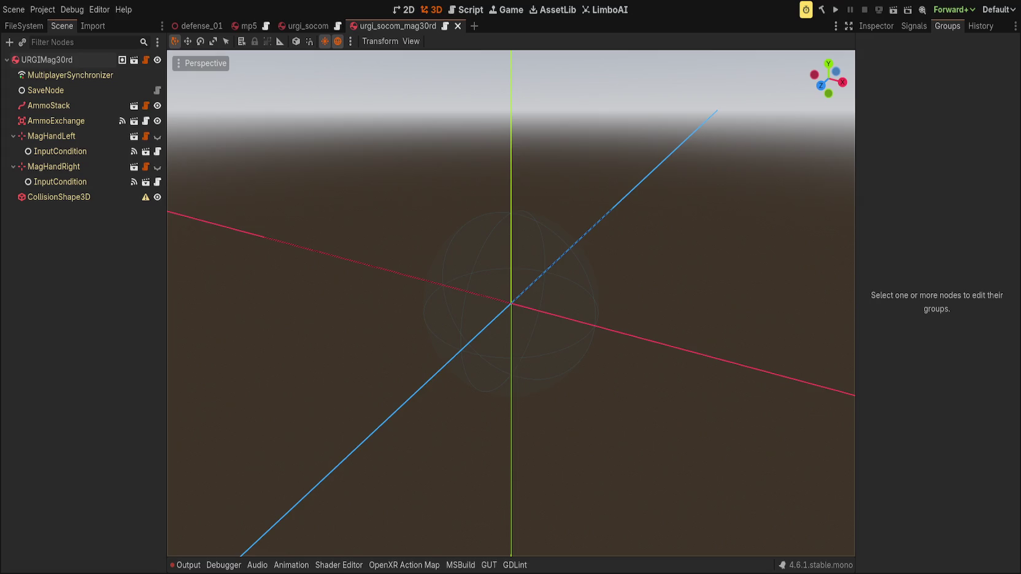
pyautogui.moveTo(430, 294)
pyautogui.mouseDown()
pyautogui.moveTo(667, 349)
pyautogui.moveTo(546, 326)
pyautogui.mouseUp()
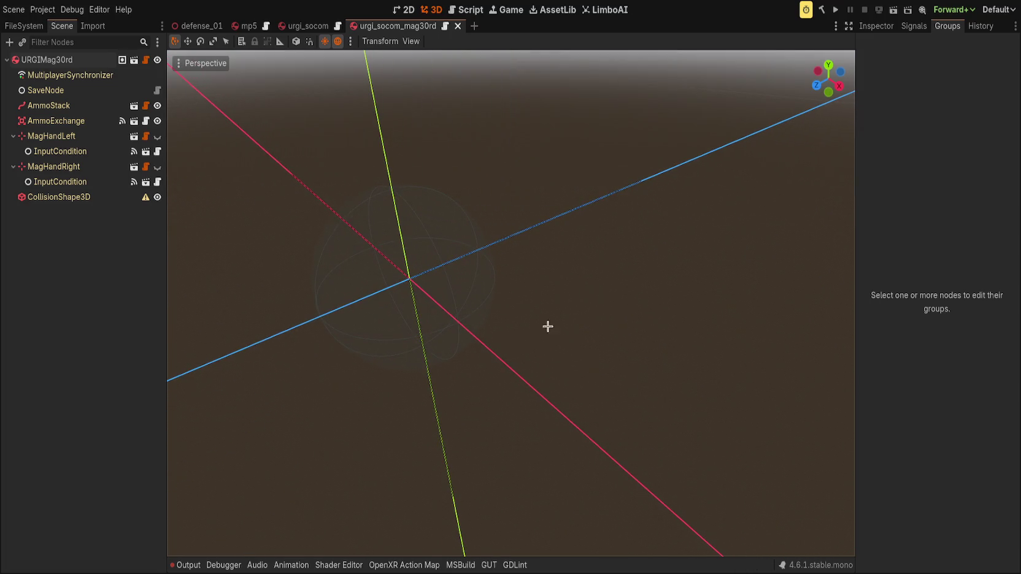
pyautogui.click(25, 26)
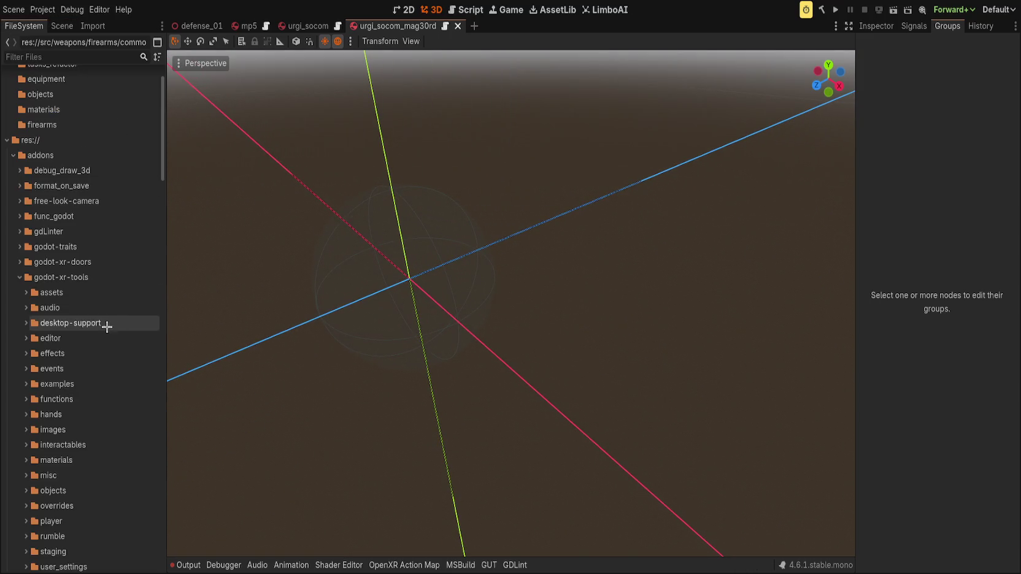
pyautogui.click(61, 158)
pyautogui.press('Left')
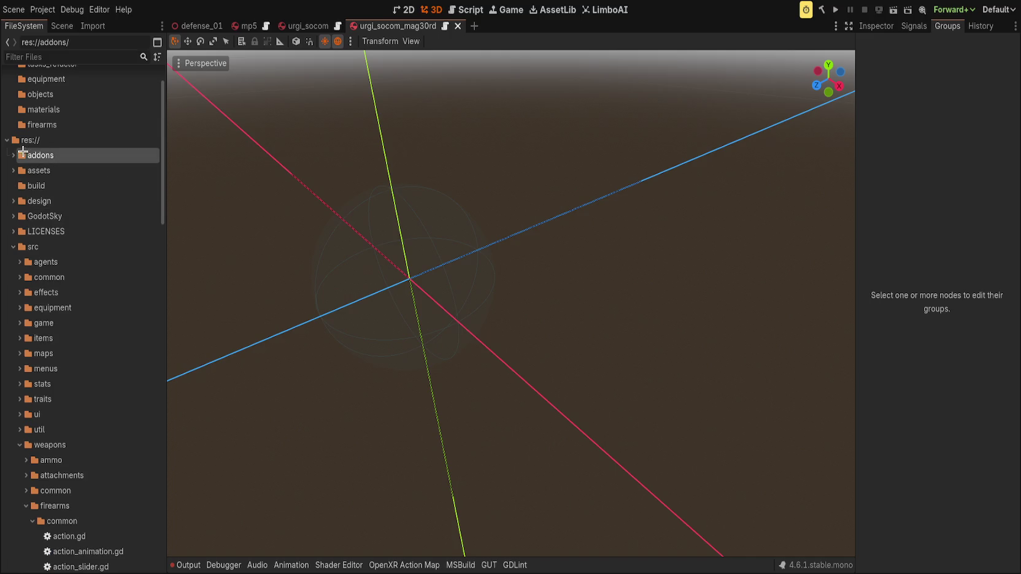
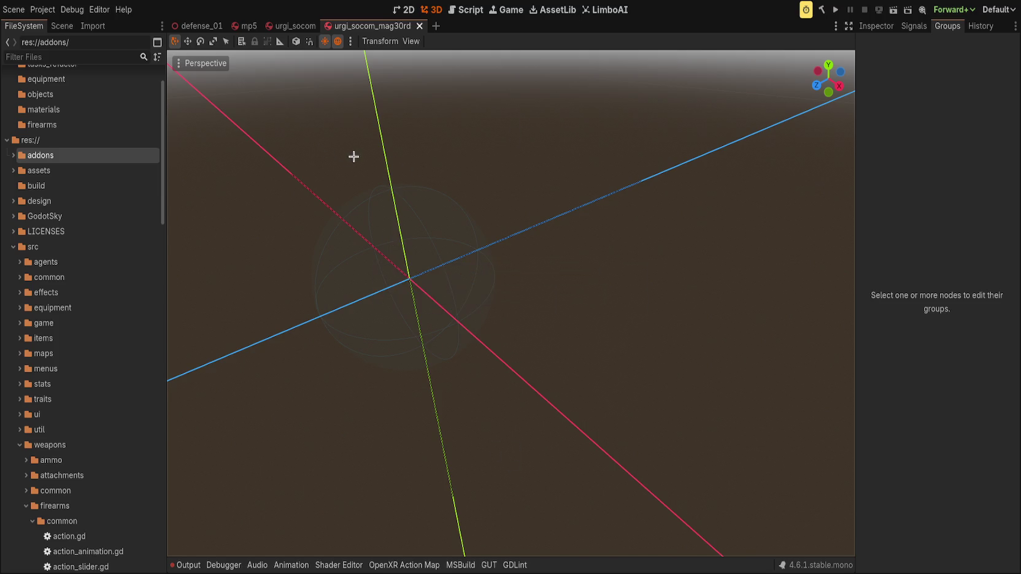
# In the urgi_socom scene, expand the urgi_socom mesh folder in the FileSystem dock.
pyautogui.scroll(-10, 68, 264)
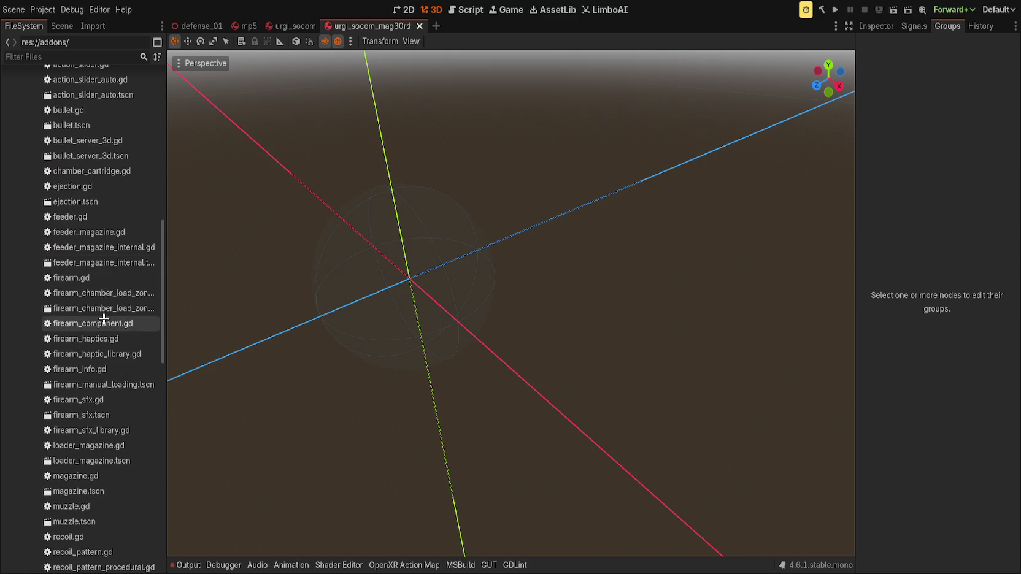
pyautogui.moveTo(163, 353); pyautogui.dragTo(184, 354)
pyautogui.scroll(3, 120, 358)
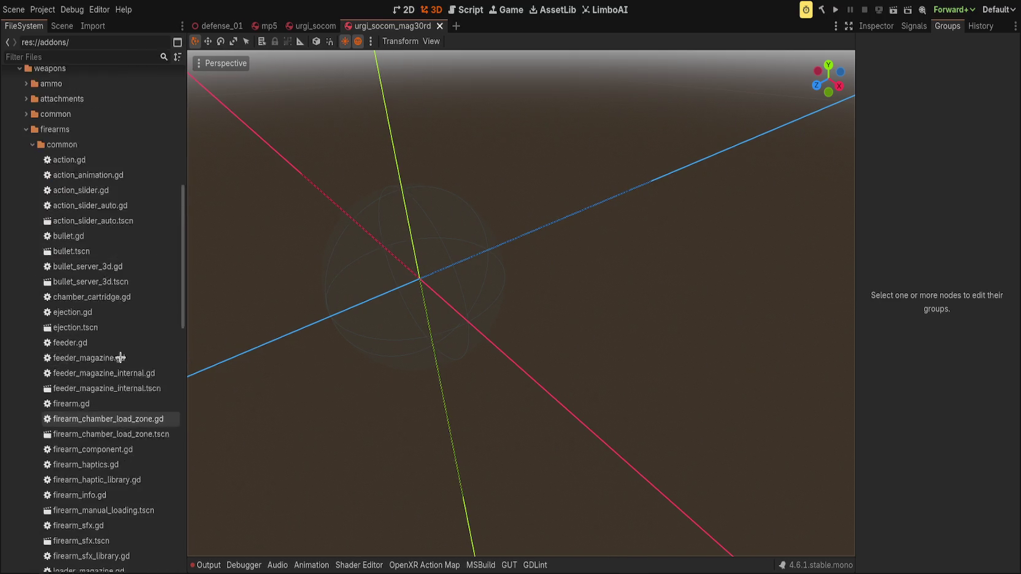
pyautogui.scroll(3, 121, 358)
pyautogui.click(305, 26)
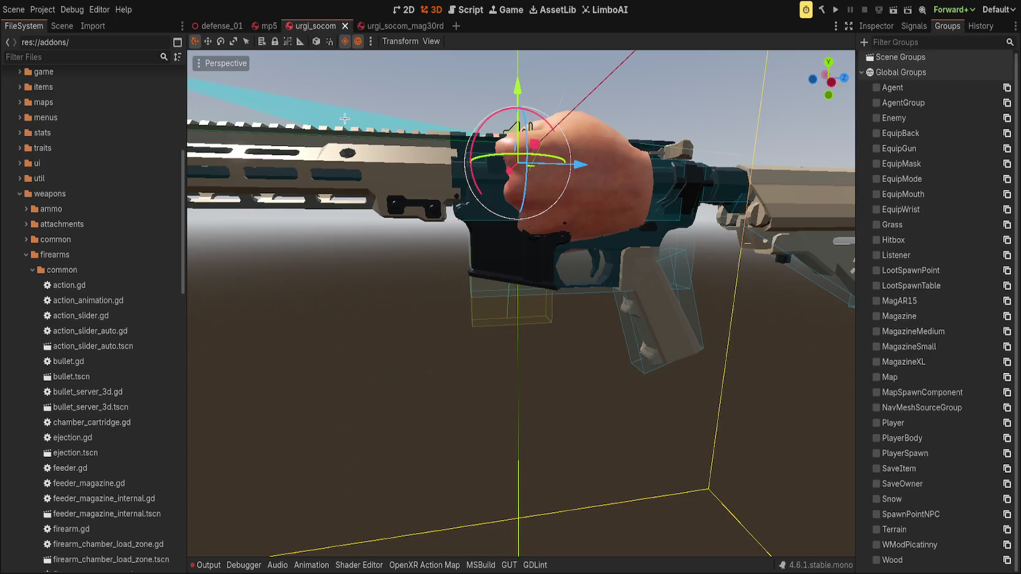
pyautogui.scroll(-5, 118, 402)
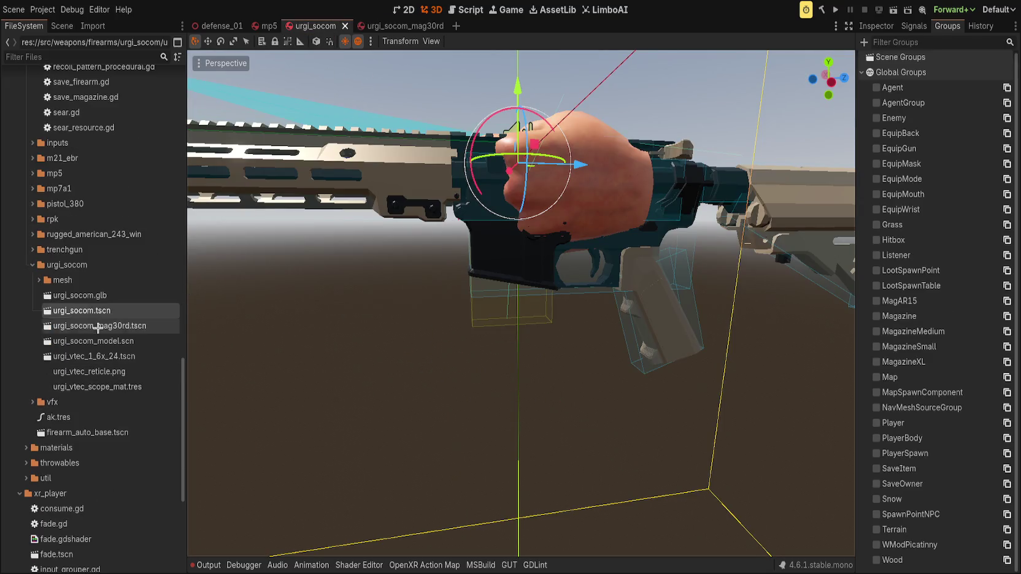
pyautogui.click(34, 280)
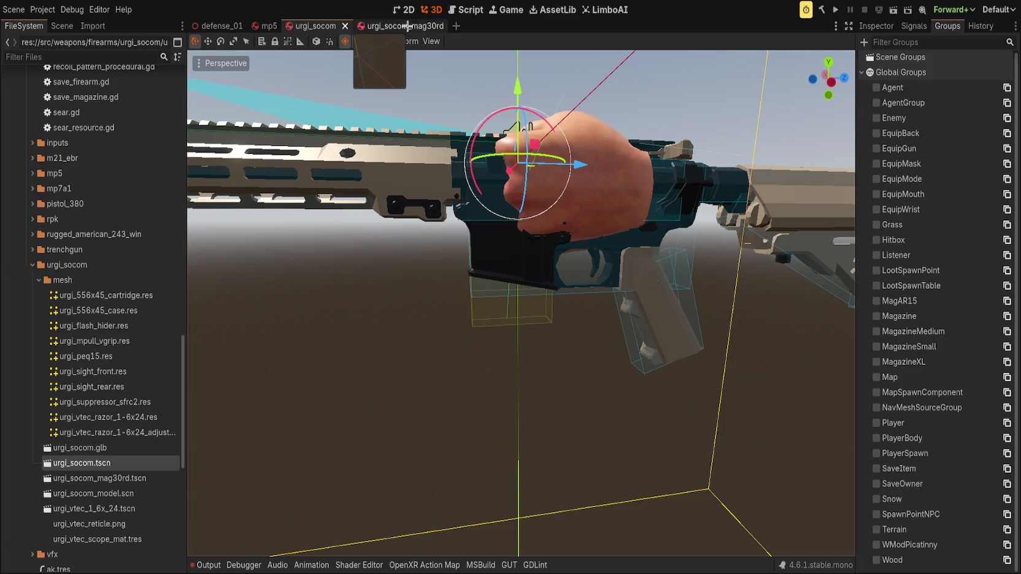
# Back in urgi_socom_mag30rd, widen the FileSystem dock and select urgi_vtec_razor_1-6x24_adjustment.res.
pyautogui.click(407, 25)
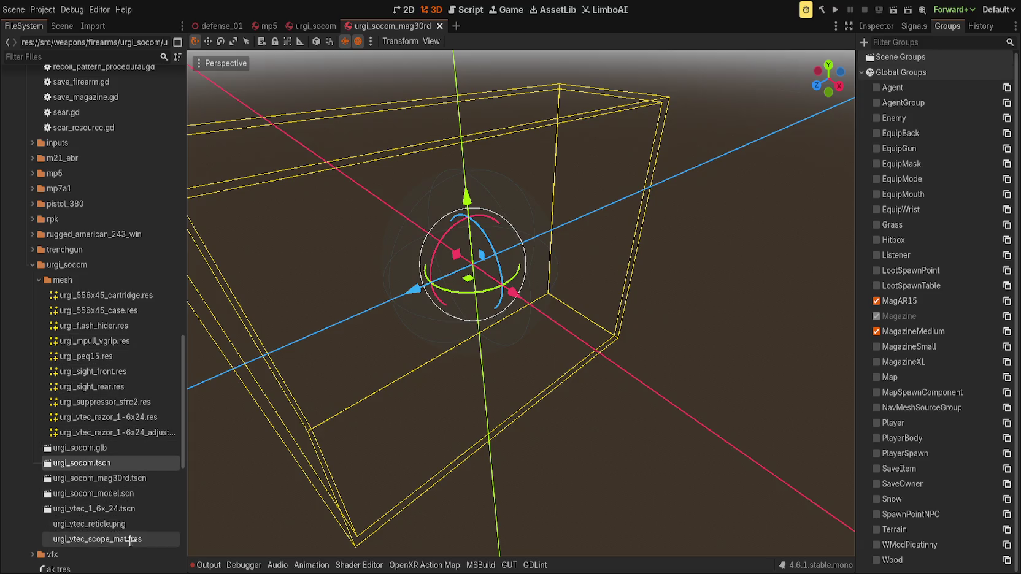
pyautogui.click(193, 433)
pyautogui.moveTo(183, 437); pyautogui.dragTo(232, 438)
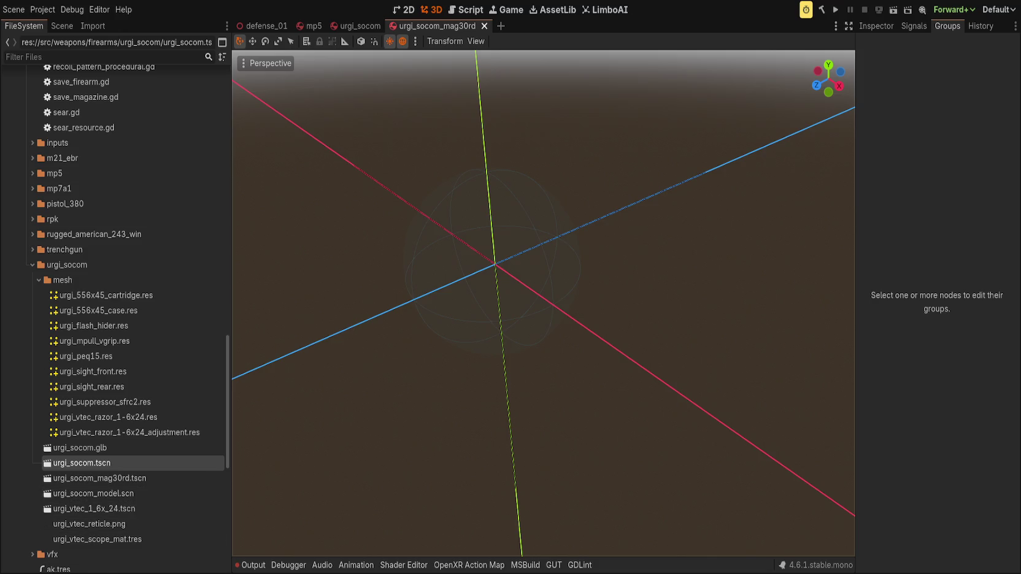
pyautogui.click(124, 433)
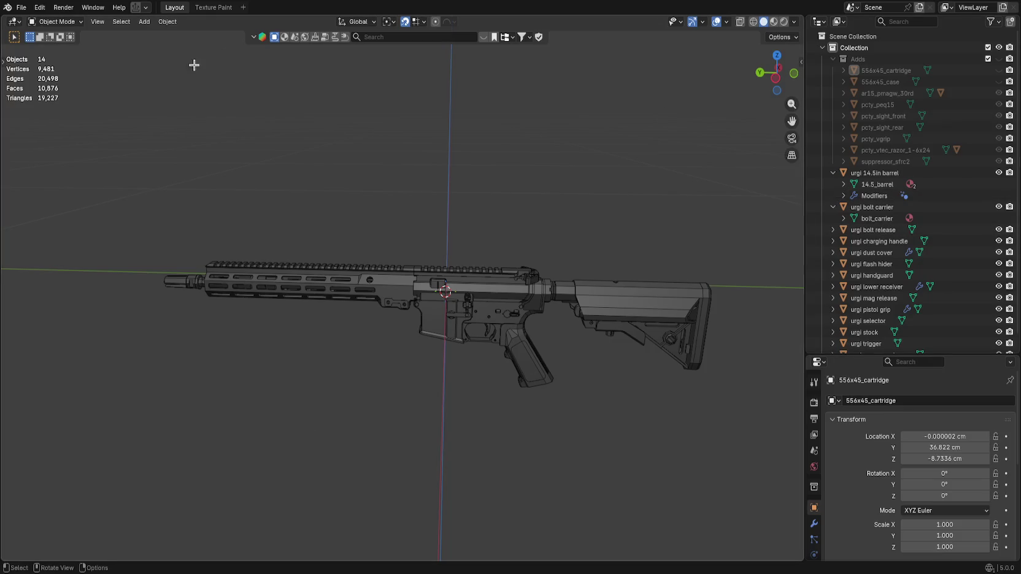
# Bring up the batch export options and make the Adds collection visible.
pyautogui.click(146, 7)
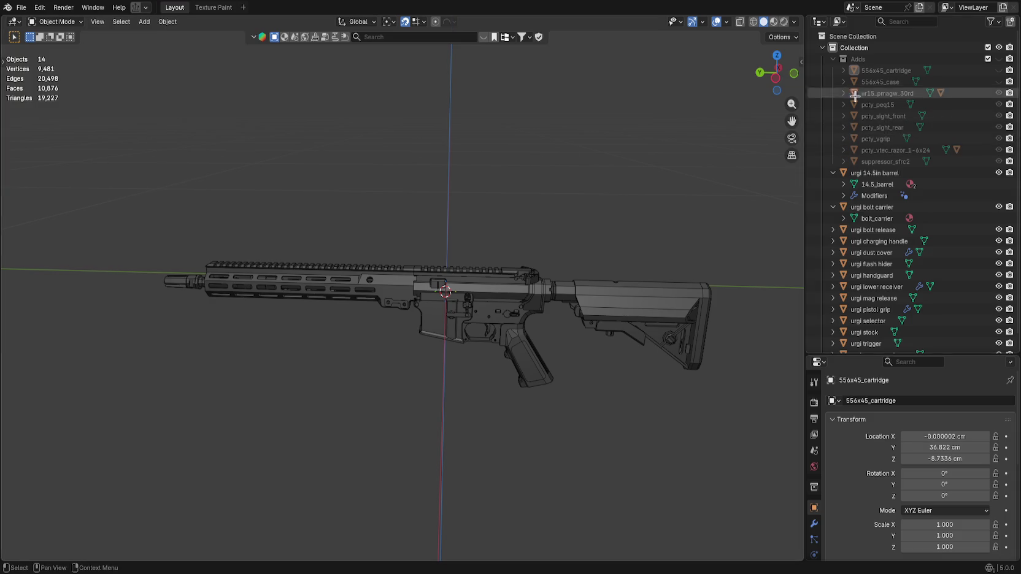
pyautogui.click(998, 59)
pyautogui.click(998, 59)
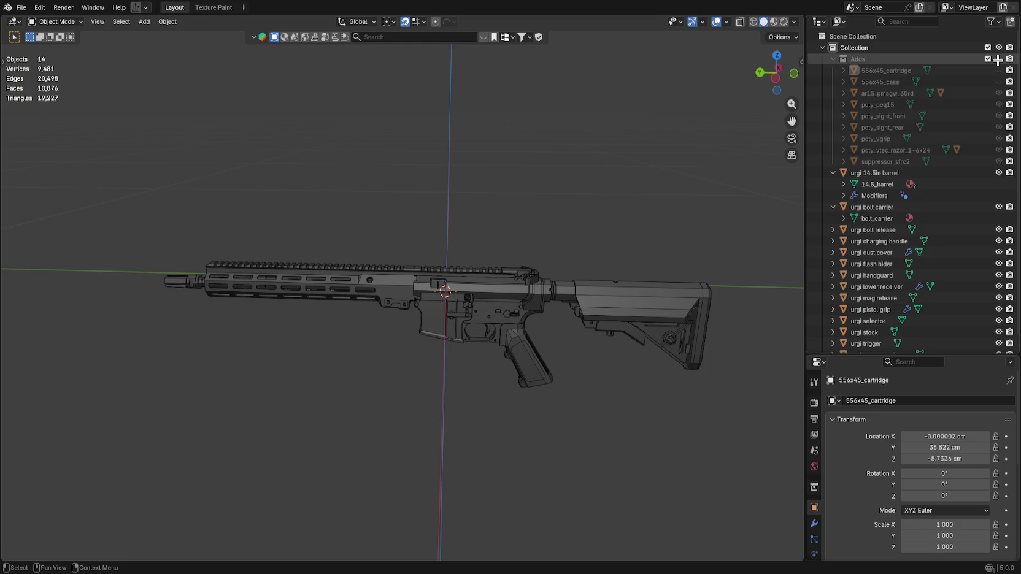
pyautogui.click(998, 58)
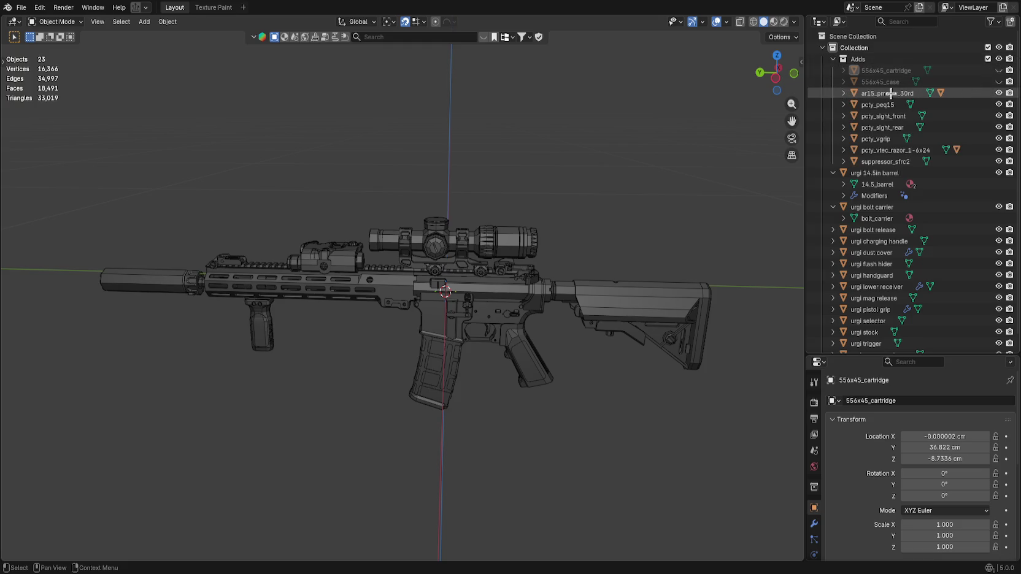
# Export the ar15_pmagw_30rd magazine, then add ar15_pmag_follower to the selection.
pyautogui.click(890, 93)
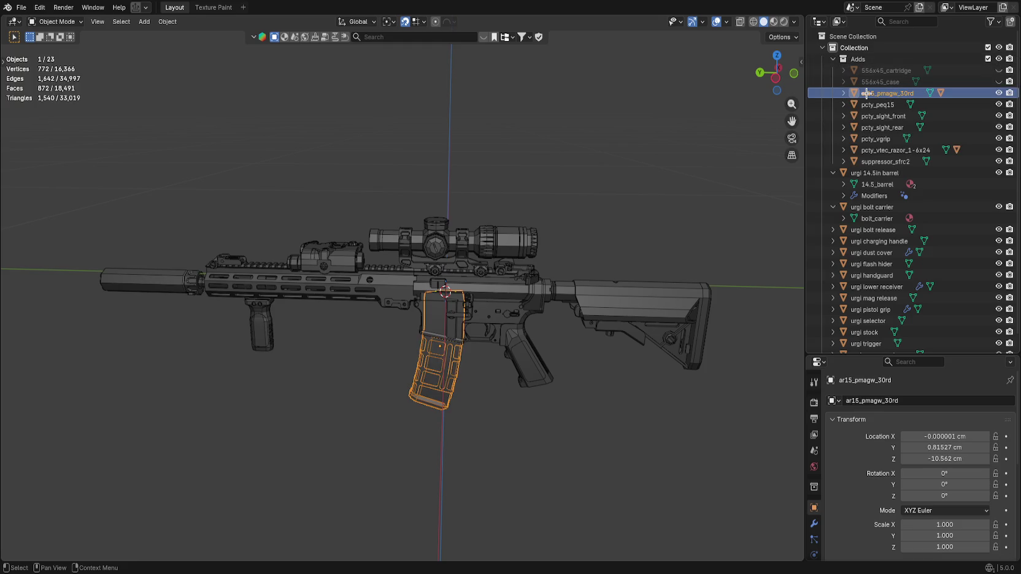
pyautogui.click(134, 8)
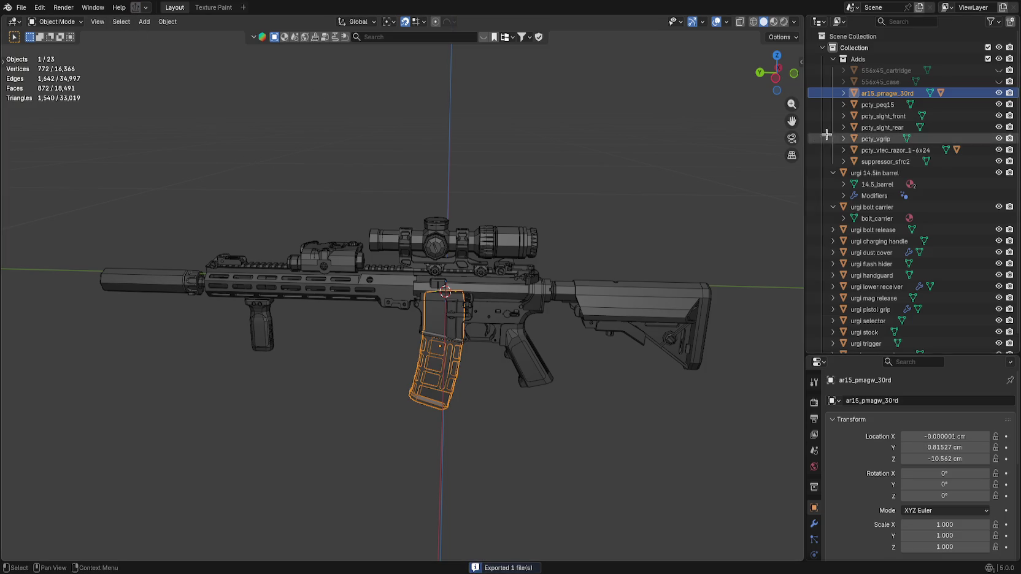
pyautogui.click(844, 93)
pyautogui.keyDown('ctrl'); pyautogui.click(900, 116); pyautogui.keyUp('ctrl')
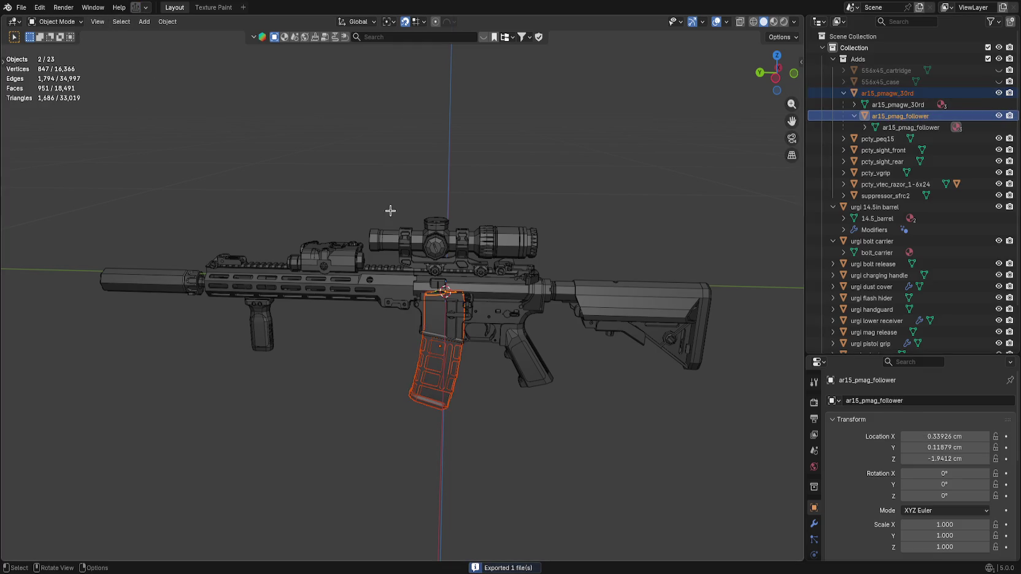
pyautogui.hotkey('alt', 'Tab')
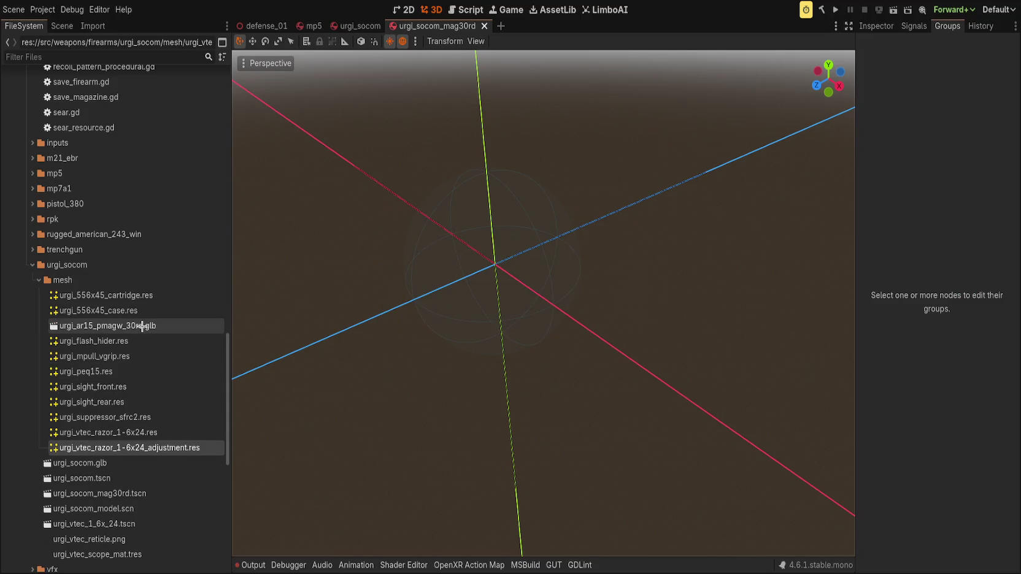
# Drag urgi_ar15_pmagw_30rd.glb from the FileSystem into the 3D viewport and zoom in on it.
pyautogui.click(142, 326)
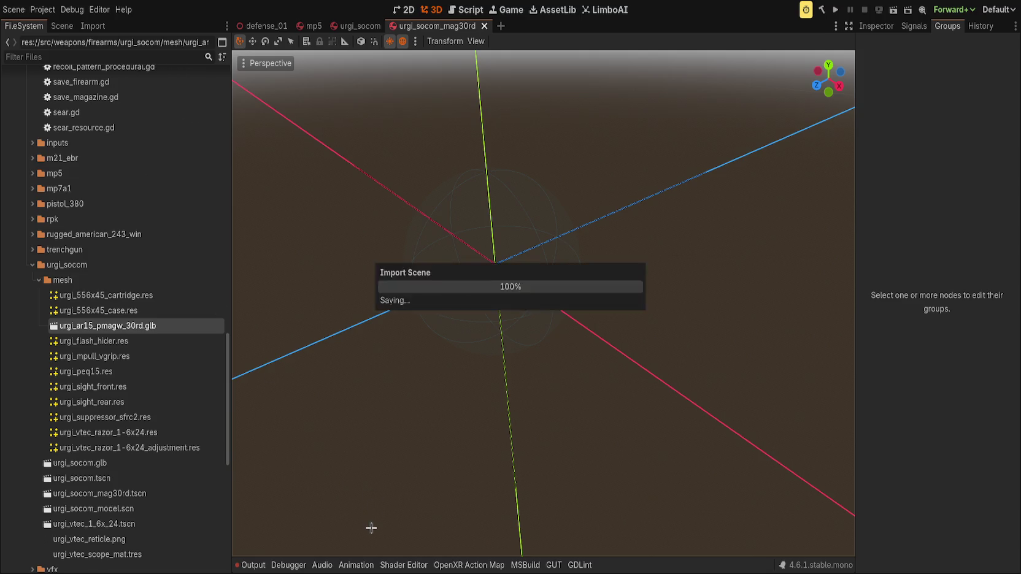
pyautogui.moveTo(126, 332)
pyautogui.mouseDown()
pyautogui.moveTo(562, 265)
pyautogui.moveTo(510, 210)
pyautogui.moveTo(529, 211)
pyautogui.moveTo(558, 248)
pyautogui.moveTo(560, 221)
pyautogui.mouseUp()
pyautogui.scroll(10, 585, 375)
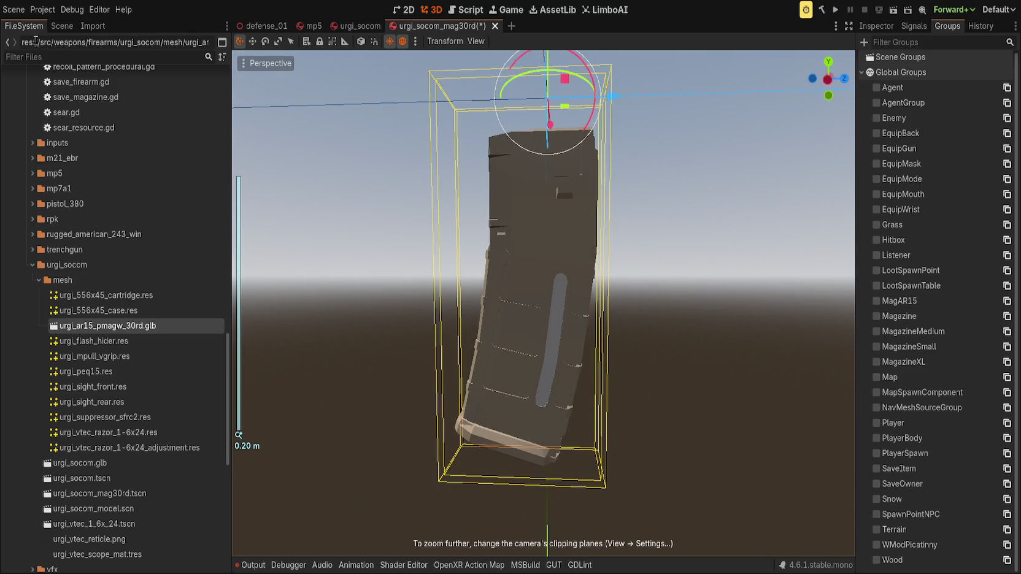
# Select the ar15_pmagw_30rd mesh and expand its Surface 0 and Surface 1 entries in the Inspector.
pyautogui.click(62, 26)
pyautogui.rightClick(91, 214)
pyautogui.click(141, 414)
pyautogui.click(91, 228)
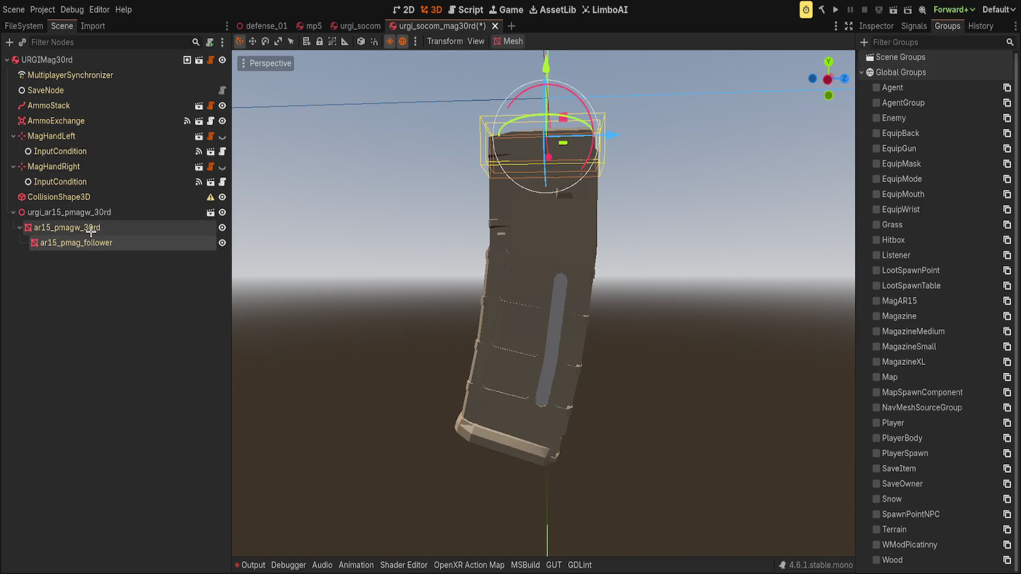
pyautogui.click(90, 228)
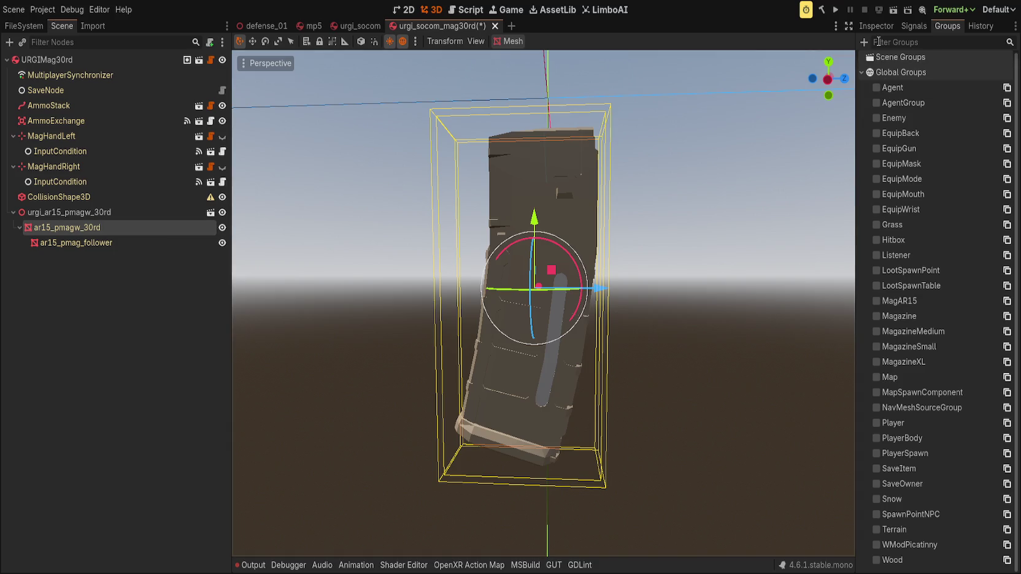
pyautogui.click(913, 26)
pyautogui.click(876, 26)
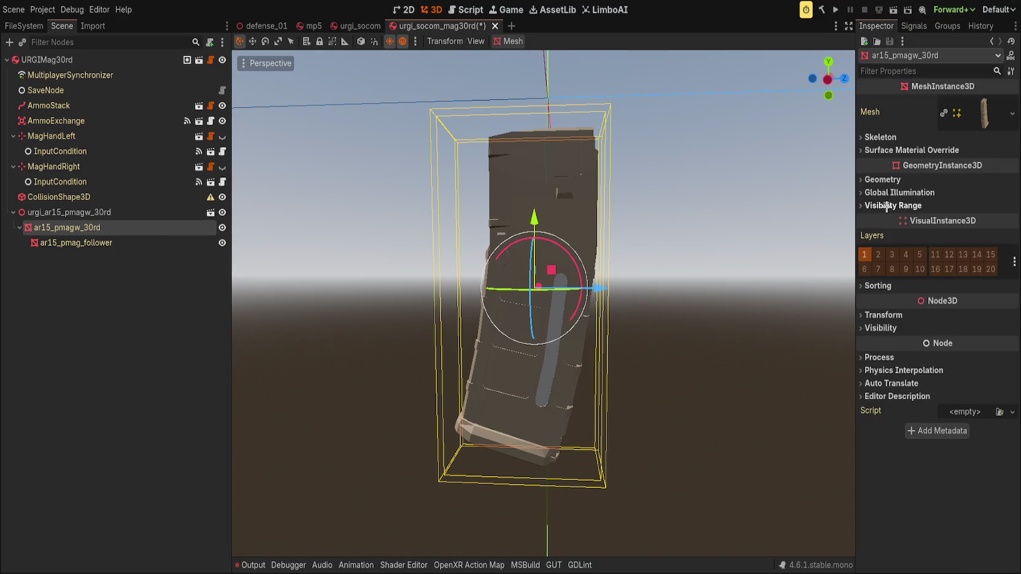
pyautogui.click(984, 112)
pyautogui.click(984, 112)
pyautogui.click(911, 151)
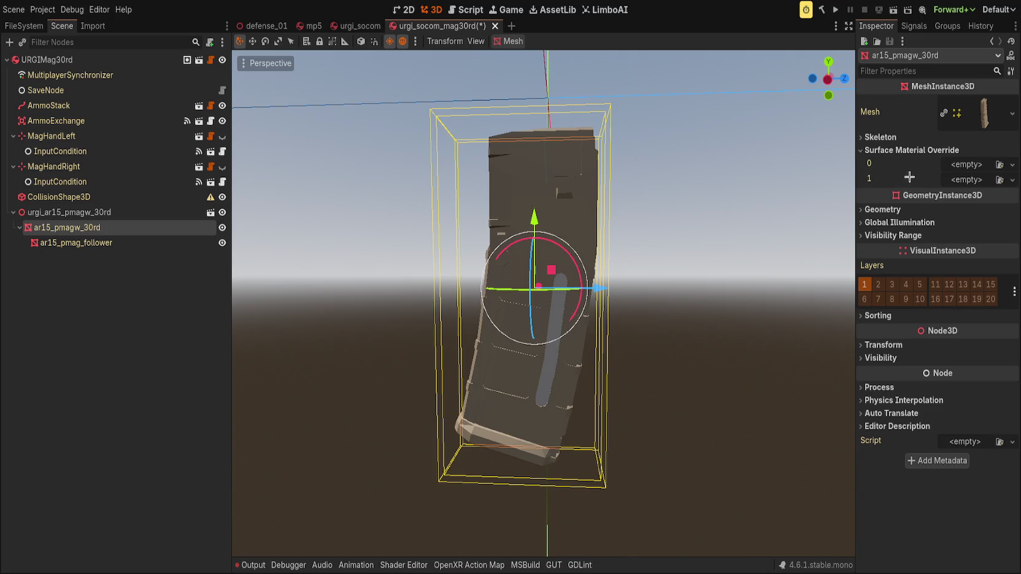
pyautogui.click(981, 112)
pyautogui.click(883, 333)
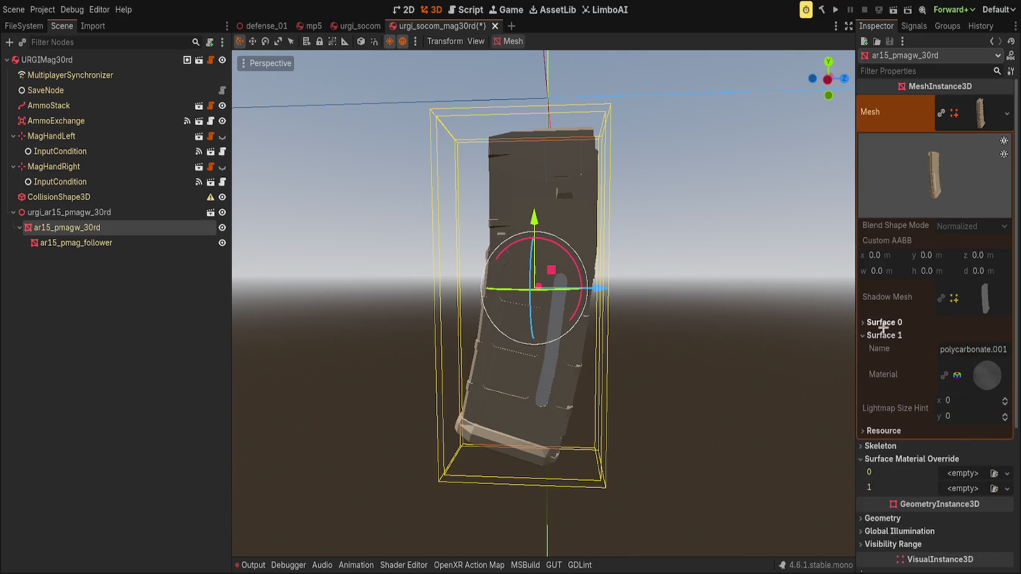
pyautogui.click(882, 324)
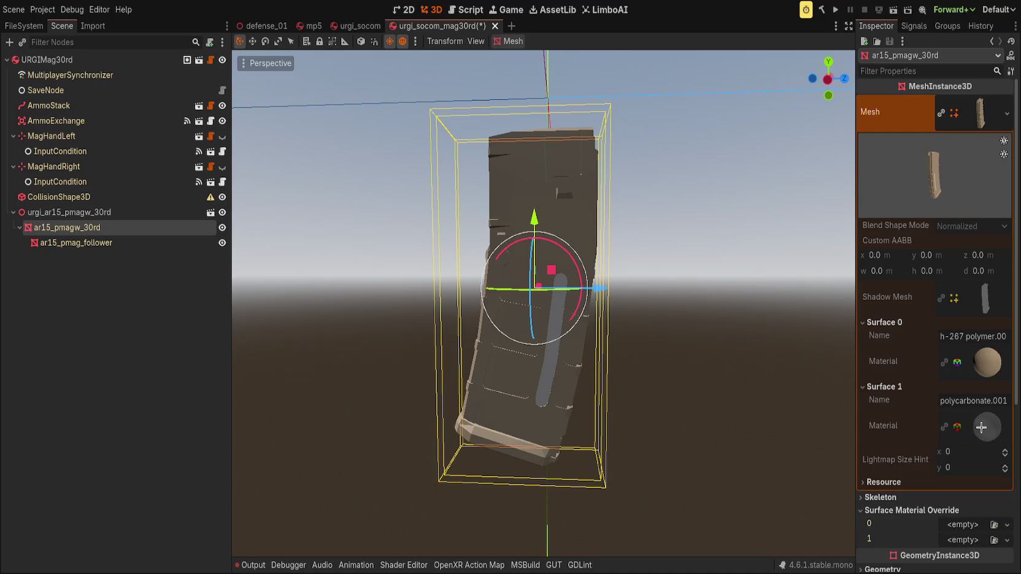
# Set the Surface 1 polycarbonate material's transparency cull mode to Back.
pyautogui.click(981, 427)
pyautogui.scroll(-3, 908, 368)
pyautogui.click(900, 231)
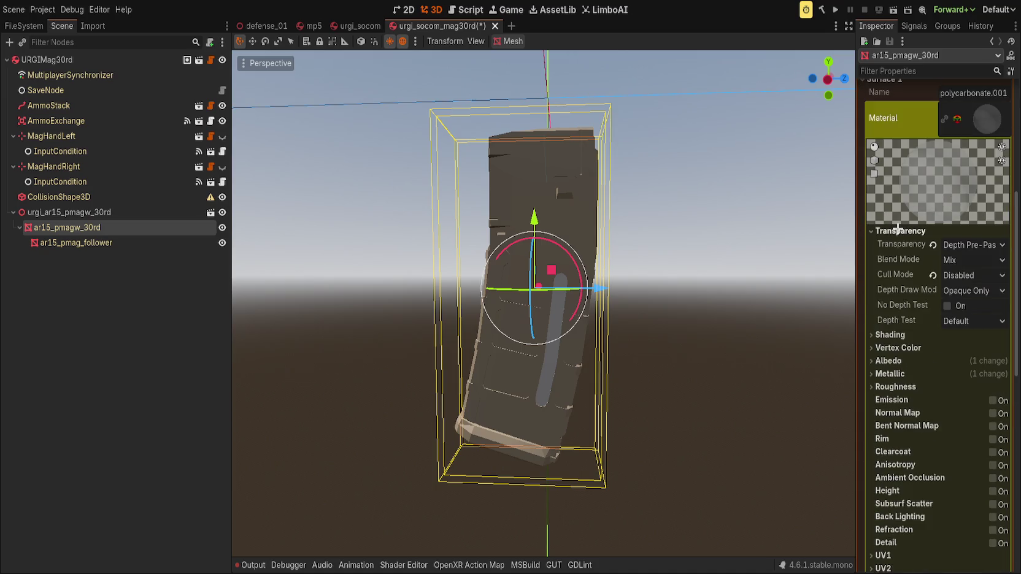
pyautogui.click(934, 276)
pyautogui.scroll(-1, 951, 276)
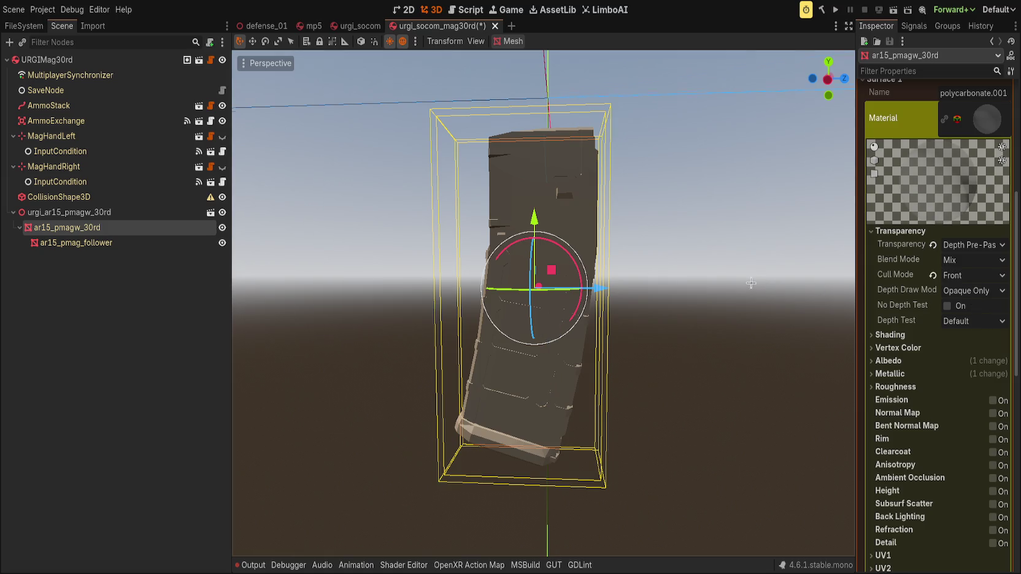
pyautogui.scroll(5, 670, 358)
pyautogui.moveTo(557, 268)
pyautogui.mouseDown()
pyautogui.moveTo(364, 283)
pyautogui.moveTo(353, 230)
pyautogui.moveTo(335, 287)
pyautogui.moveTo(498, 296)
pyautogui.mouseUp()
pyautogui.click(933, 275)
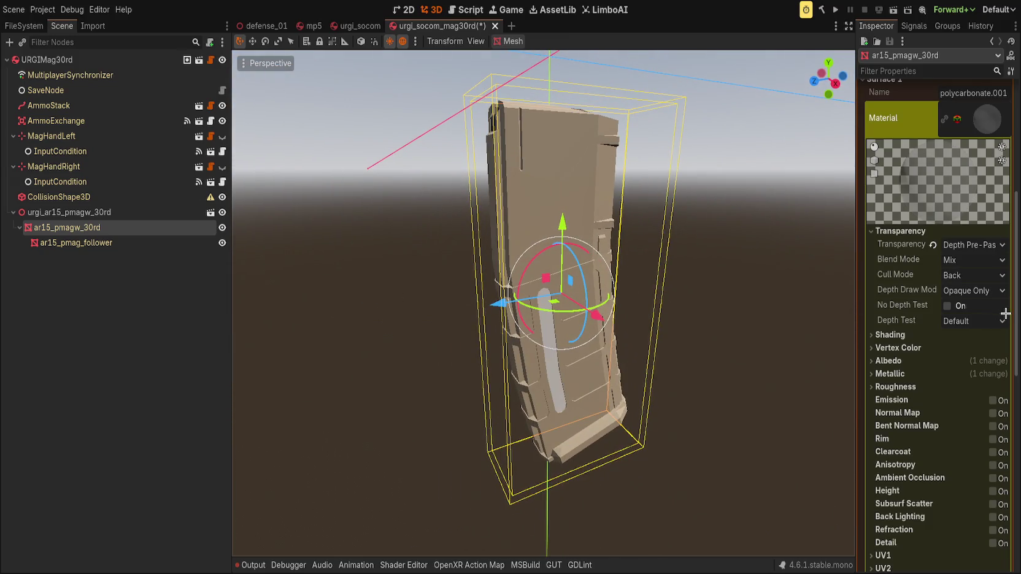
pyautogui.moveTo(675, 264); pyautogui.dragTo(682, 221)
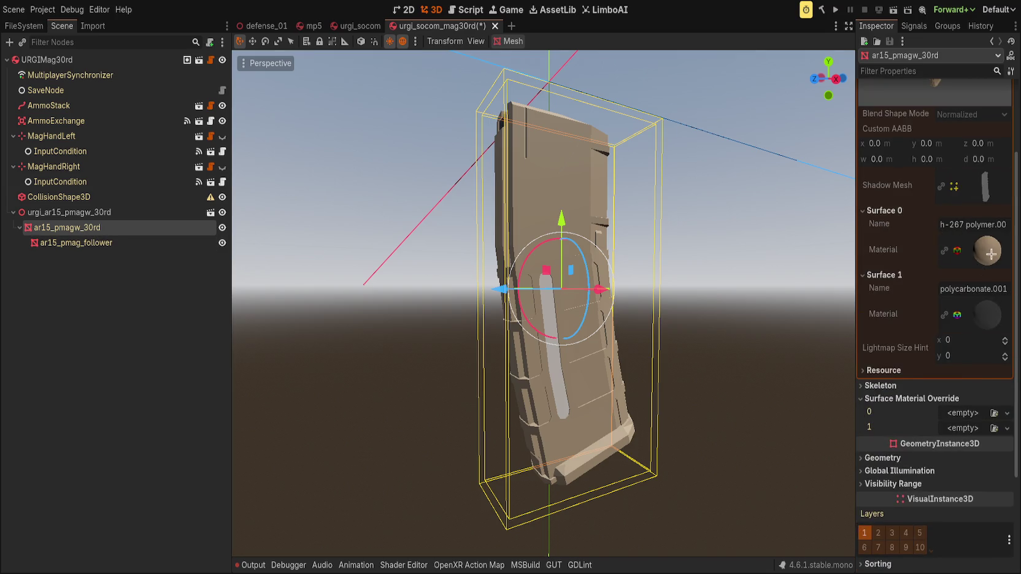
# Adjust the Surface 0 polymer material's transparency, recheck Surface 1, and save the scene.
pyautogui.click(990, 254)
pyautogui.click(894, 240)
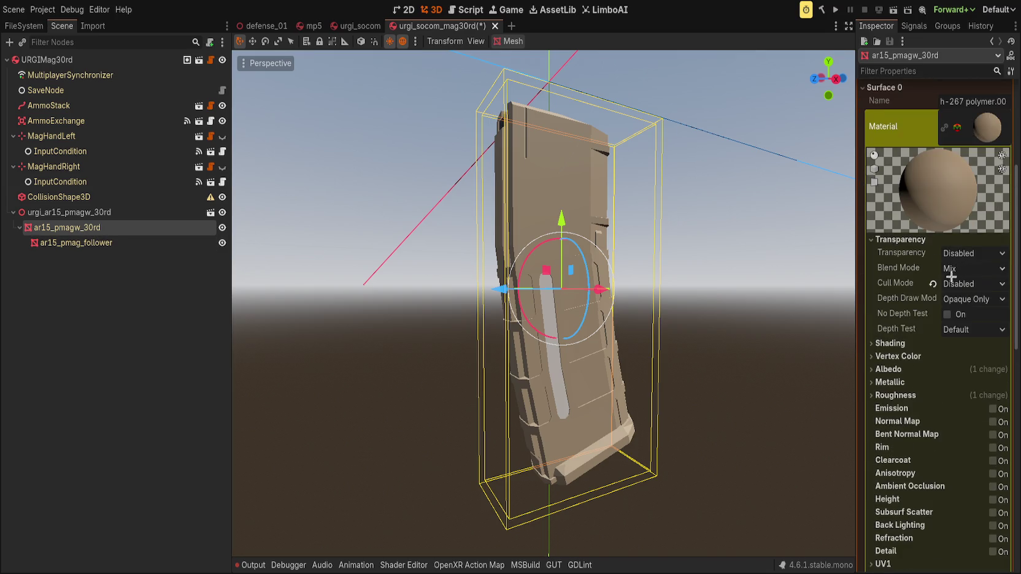
pyautogui.scroll(3, 691, 378)
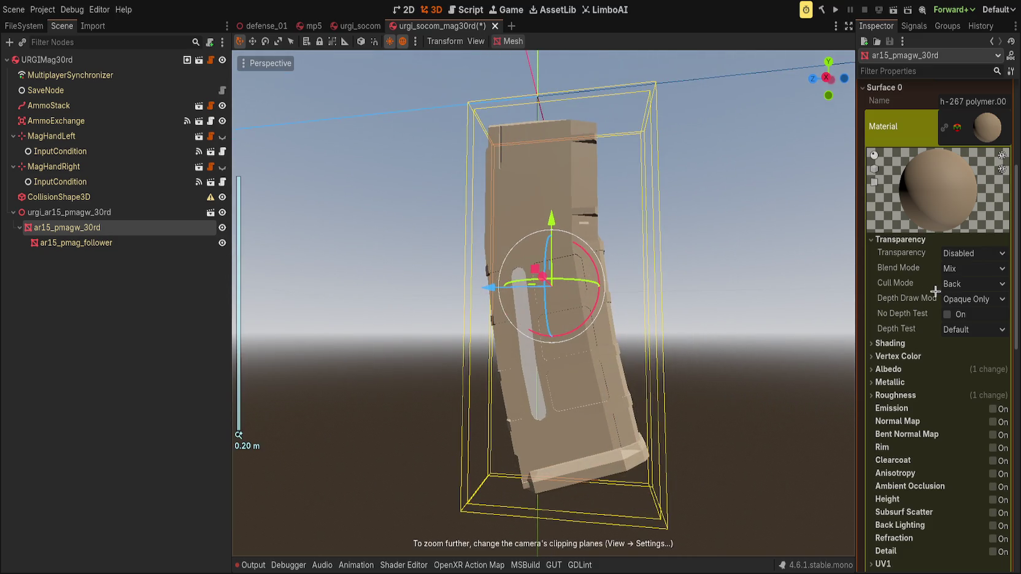
pyautogui.click(987, 127)
pyautogui.click(975, 192)
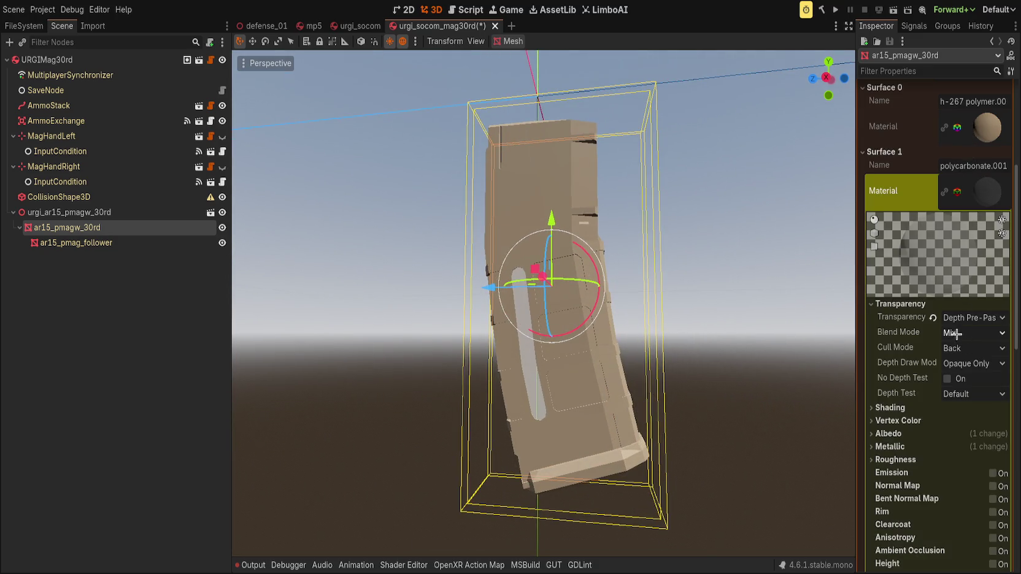
pyautogui.moveTo(687, 368)
pyautogui.mouseDown()
pyautogui.moveTo(653, 372)
pyautogui.moveTo(714, 342)
pyautogui.moveTo(777, 364)
pyautogui.moveTo(639, 274)
pyautogui.mouseUp()
pyautogui.click(714, 342)
pyautogui.click(164, 226)
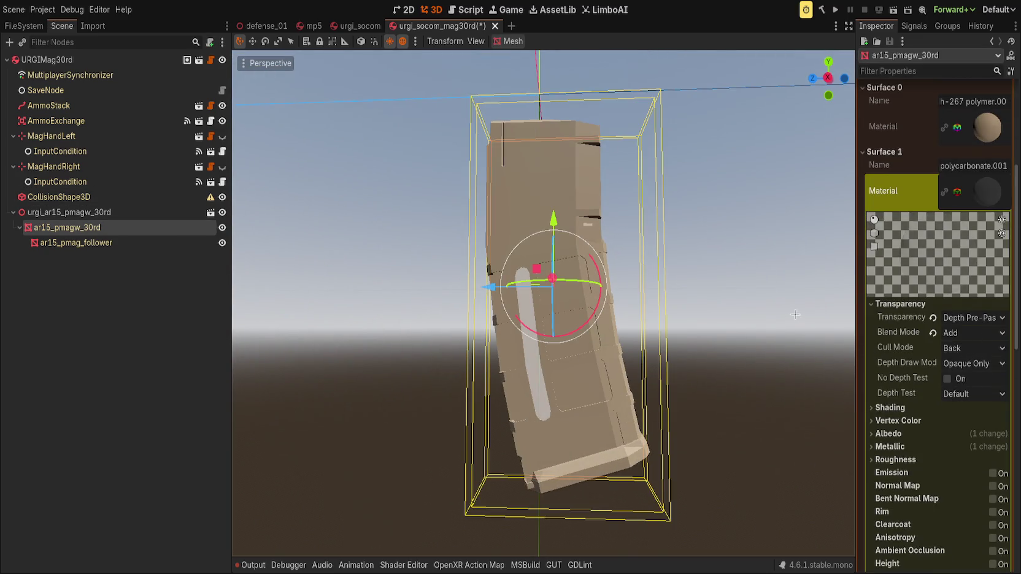
pyautogui.click(740, 364)
pyautogui.moveTo(740, 364)
pyautogui.mouseDown()
pyautogui.moveTo(728, 400)
pyautogui.moveTo(690, 303)
pyautogui.moveTo(797, 472)
pyautogui.moveTo(360, 319)
pyautogui.moveTo(513, 264)
pyautogui.moveTo(328, 299)
pyautogui.moveTo(737, 320)
pyautogui.mouseUp()
pyautogui.hotkey('ctrl', 's')
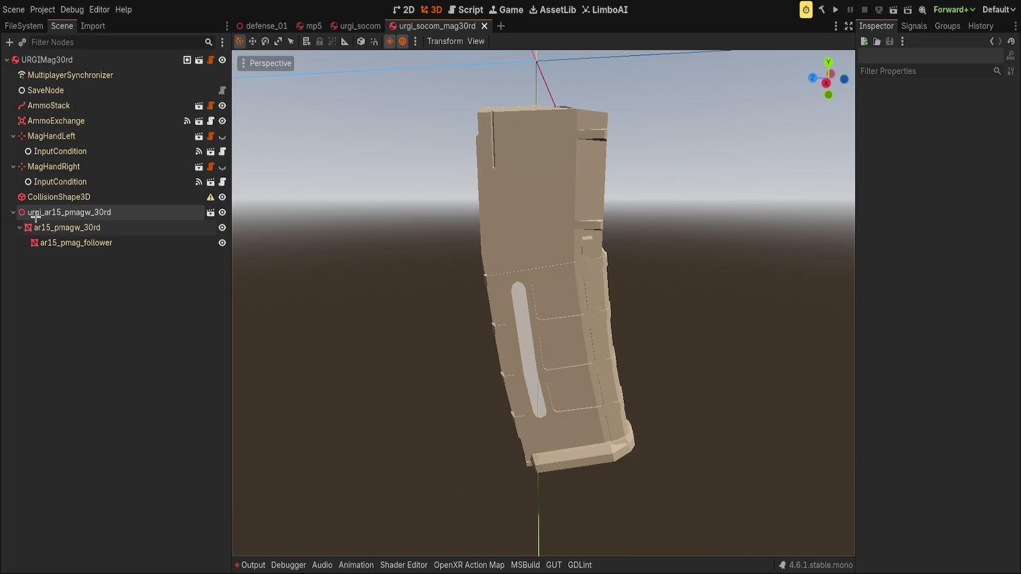
# Collapse the hand nodes, hide AmmoExchange, and select the magazine's empty CollisionShape3D.
pyautogui.click(13, 135)
pyautogui.click(13, 151)
pyautogui.click(58, 166)
pyautogui.moveTo(467, 307); pyautogui.dragTo(474, 336)
pyautogui.scroll(-3, 475, 337)
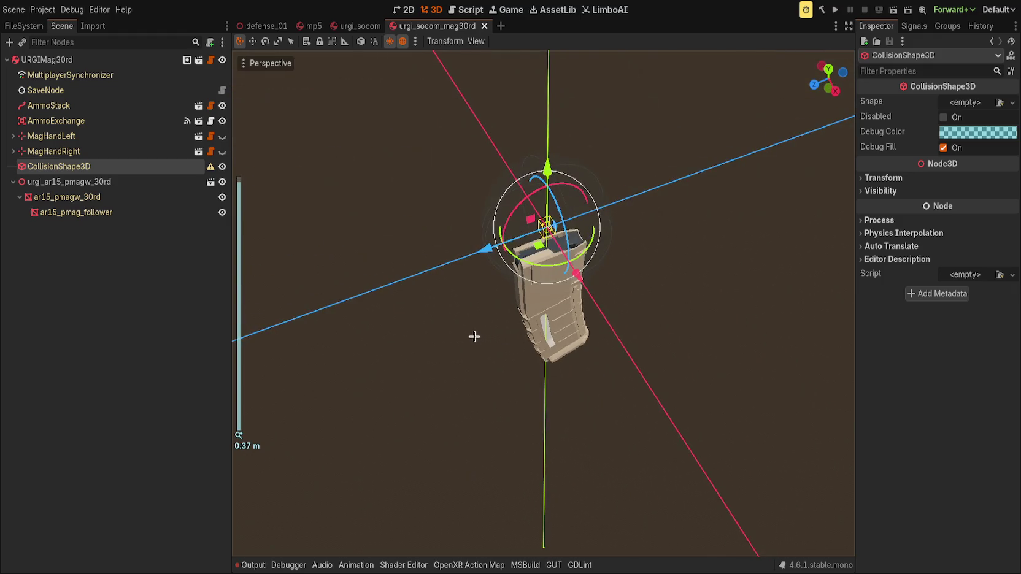
pyautogui.moveTo(444, 243); pyautogui.dragTo(464, 168)
pyautogui.click(50, 121)
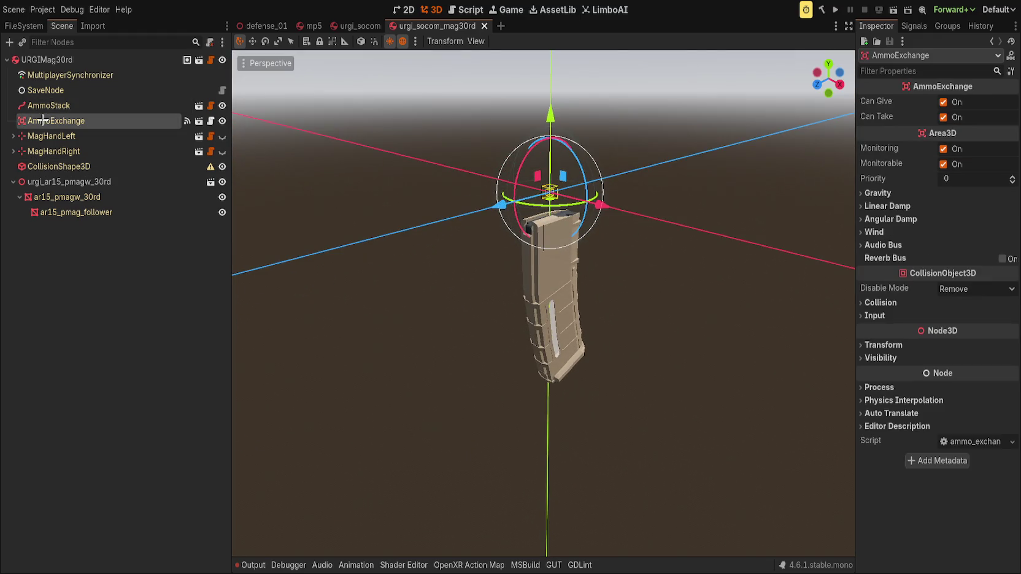
pyautogui.click(13, 121)
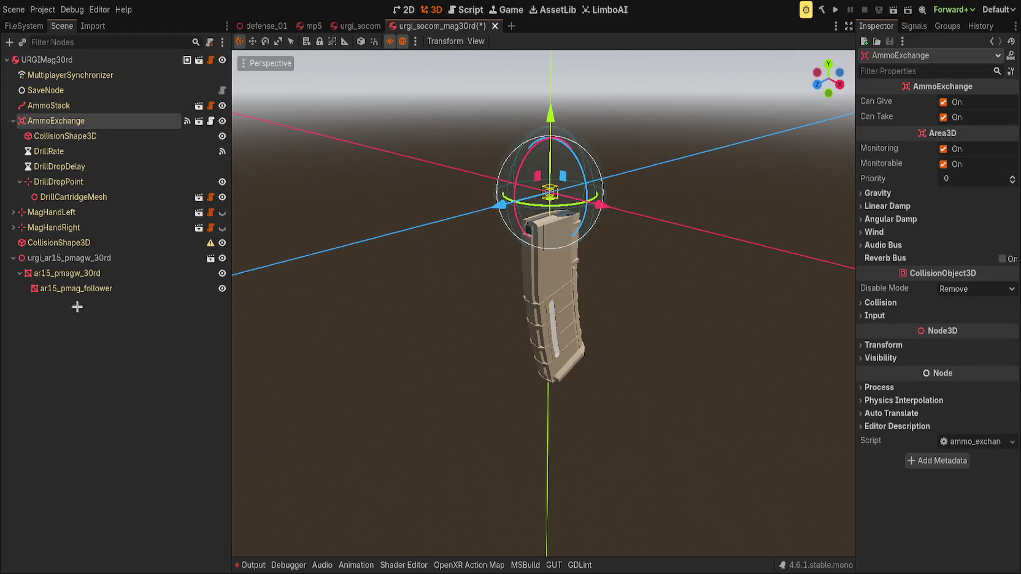
pyautogui.click(62, 135)
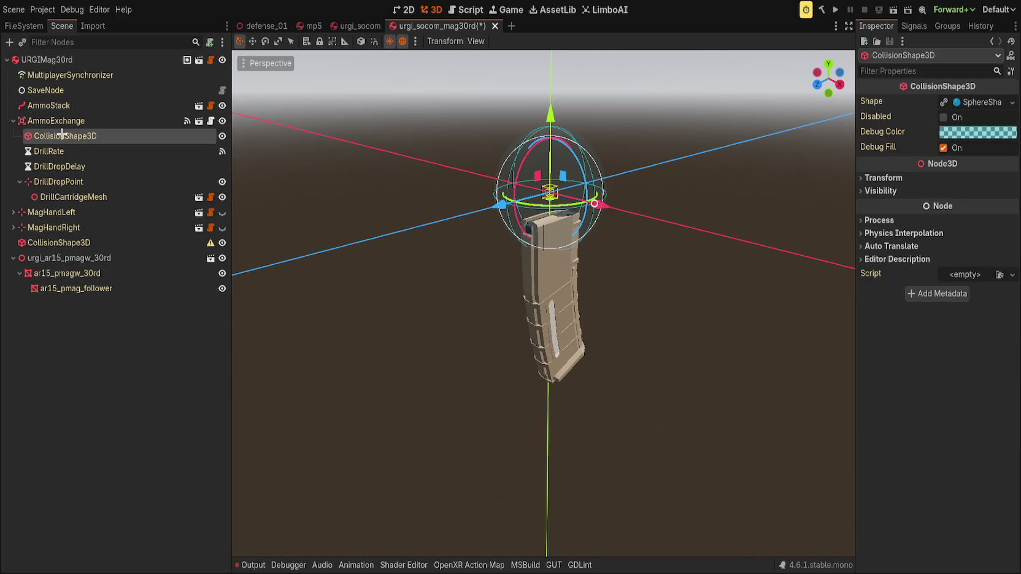
pyautogui.click(222, 121)
pyautogui.click(70, 242)
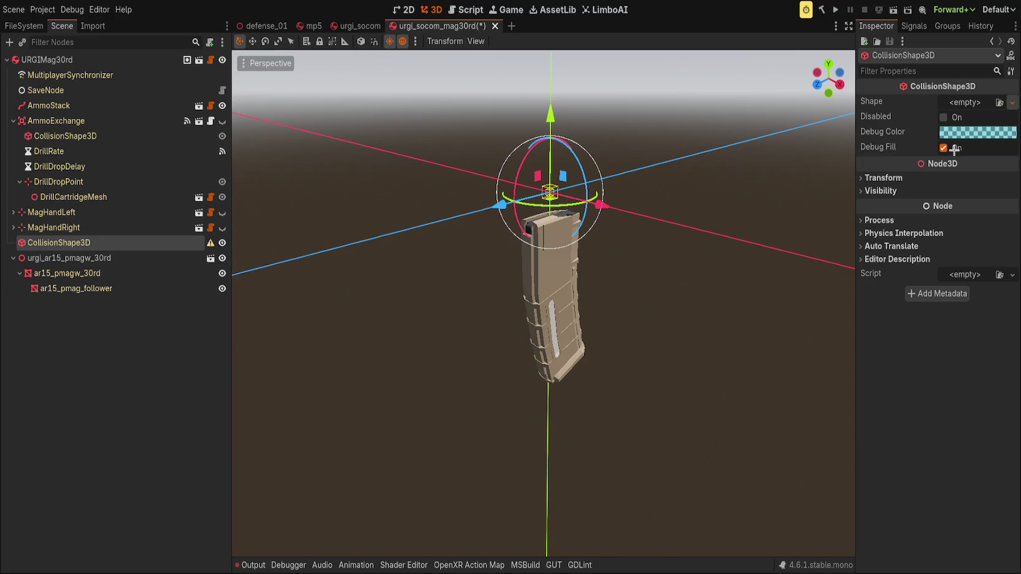
# Resize the BoxShape3D to cover only the magazine's upper body, with depth about 0.0625.
pyautogui.scroll(5, 632, 233)
pyautogui.moveTo(814, 293)
pyautogui.mouseDown()
pyautogui.moveTo(561, 256)
pyautogui.moveTo(358, 287)
pyautogui.mouseUp()
pyautogui.moveTo(274, 273); pyautogui.dragTo(532, 275)
pyautogui.moveTo(551, 448); pyautogui.dragTo(558, 340)
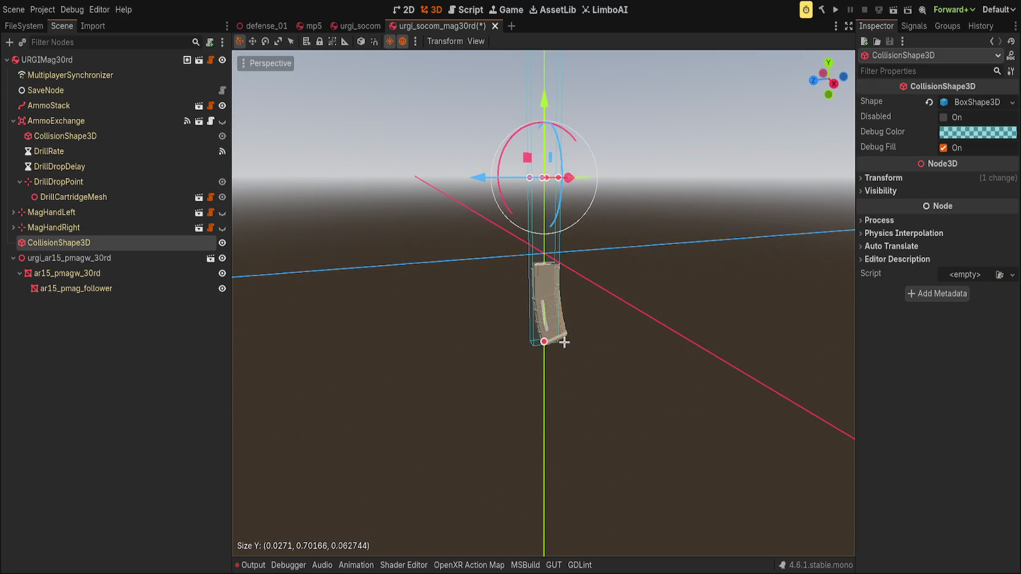
pyautogui.scroll(-2, 552, 307)
pyautogui.moveTo(542, 143); pyautogui.dragTo(540, 275)
pyautogui.scroll(8, 528, 271)
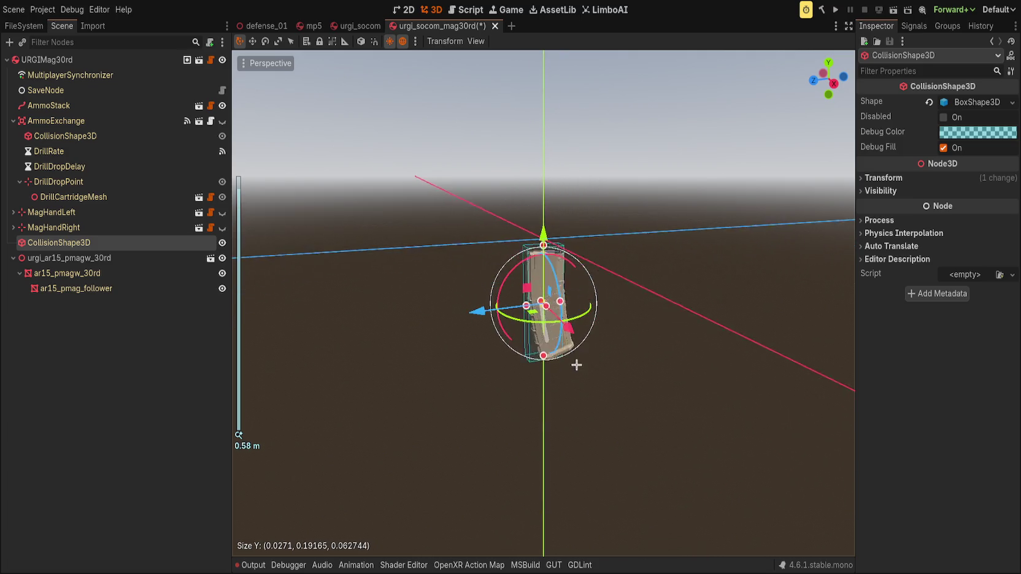
pyautogui.moveTo(539, 145)
pyautogui.mouseDown()
pyautogui.moveTo(542, 163)
pyautogui.moveTo(554, 163)
pyautogui.mouseUp()
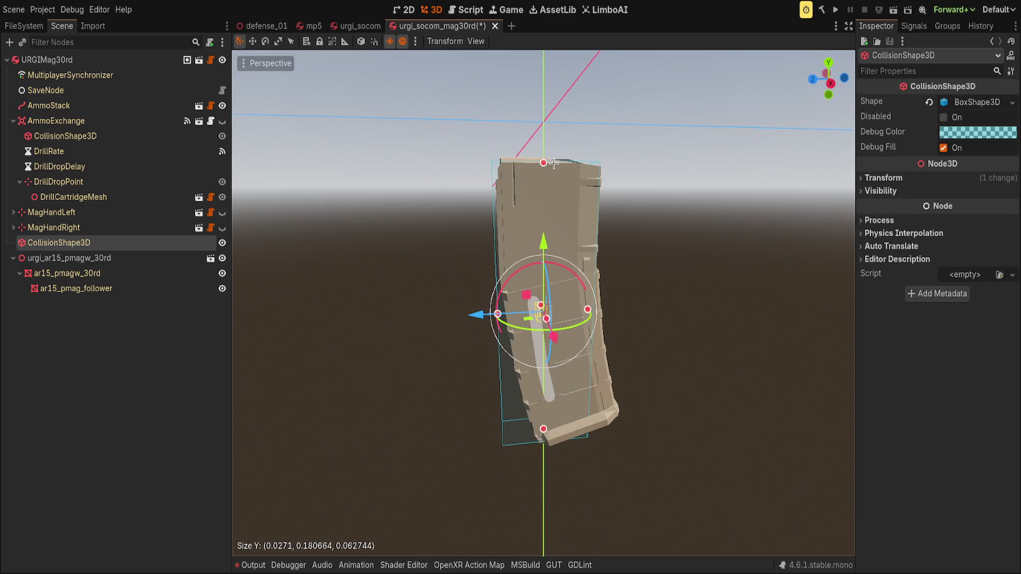
pyautogui.moveTo(498, 314); pyautogui.dragTo(501, 314)
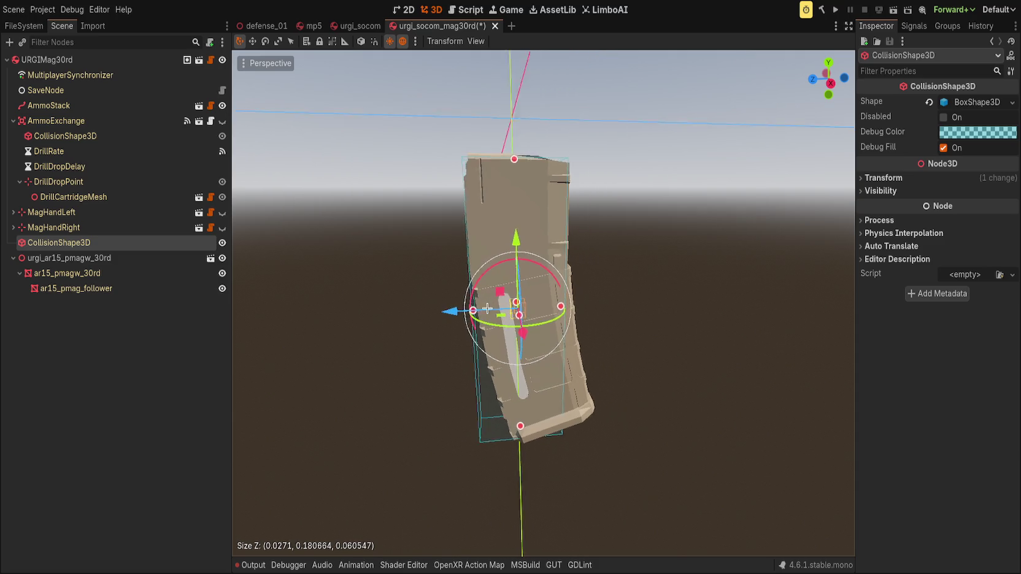
pyautogui.moveTo(436, 311); pyautogui.dragTo(432, 311)
pyautogui.moveTo(486, 426); pyautogui.dragTo(481, 298)
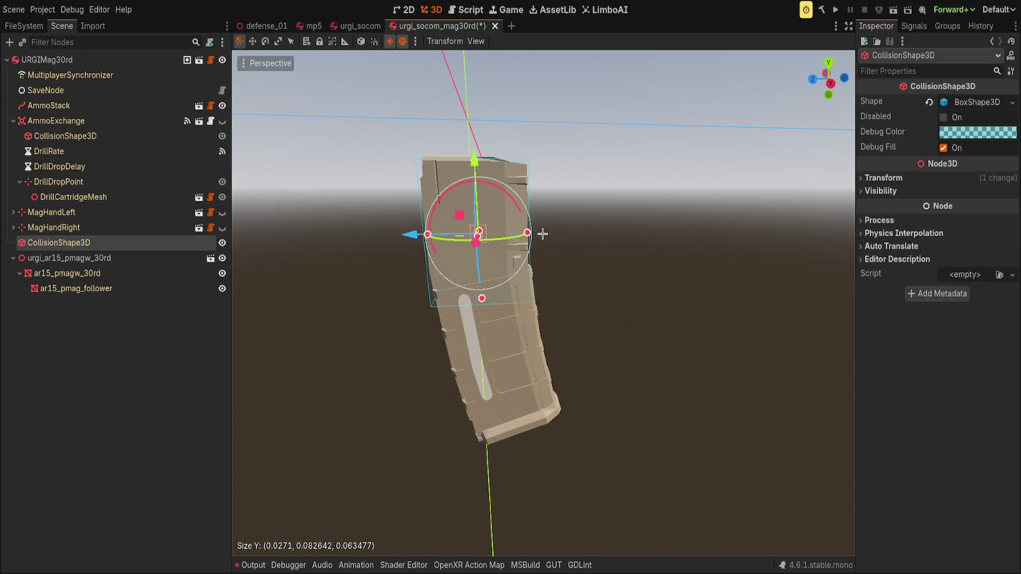
pyautogui.moveTo(441, 240); pyautogui.dragTo(437, 241)
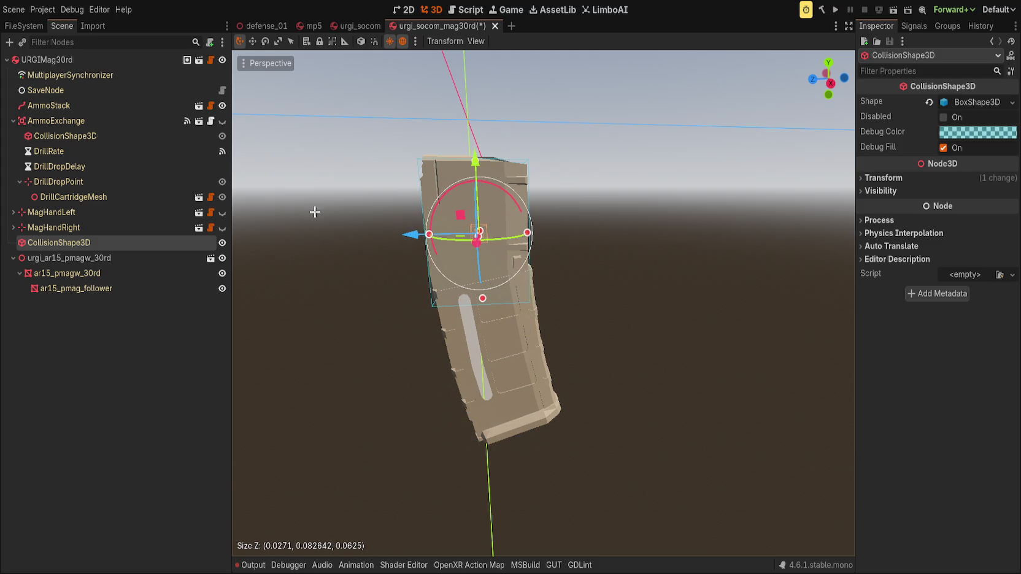
# Duplicate the box in right-side view and tilt and move the copy onto the curved lower end.
pyautogui.press('KP_3')
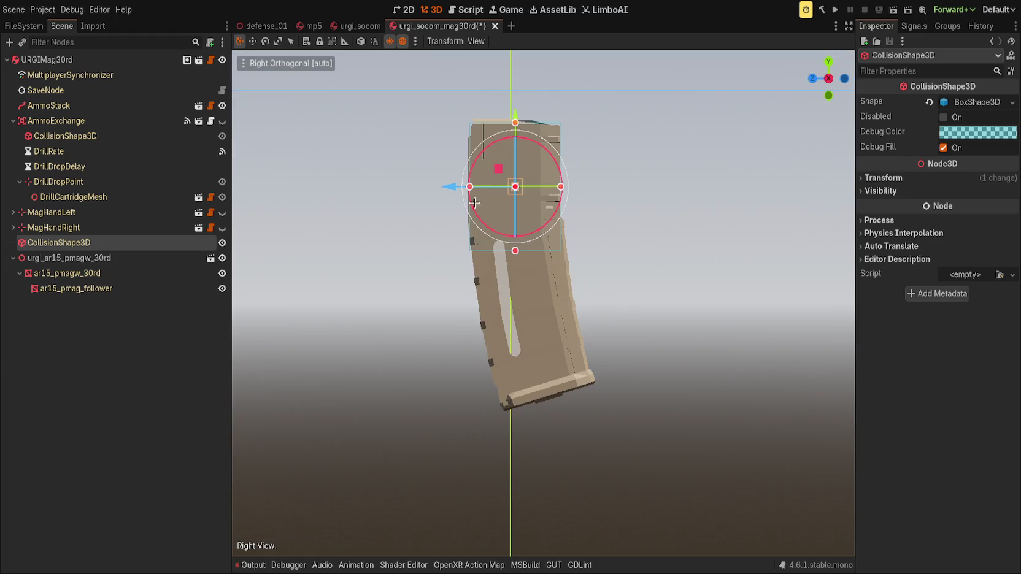
pyautogui.hotkey('ctrl', 'd')
pyautogui.scroll(2, 489, 221)
pyautogui.press('e')
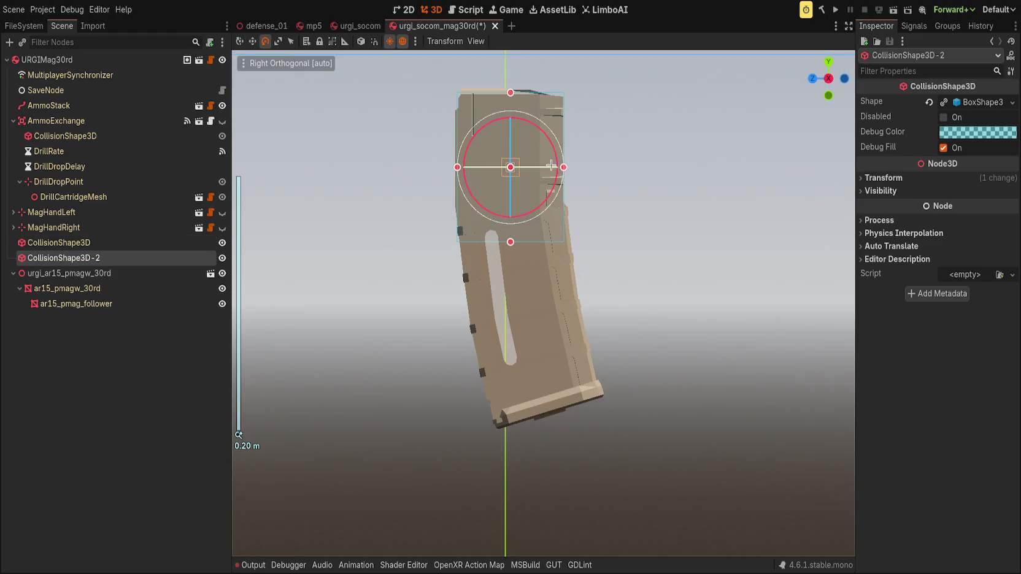
pyautogui.moveTo(556, 153)
pyautogui.mouseDown()
pyautogui.moveTo(549, 140)
pyautogui.moveTo(488, 296)
pyautogui.moveTo(512, 298)
pyautogui.moveTo(509, 270)
pyautogui.moveTo(553, 277)
pyautogui.mouseUp()
pyautogui.press('w')
pyautogui.press('e')
pyautogui.moveTo(544, 360); pyautogui.dragTo(554, 409)
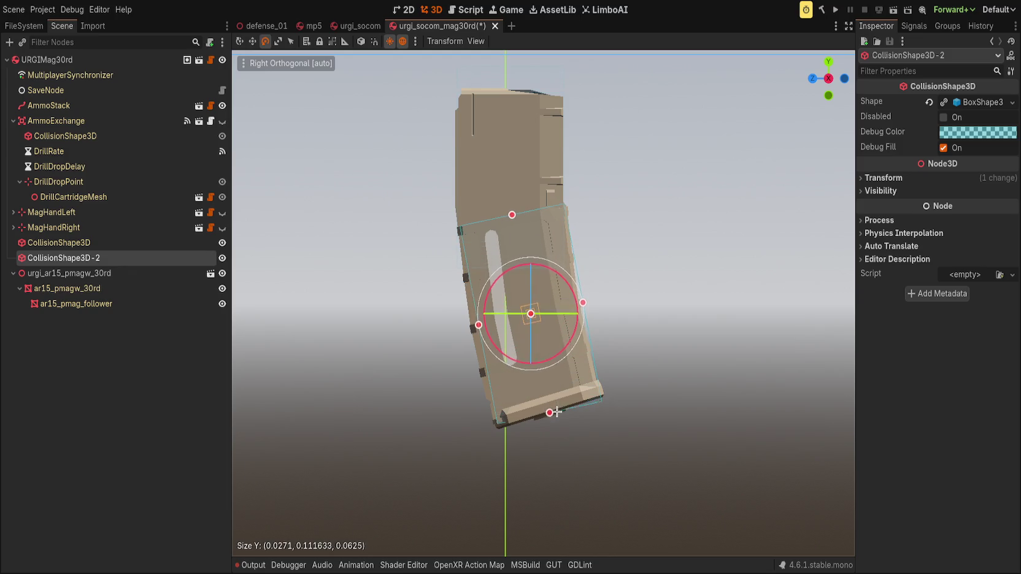
pyautogui.moveTo(578, 305); pyautogui.dragTo(579, 300)
pyautogui.press('w')
pyautogui.moveTo(514, 297); pyautogui.dragTo(507, 298)
pyautogui.moveTo(499, 217); pyautogui.dragTo(515, 271)
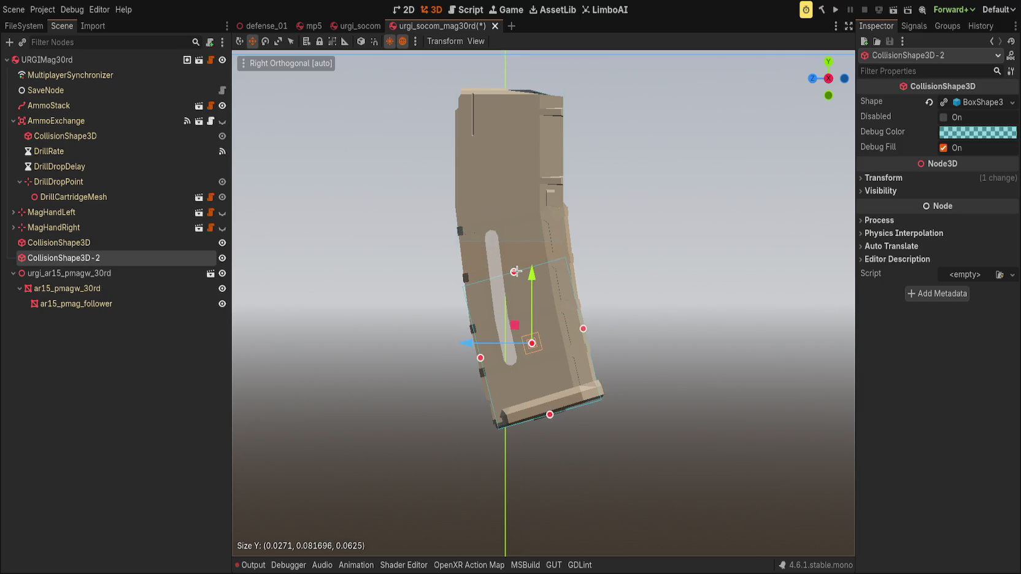
pyautogui.hotkey('ctrl', 'z')
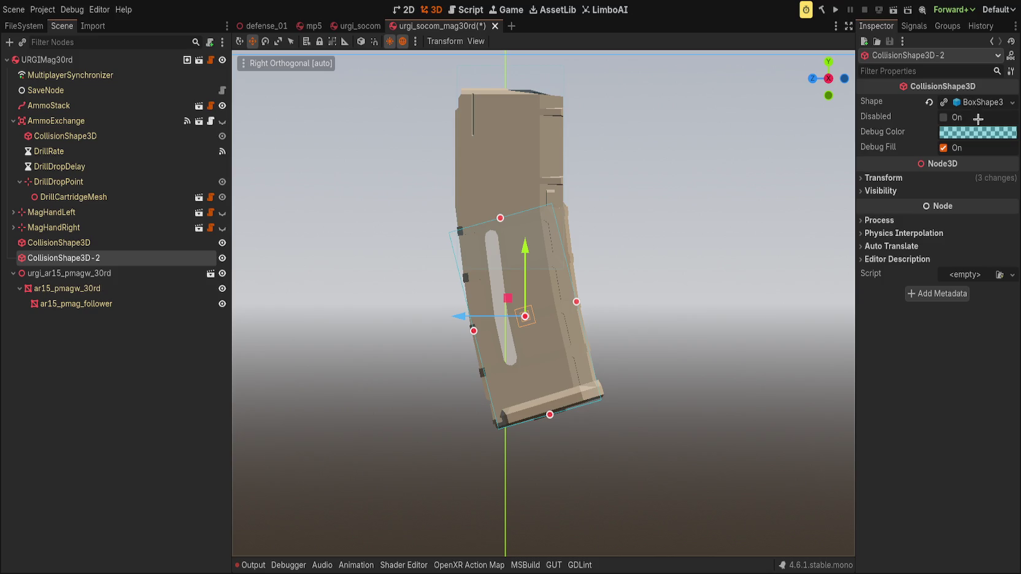
# Refine the lower box's height, depth and width, then duplicate it.
pyautogui.scroll(1, 485, 259)
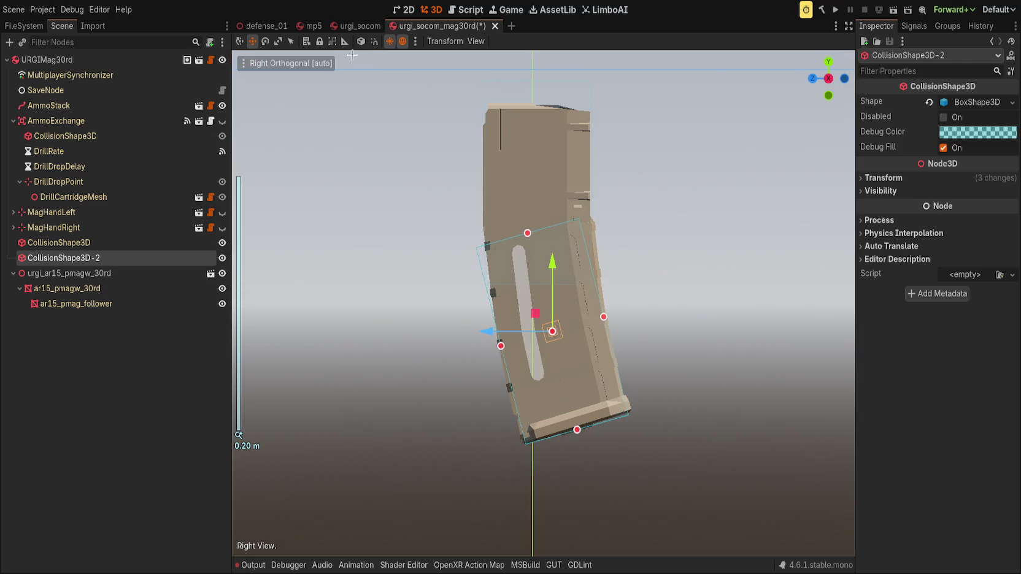
pyautogui.click(401, 41)
pyautogui.click(389, 41)
pyautogui.click(389, 41)
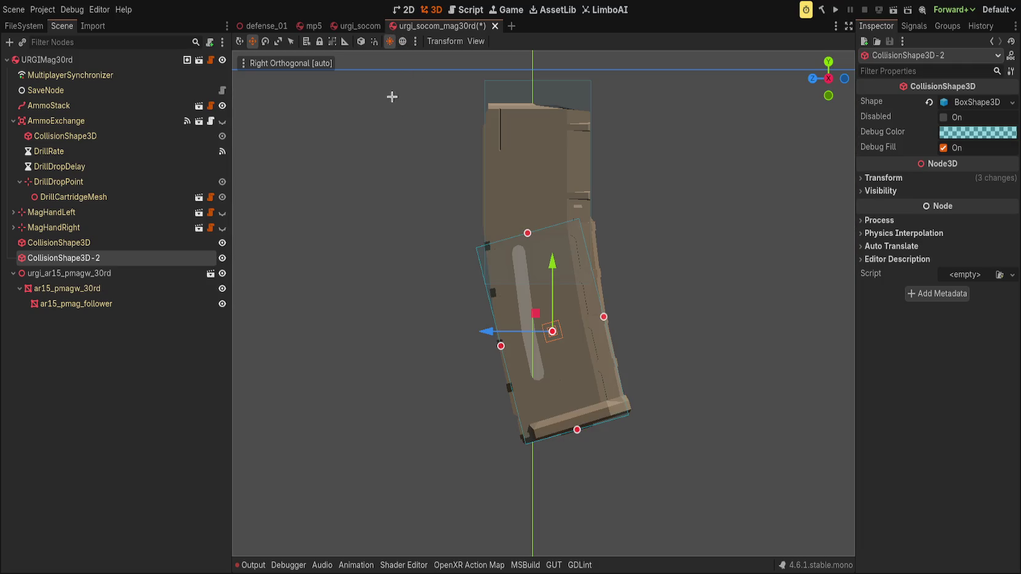
pyautogui.moveTo(522, 235)
pyautogui.mouseDown()
pyautogui.moveTo(513, 301)
pyautogui.moveTo(543, 307)
pyautogui.moveTo(570, 408)
pyautogui.moveTo(573, 330)
pyautogui.mouseUp()
pyautogui.moveTo(617, 370)
pyautogui.mouseDown()
pyautogui.moveTo(597, 343)
pyautogui.moveTo(549, 330)
pyautogui.mouseUp()
pyautogui.press('e')
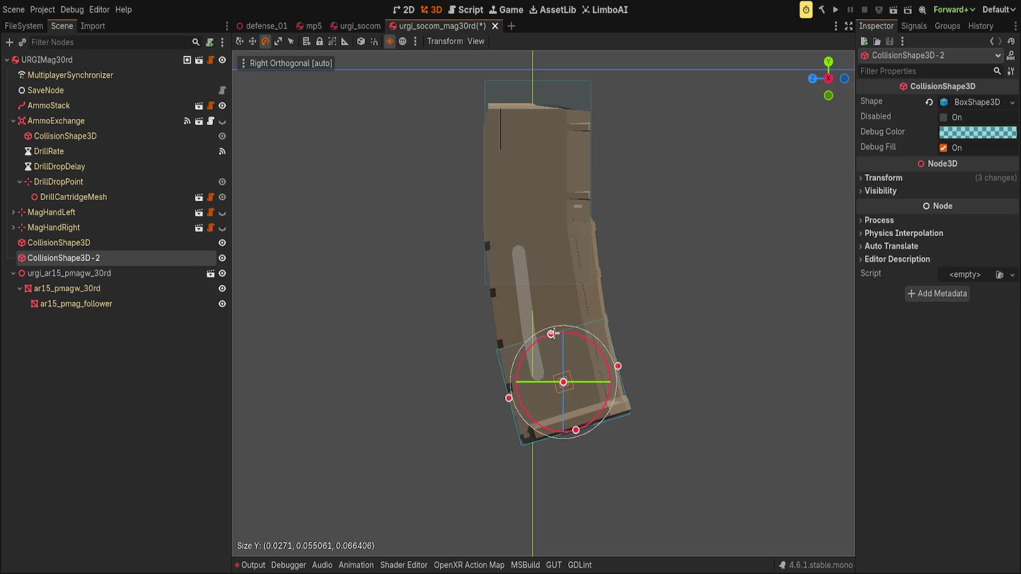
pyautogui.moveTo(617, 362); pyautogui.dragTo(618, 363)
pyautogui.hotkey('ctrl', 'd')
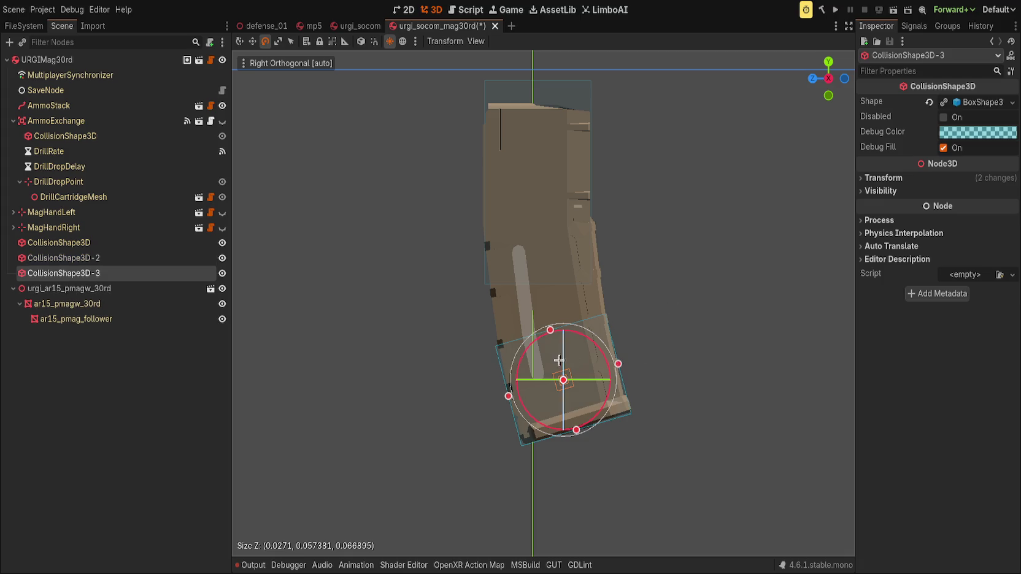
# Level, move and tilt CollisionShape3D-3 onto the magazine's middle section, shortening its top.
pyautogui.press('w')
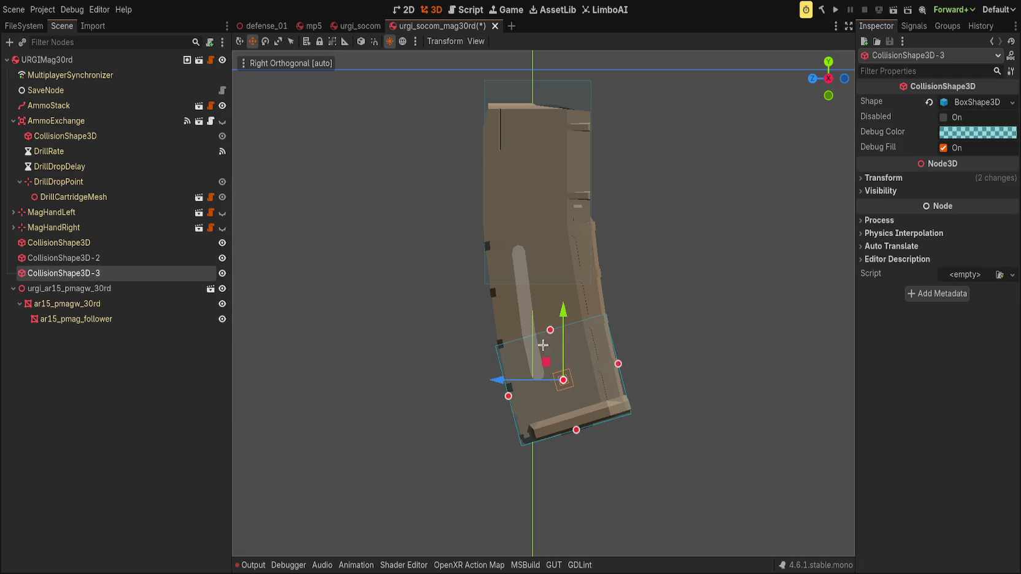
pyautogui.press('e')
pyautogui.moveTo(540, 363)
pyautogui.mouseDown()
pyautogui.moveTo(560, 360)
pyautogui.moveTo(531, 280)
pyautogui.mouseUp()
pyautogui.press('w')
pyautogui.moveTo(606, 307); pyautogui.dragTo(583, 301)
pyautogui.press('e')
pyautogui.moveTo(493, 305); pyautogui.dragTo(489, 309)
pyautogui.moveTo(535, 246)
pyautogui.mouseDown()
pyautogui.moveTo(537, 271)
pyautogui.moveTo(533, 243)
pyautogui.mouseUp()
pyautogui.press('w')
pyautogui.moveTo(526, 278); pyautogui.dragTo(522, 267)
pyautogui.moveTo(592, 277); pyautogui.dragTo(600, 279)
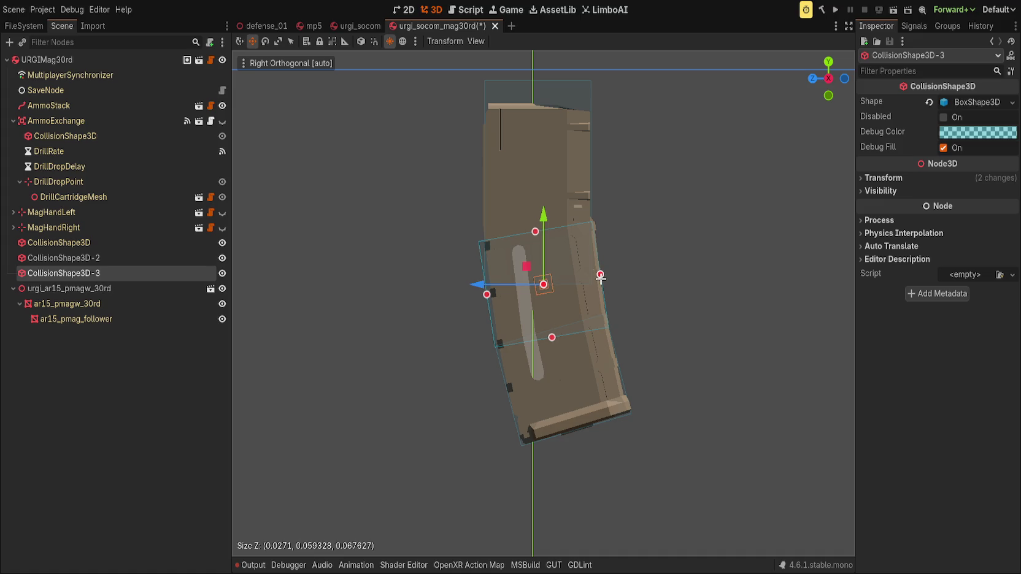
pyautogui.moveTo(534, 232); pyautogui.dragTo(548, 270)
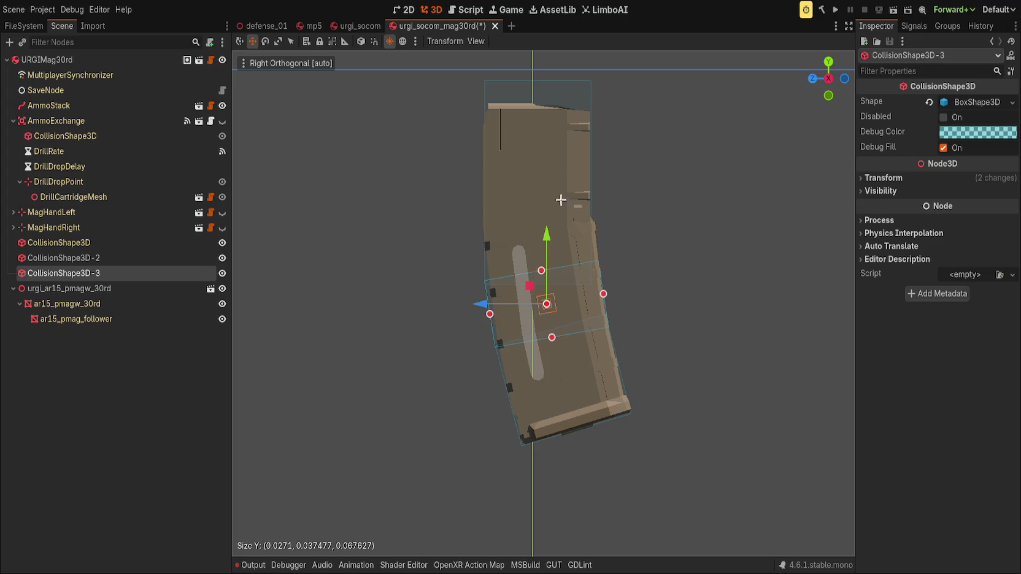
# Trim the top CollisionShape3D box's height and depth to fit the magazine.
pyautogui.click(561, 200)
pyautogui.click(579, 92)
pyautogui.click(148, 256)
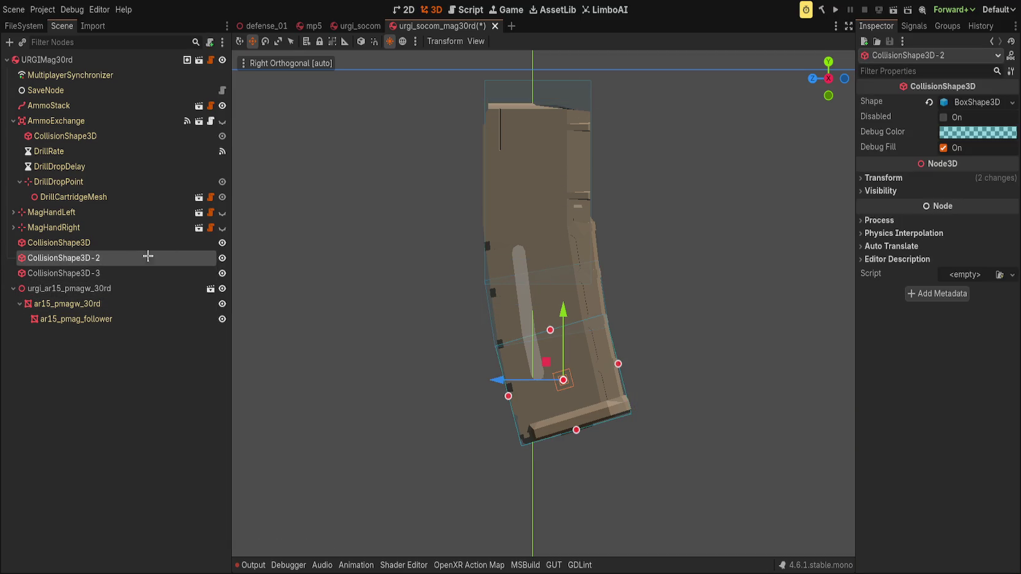
pyautogui.click(123, 243)
pyautogui.moveTo(537, 81); pyautogui.dragTo(537, 103)
pyautogui.moveTo(592, 195); pyautogui.dragTo(596, 205)
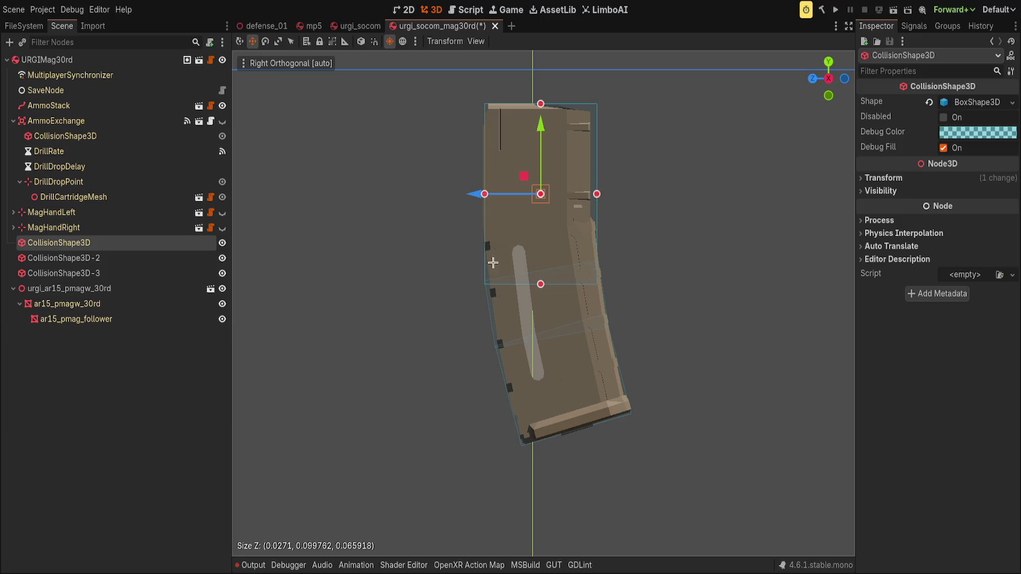
pyautogui.moveTo(484, 194); pyautogui.dragTo(483, 194)
pyautogui.moveTo(537, 283); pyautogui.dragTo(568, 229)
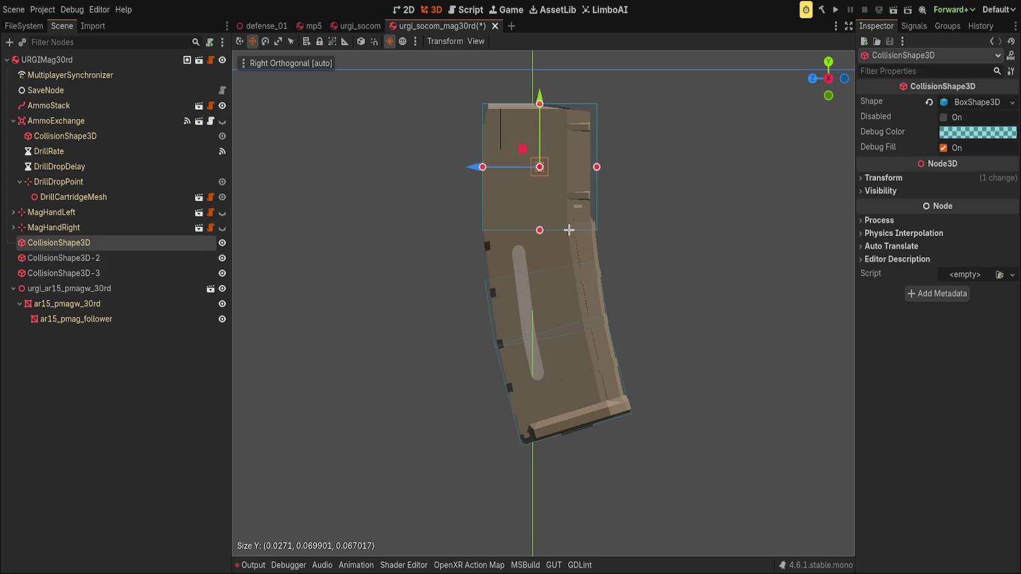
pyautogui.moveTo(599, 163); pyautogui.dragTo(591, 171)
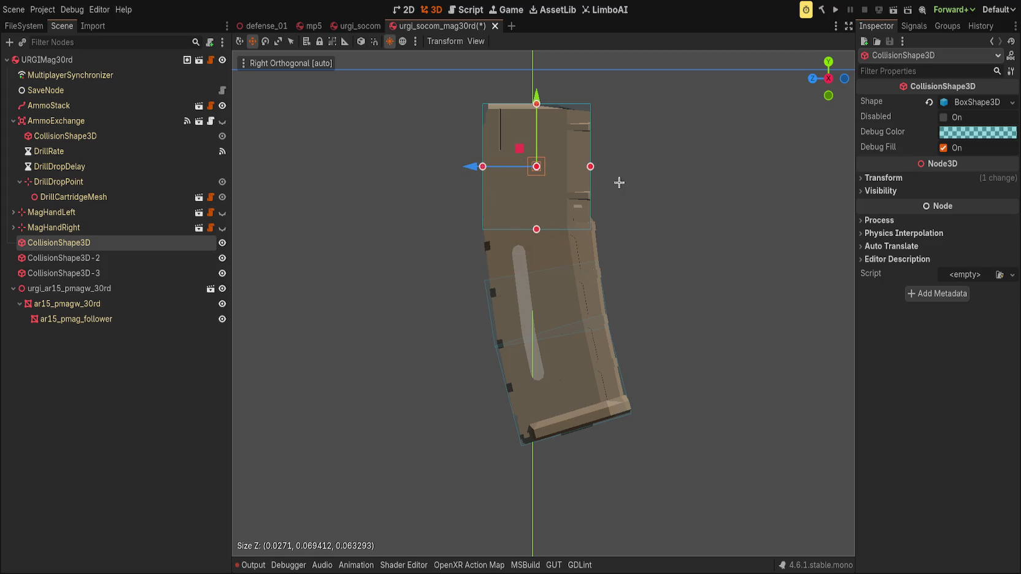
# Fine-tune CollisionShape3D-2's depth and bottom, then duplicate CollisionShape3D-3 into CollisionShape3D-4.
pyautogui.click(488, 300)
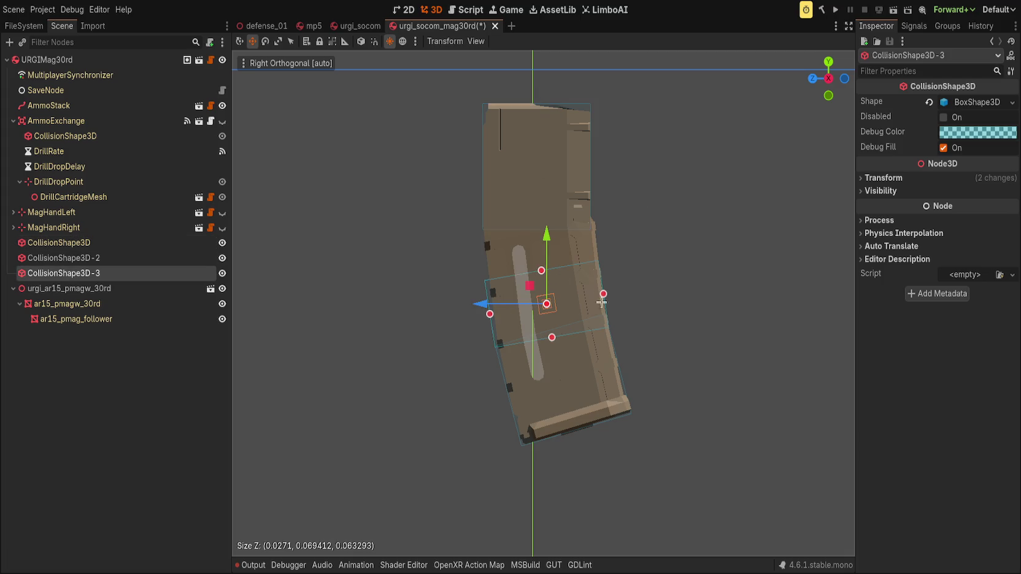
pyautogui.moveTo(492, 376); pyautogui.dragTo(501, 366)
pyautogui.click(467, 351)
pyautogui.click(123, 288)
pyautogui.click(128, 273)
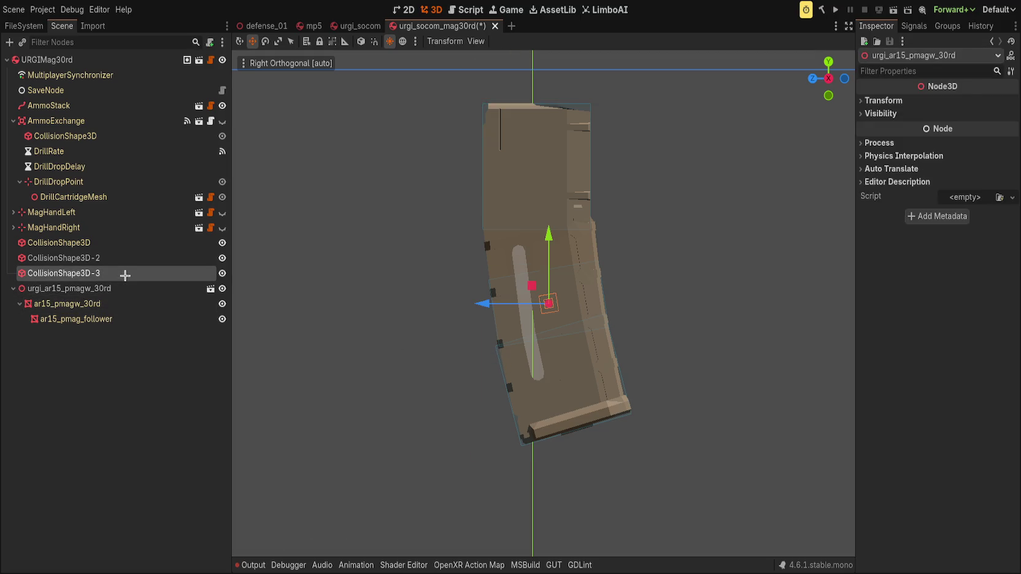
pyautogui.click(132, 262)
pyautogui.moveTo(498, 384); pyautogui.dragTo(510, 396)
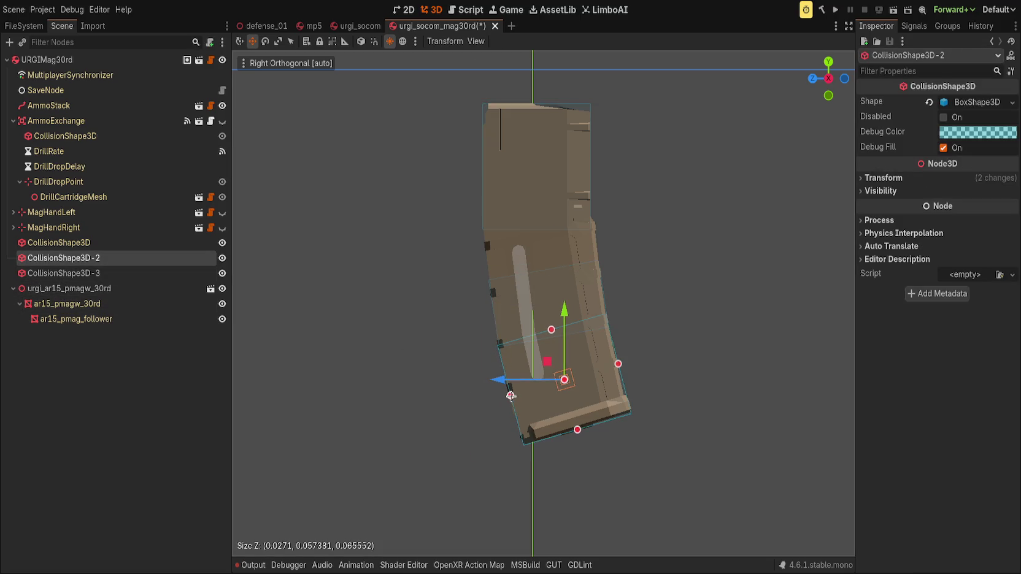
pyautogui.moveTo(576, 428); pyautogui.dragTo(577, 428)
pyautogui.click(703, 352)
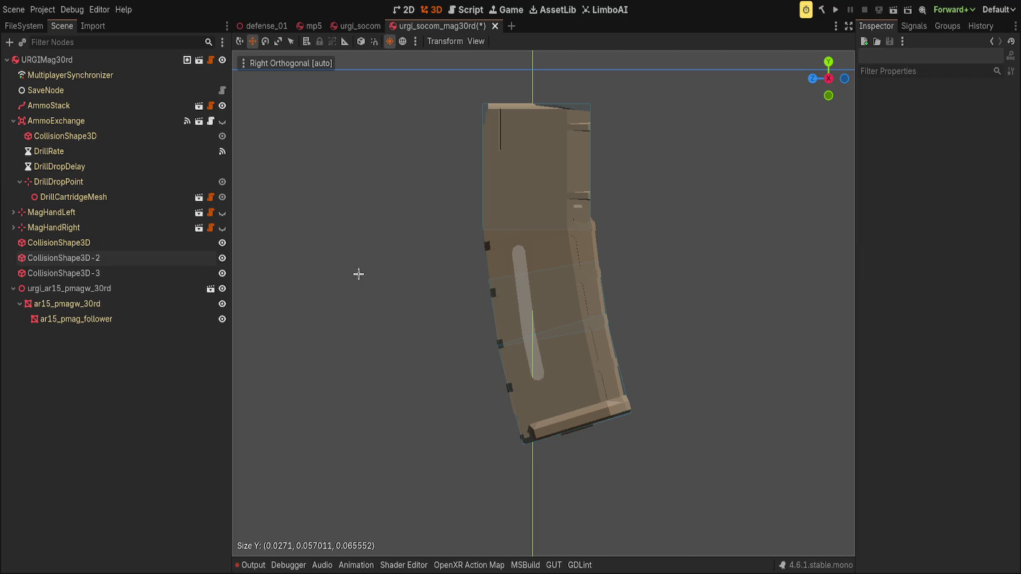
pyautogui.click(132, 272)
pyautogui.hotkey('ctrl', 'd')
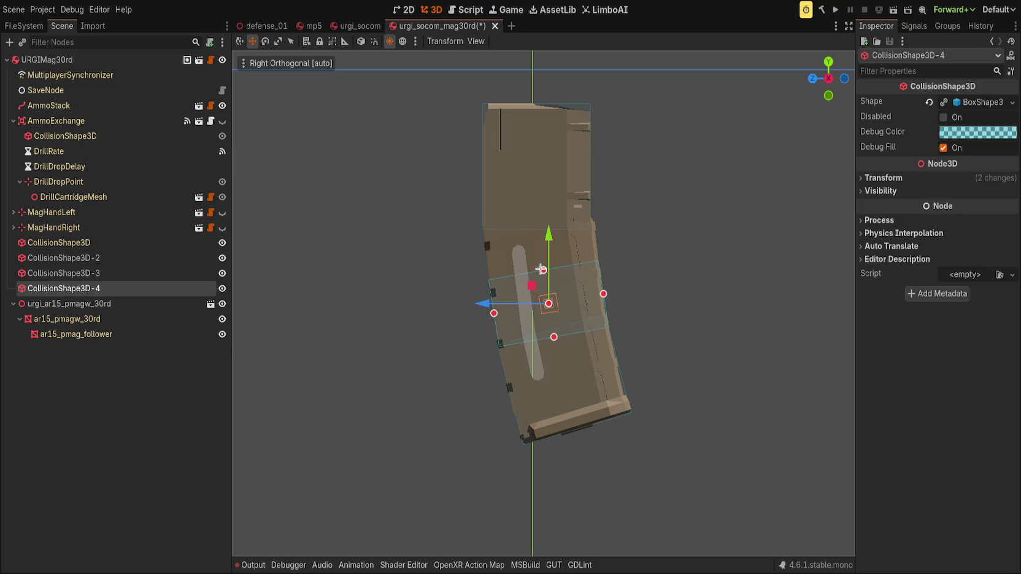
# Raise CollisionShape3D-4 and tilt it about 2.7° to sit over the magazine's middle.
pyautogui.press('e')
pyautogui.moveTo(570, 262)
pyautogui.mouseDown()
pyautogui.moveTo(577, 275)
pyautogui.moveTo(569, 260)
pyautogui.mouseUp()
pyautogui.press('g')
pyautogui.click(554, 211)
pyautogui.moveTo(554, 210); pyautogui.dragTo(520, 234)
pyautogui.press('w')
pyautogui.press('g')
pyautogui.click(526, 226)
pyautogui.press('e')
pyautogui.moveTo(572, 212); pyautogui.dragTo(573, 209)
pyautogui.press('e')
pyautogui.press('w')
pyautogui.moveTo(525, 227)
pyautogui.mouseDown()
pyautogui.moveTo(490, 258)
pyautogui.moveTo(520, 277)
pyautogui.moveTo(489, 258)
pyautogui.mouseUp()
# Fine-tune CollisionShape3D-4's height, curve tilt and Z size to 0.0271 × 0.030182 × 0.065491.
pyautogui.click(523, 234)
pyautogui.press('w')
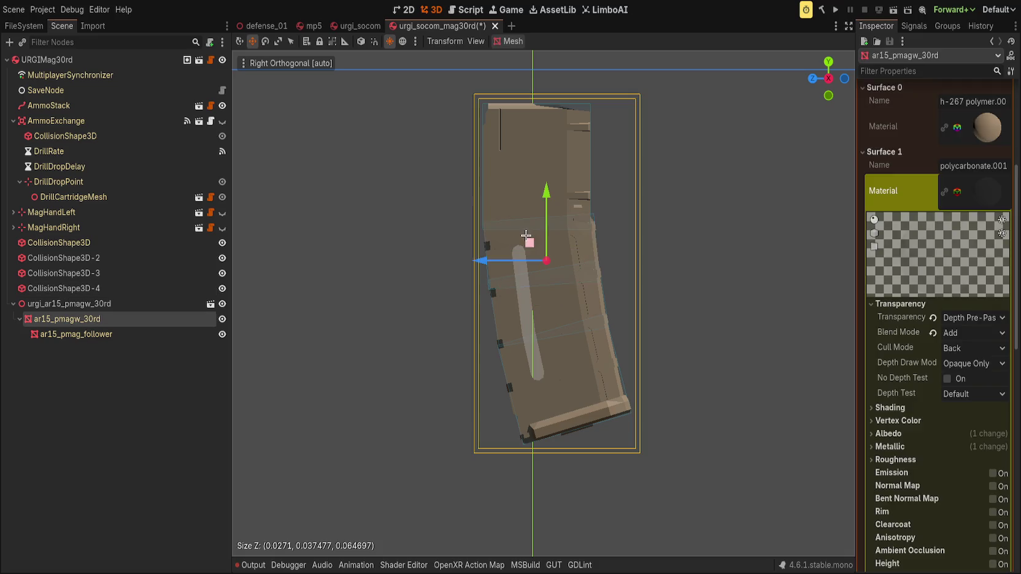
pyautogui.click(87, 291)
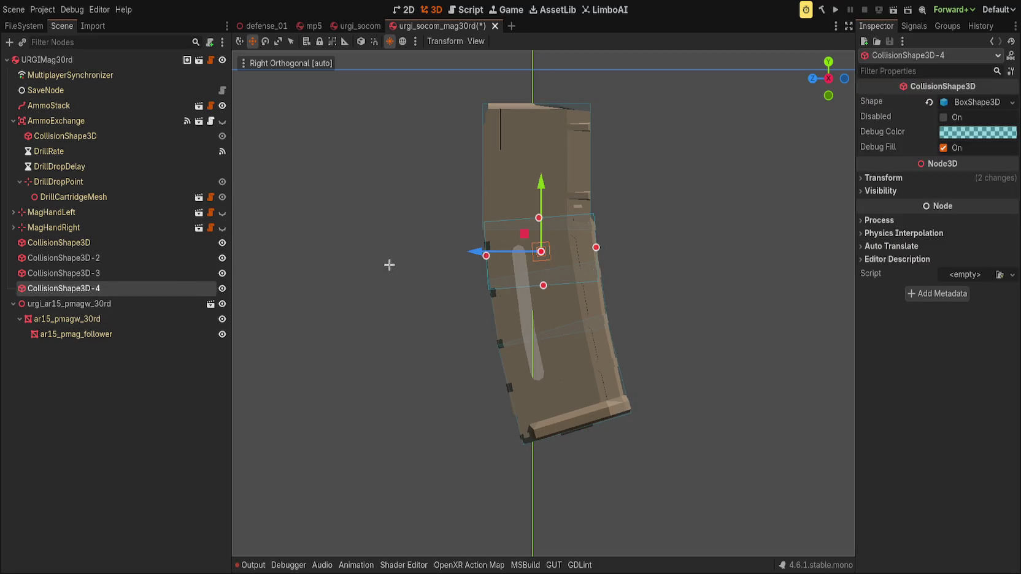
pyautogui.moveTo(525, 234); pyautogui.dragTo(540, 223)
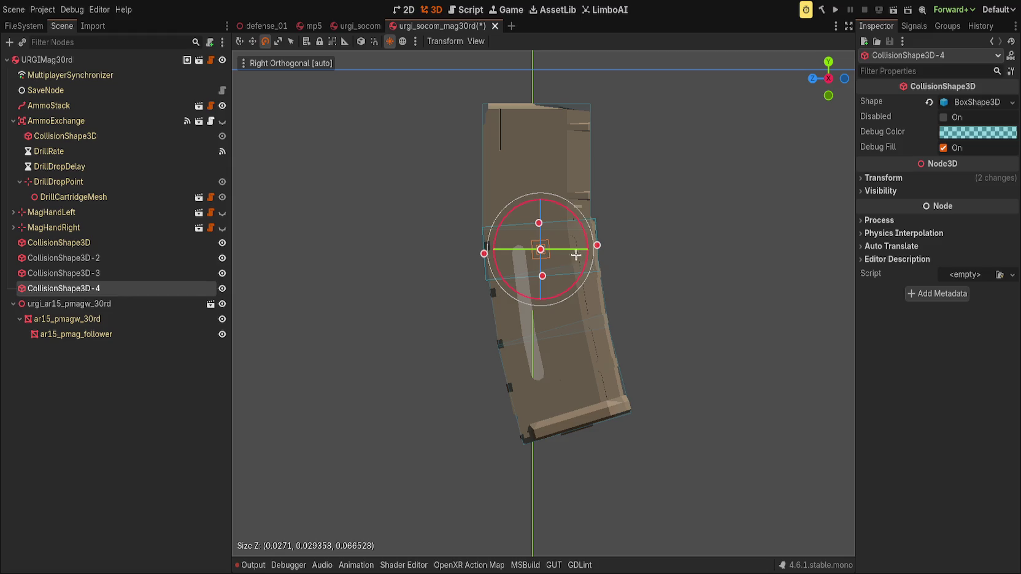
pyautogui.moveTo(583, 265); pyautogui.dragTo(586, 265)
pyautogui.press('w')
pyautogui.moveTo(525, 230); pyautogui.dragTo(523, 230)
pyautogui.moveTo(593, 242); pyautogui.dragTo(592, 241)
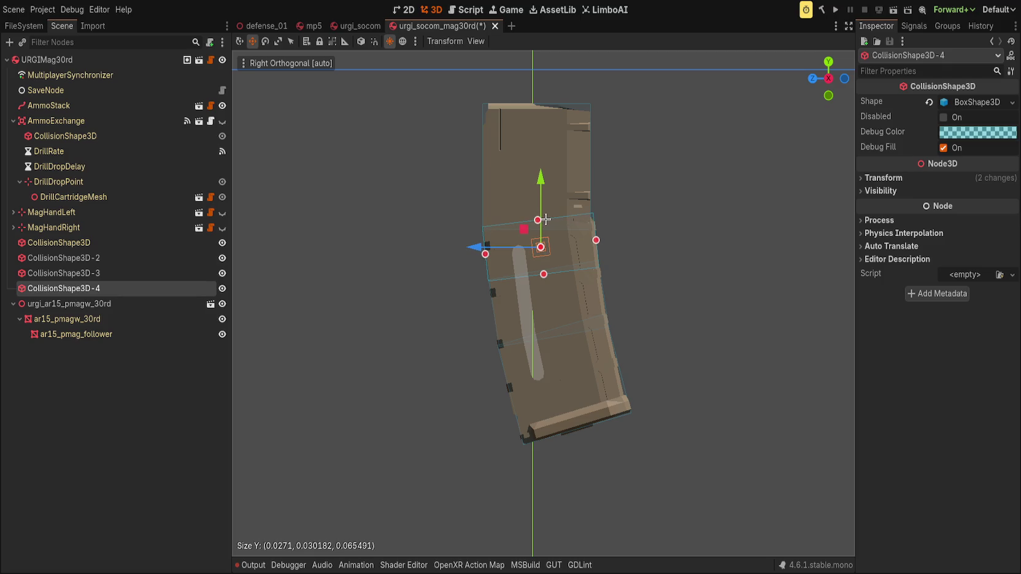
# Deselect the box, inspect the magazine from another angle, and save the scene.
pyautogui.click(600, 219)
pyautogui.moveTo(600, 220)
pyautogui.mouseDown()
pyautogui.moveTo(647, 210)
pyautogui.moveTo(508, 243)
pyautogui.moveTo(719, 234)
pyautogui.moveTo(645, 292)
pyautogui.mouseUp()
pyautogui.scroll(-1, 645, 292)
pyautogui.moveTo(538, 299)
pyautogui.mouseDown()
pyautogui.moveTo(622, 264)
pyautogui.moveTo(613, 263)
pyautogui.mouseUp()
pyautogui.hotkey('ctrl', 's')
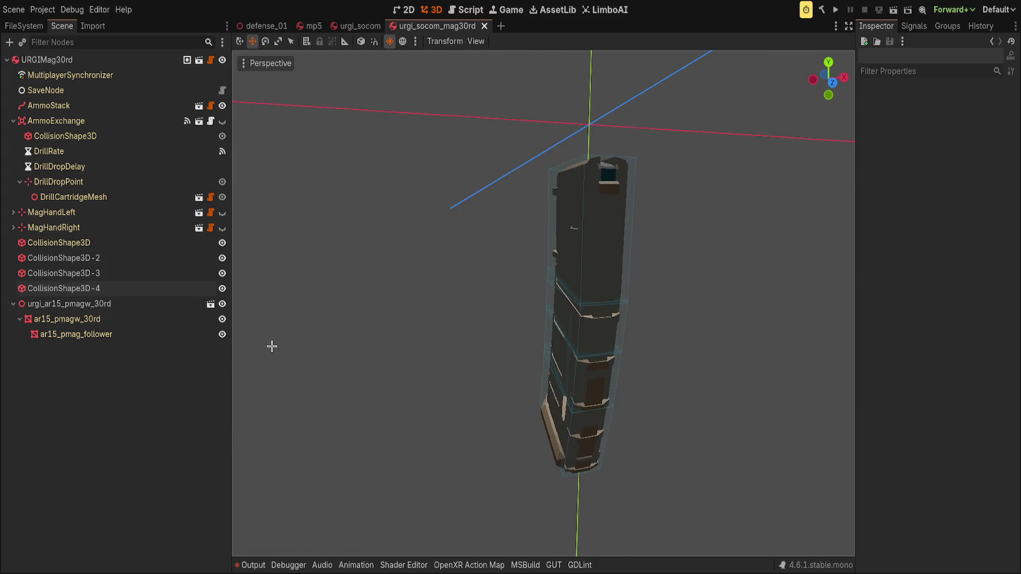
# Lock CollisionShape3D through CollisionShape3D-4 in place and save the scene.
pyautogui.moveTo(409, 279)
pyautogui.mouseDown()
pyautogui.moveTo(535, 257)
pyautogui.moveTo(647, 316)
pyautogui.mouseUp()
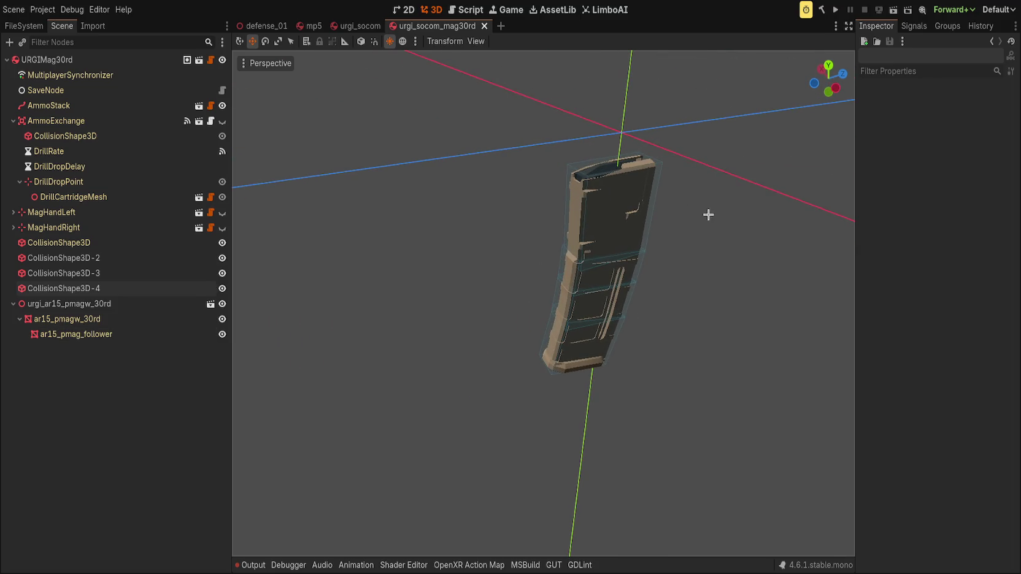
pyautogui.moveTo(709, 214); pyautogui.dragTo(440, 214)
pyautogui.keyDown('shift'); pyautogui.click(139, 245); pyautogui.keyUp('shift')
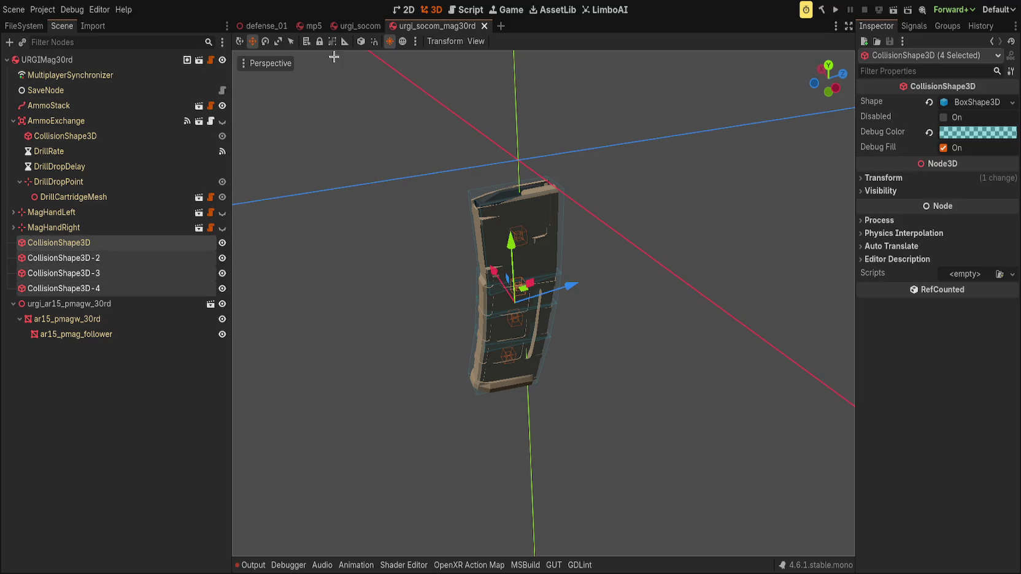
pyautogui.click(319, 41)
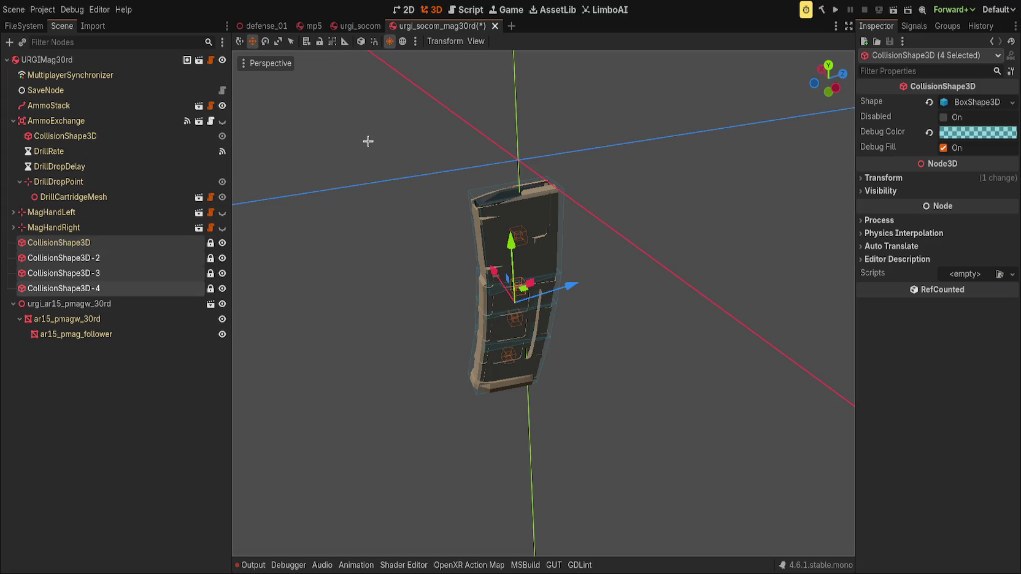
pyautogui.click(368, 141)
pyautogui.moveTo(357, 180); pyautogui.dragTo(522, 228)
pyautogui.click(562, 315)
pyautogui.click(614, 281)
pyautogui.moveTo(615, 281); pyautogui.dragTo(494, 194)
pyautogui.hotkey('ctrl', 's')
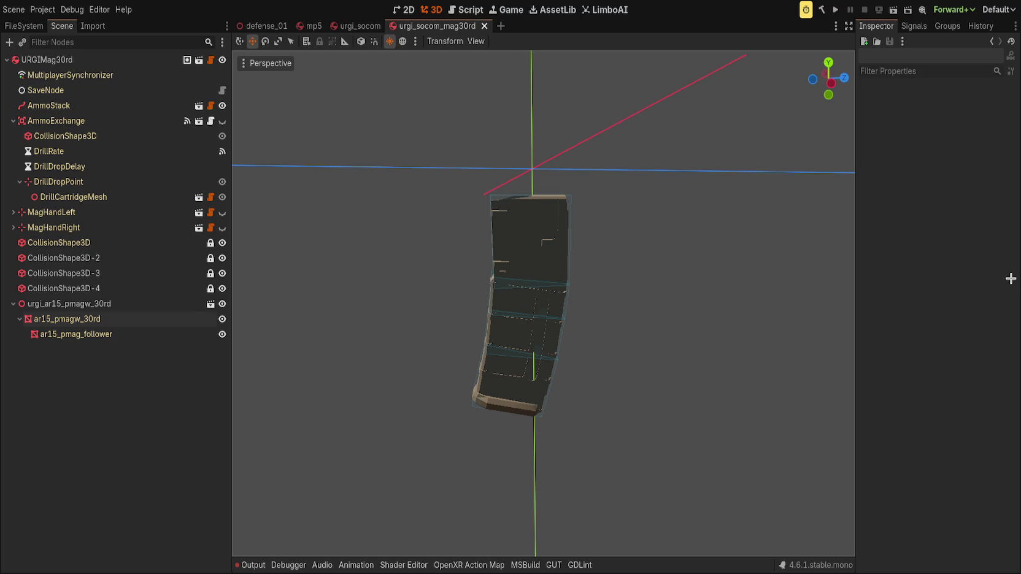
# Widen the first collision box, CollisionShape3D, along X.
pyautogui.moveTo(490, 239)
pyautogui.mouseDown()
pyautogui.moveTo(647, 298)
pyautogui.moveTo(690, 202)
pyautogui.moveTo(665, 209)
pyautogui.moveTo(674, 248)
pyautogui.moveTo(674, 239)
pyautogui.mouseUp()
pyautogui.moveTo(470, 270)
pyautogui.mouseDown()
pyautogui.moveTo(483, 248)
pyautogui.moveTo(474, 228)
pyautogui.moveTo(516, 208)
pyautogui.moveTo(264, 197)
pyautogui.moveTo(466, 228)
pyautogui.moveTo(427, 226)
pyautogui.mouseUp()
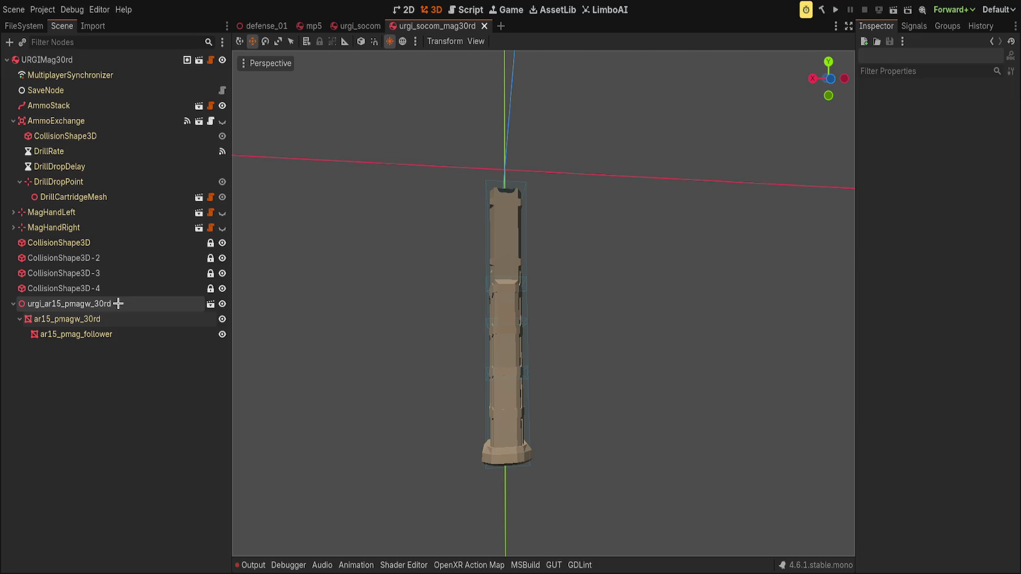
pyautogui.click(136, 288)
pyautogui.keyDown('shift'); pyautogui.click(145, 243); pyautogui.keyUp('shift')
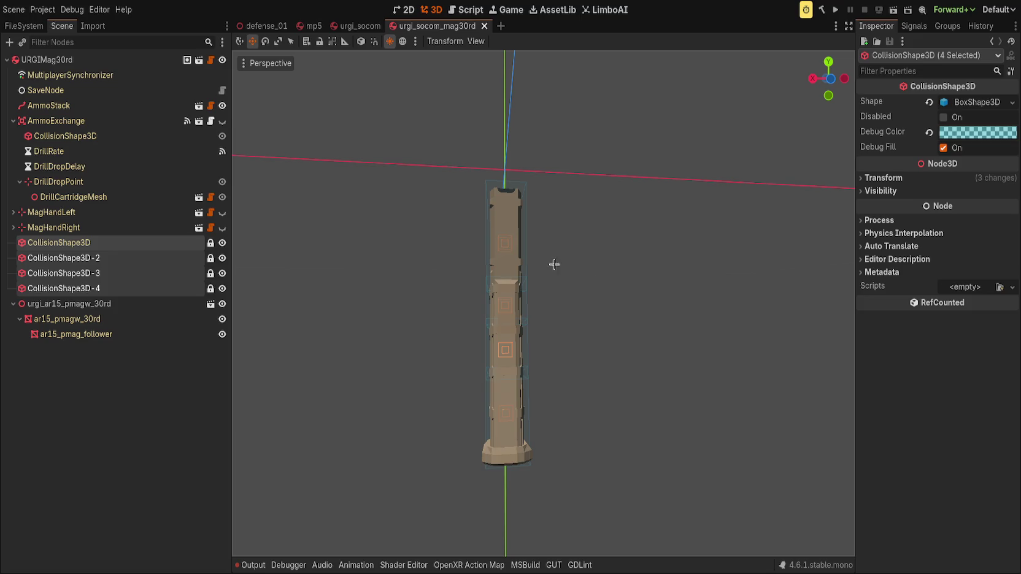
pyautogui.click(138, 241)
pyautogui.moveTo(519, 244); pyautogui.dragTo(519, 244)
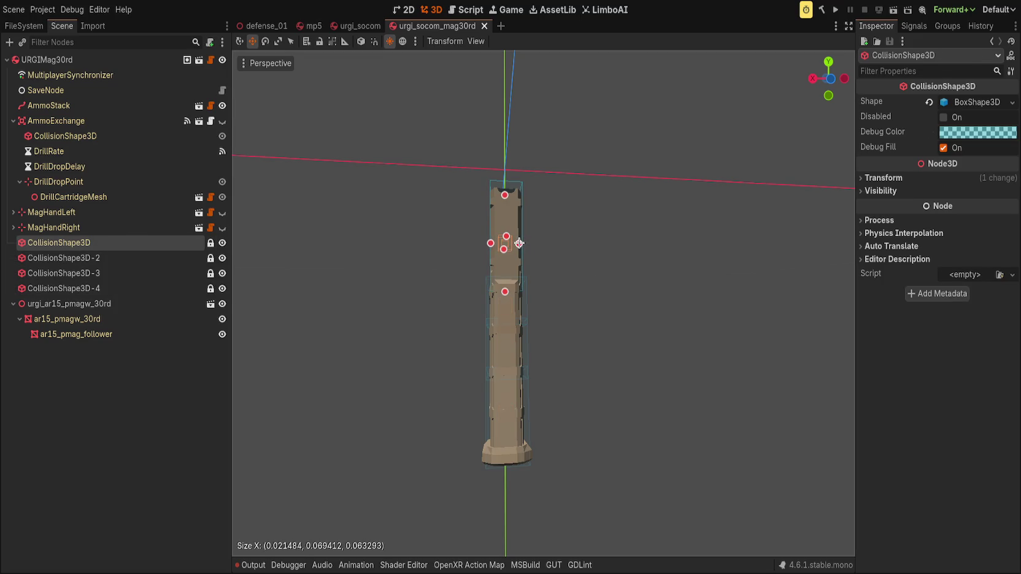
# Shift MagHandLeft along X onto the magazine, save, and start a new 3D scene.
pyautogui.click(830, 79)
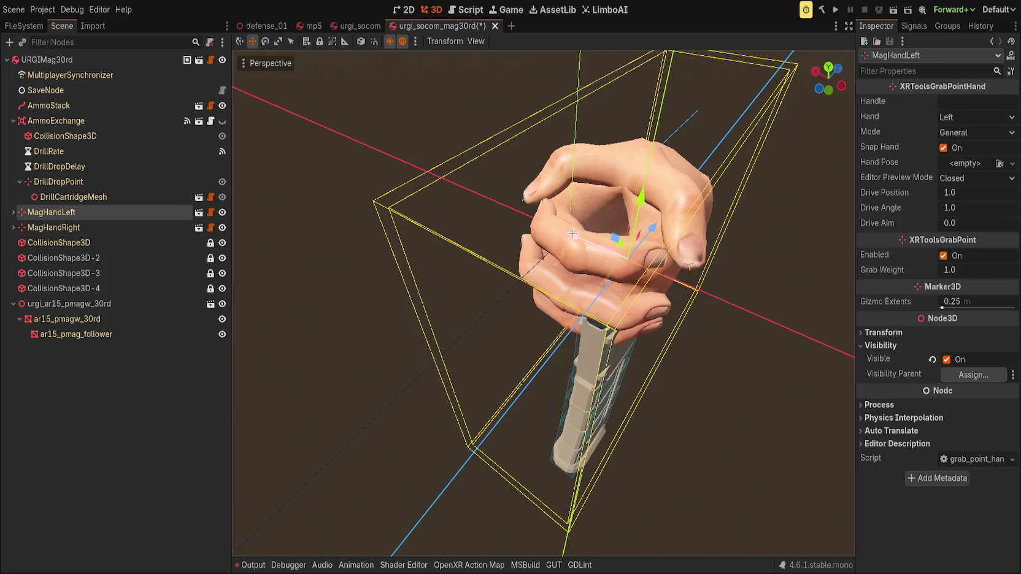
pyautogui.moveTo(653, 284); pyautogui.dragTo(604, 269)
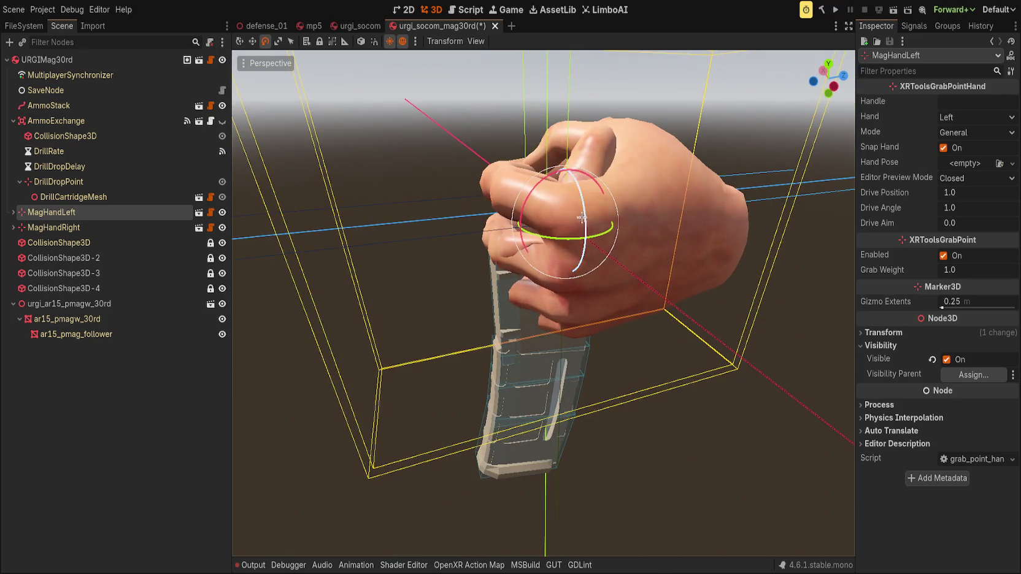
pyautogui.keyDown('shift'); pyautogui.click(53, 227); pyautogui.keyUp('shift')
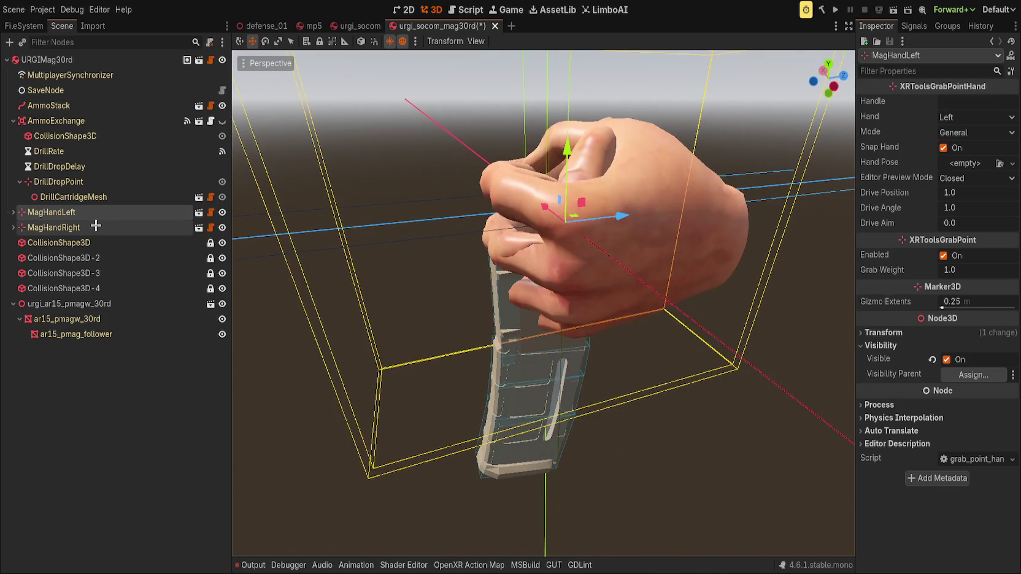
pyautogui.click(91, 397)
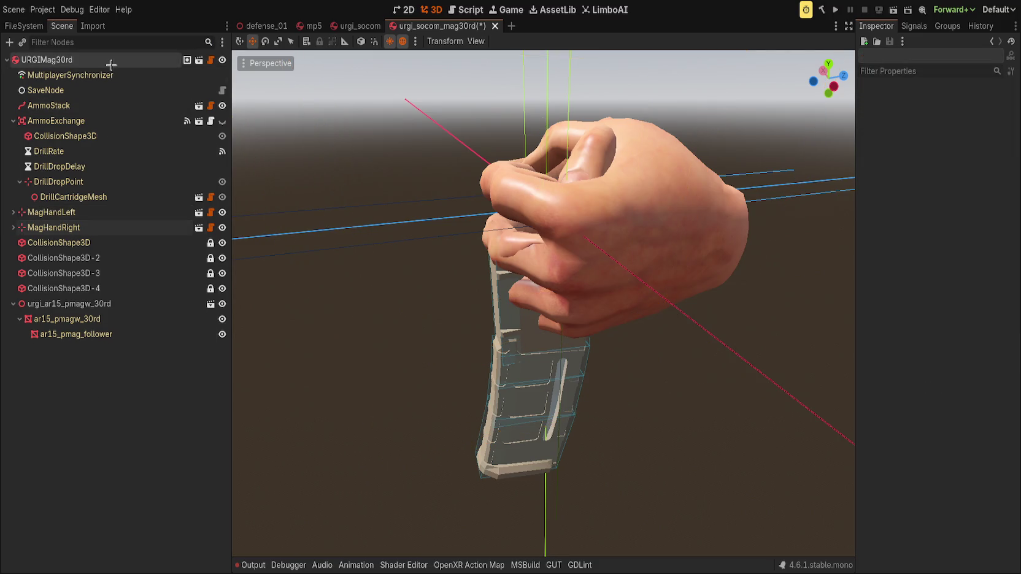
pyautogui.hotkey('ctrl', 's')
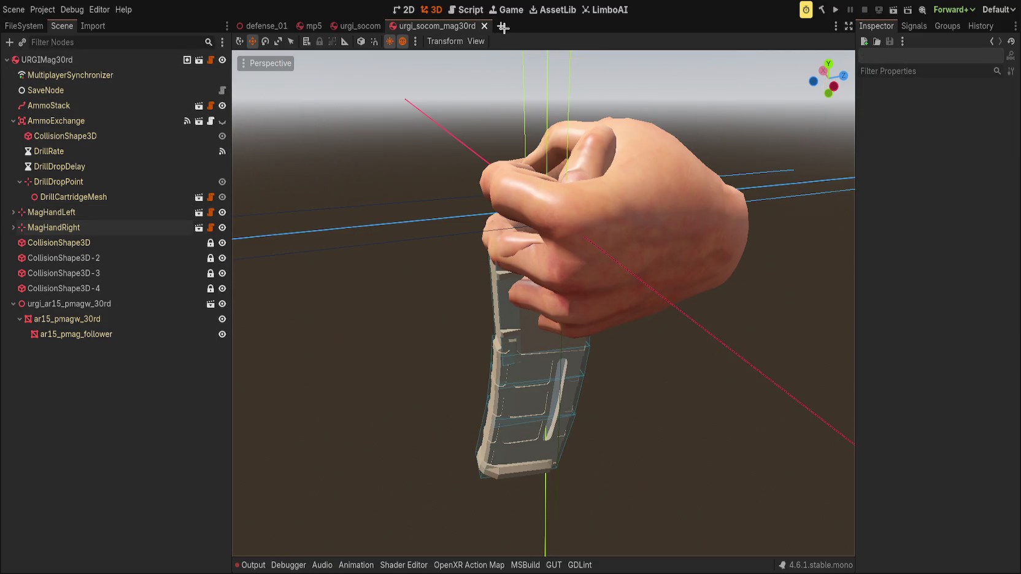
pyautogui.click(503, 27)
pyautogui.click(108, 82)
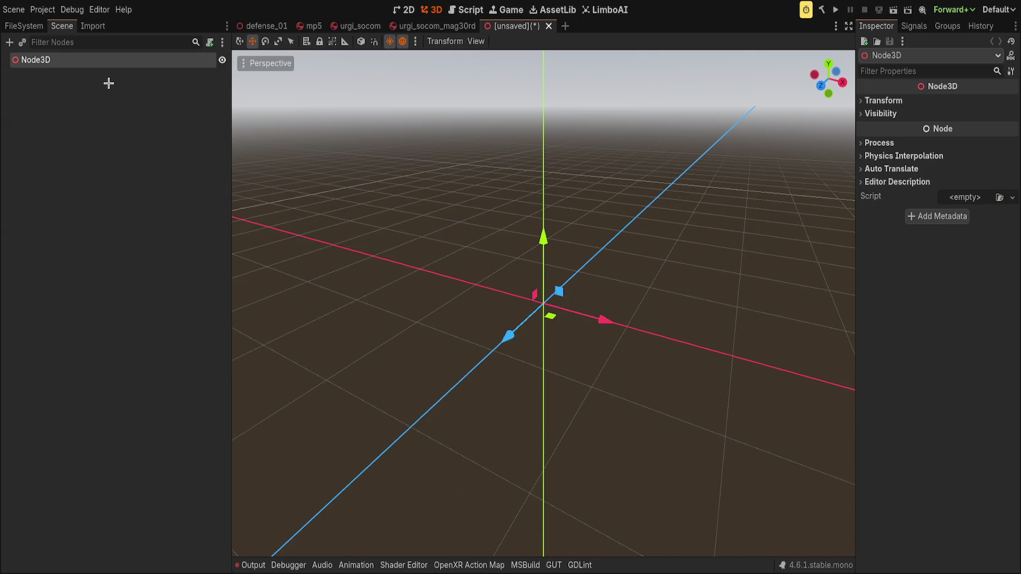
# Rename the new scene's root node to GrabPointHandMirror.
pyautogui.hotkey('ctrl', 'z')
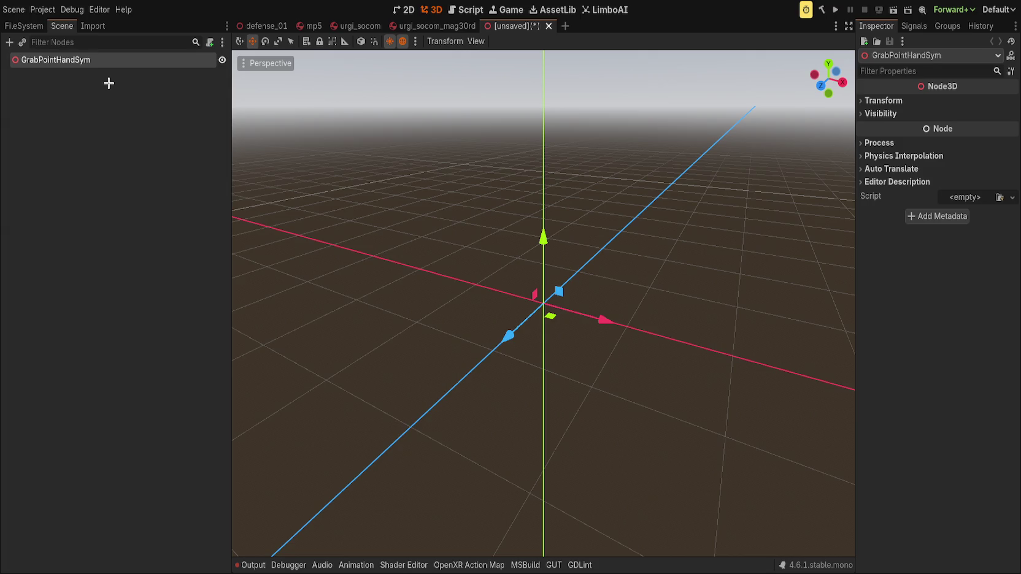
pyautogui.hotkey('ctrl', 'shift', 'z')
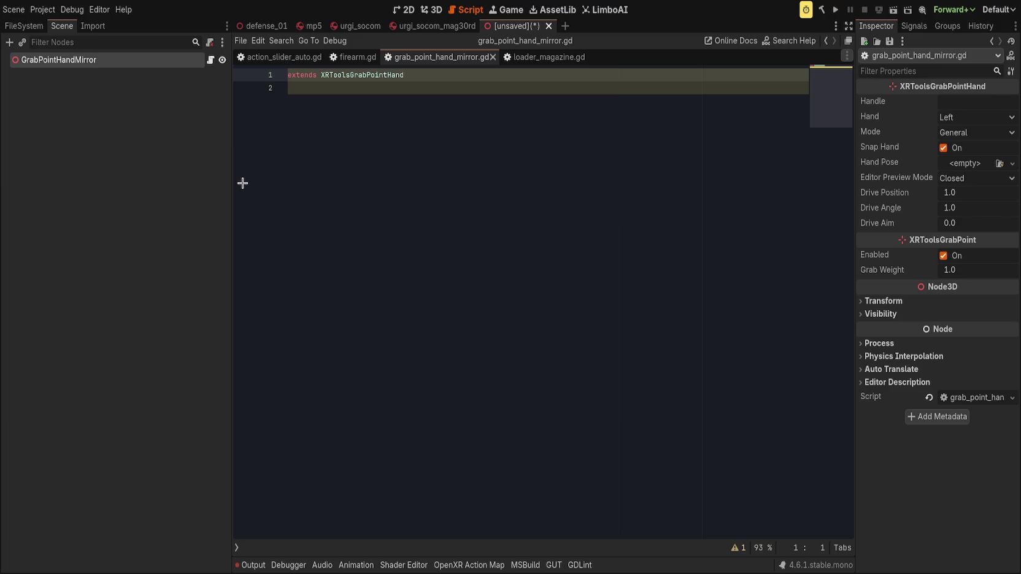
pyautogui.click(426, 100)
pyautogui.hotkey('ctrl', 'a')
pyautogui.press('BackSpace')
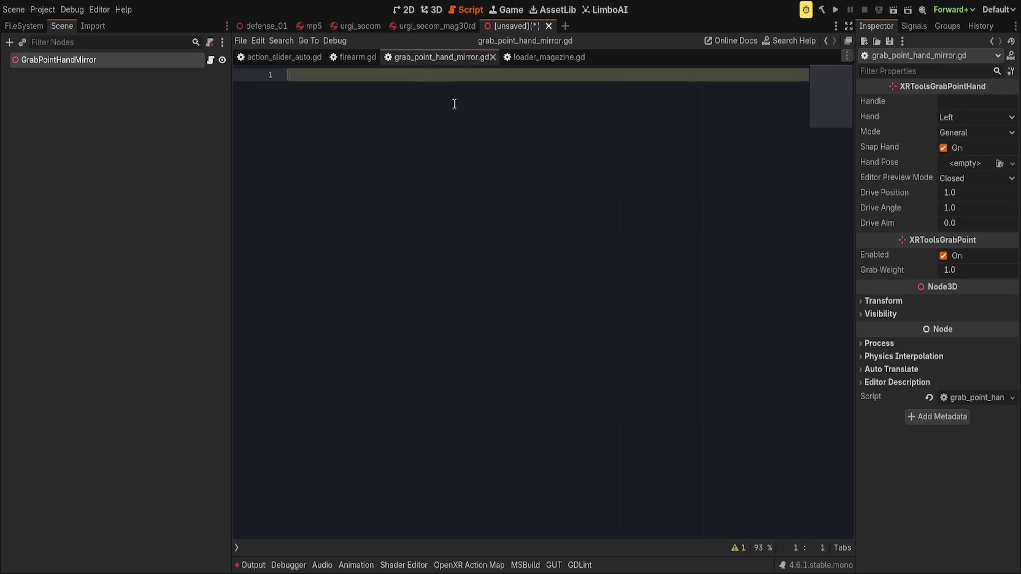
pyautogui.write('xtends Marker3D')
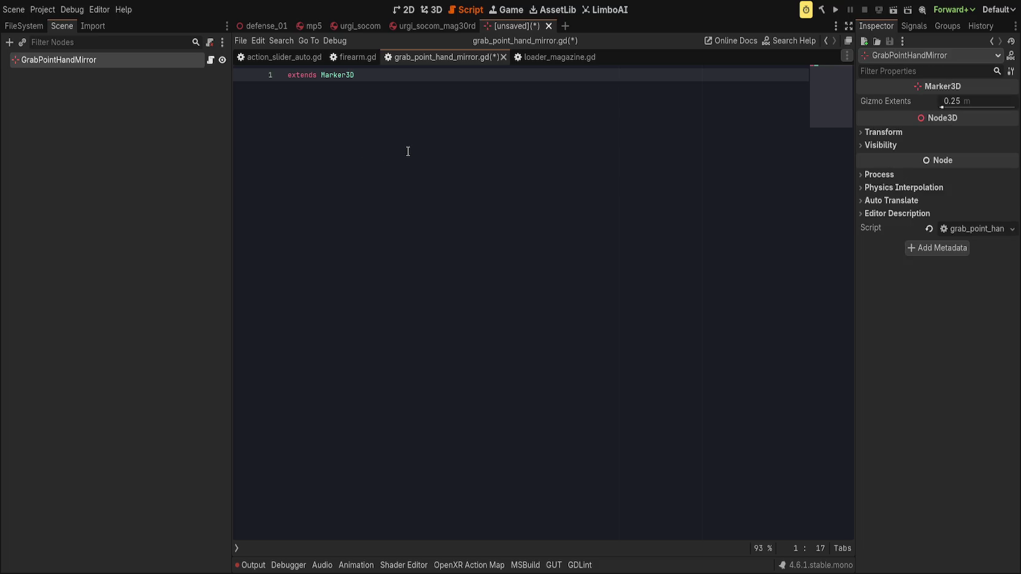
pyautogui.press('Return')
pyautogui.press('Up')
pyautogui.write('@tool')
pyautogui.press('Return')
pyautogui.write('class_name ')
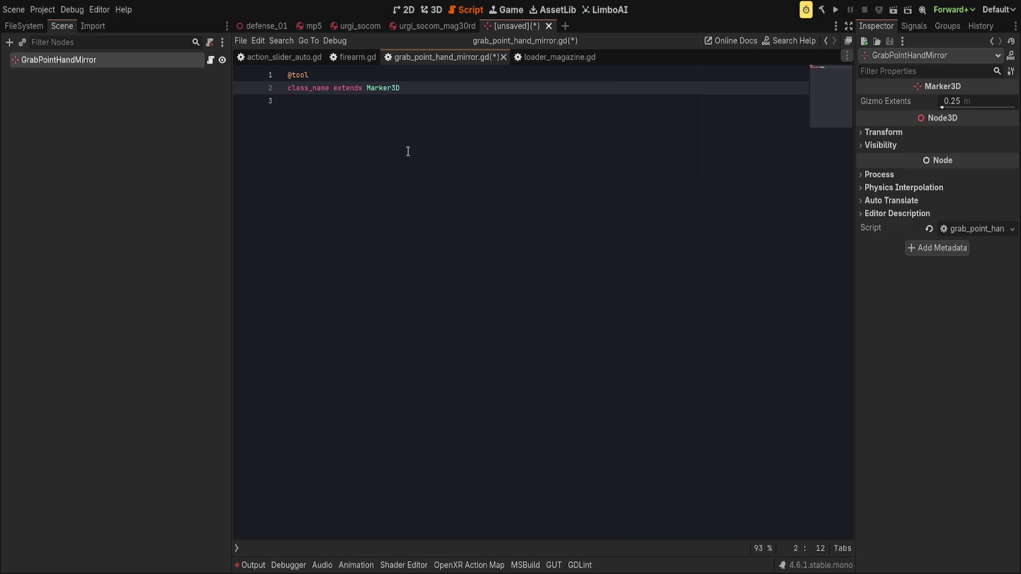
pyautogui.write('G')
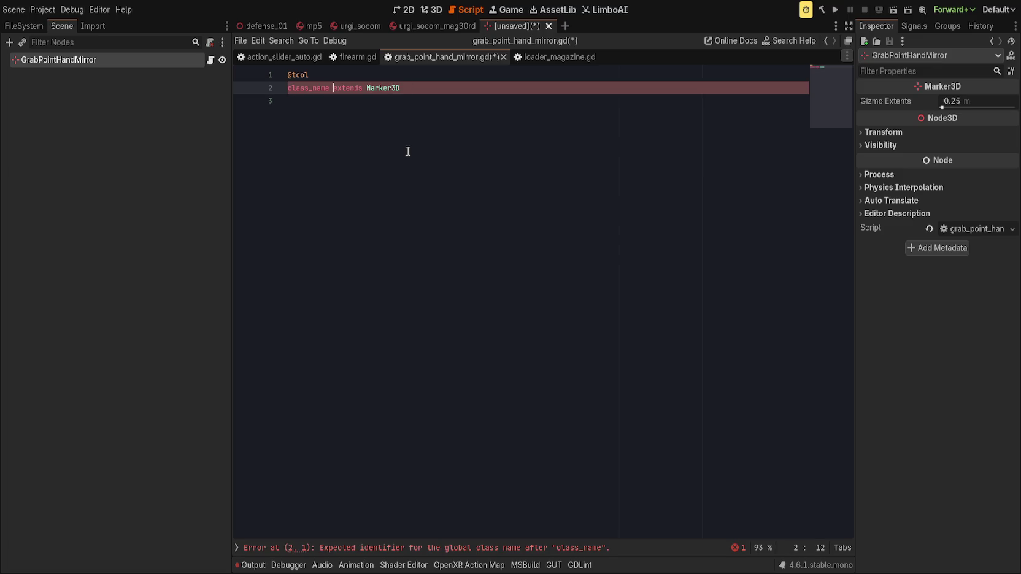
pyautogui.write('RToolsGrab')
pyautogui.write('PointHandMirror')
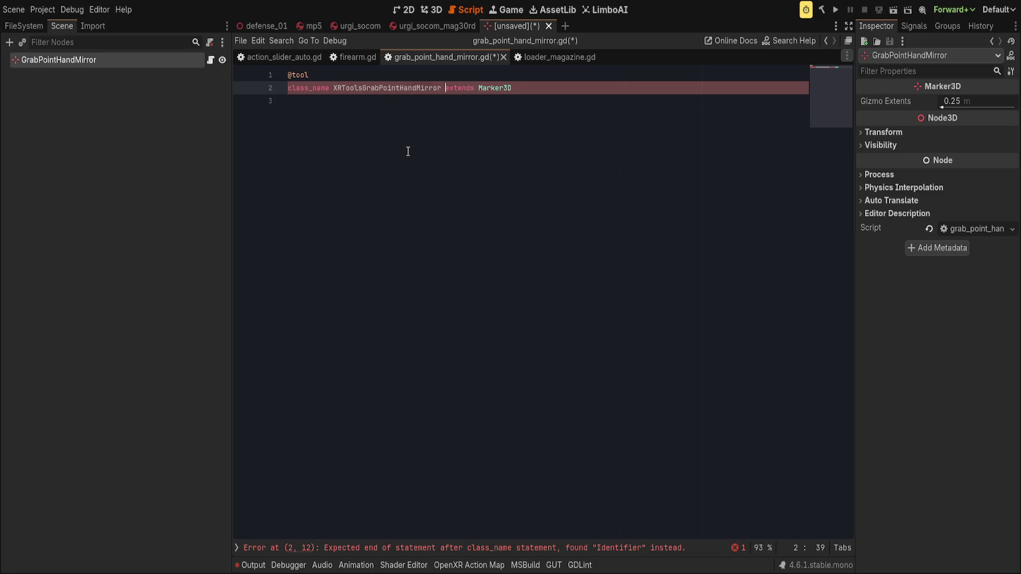
# Add an exported distance variable defaulting to 0.0.
pyautogui.press('Down')
pyautogui.press('Return')
pyautogui.press('Return')
pyautogui.write('@export var ')
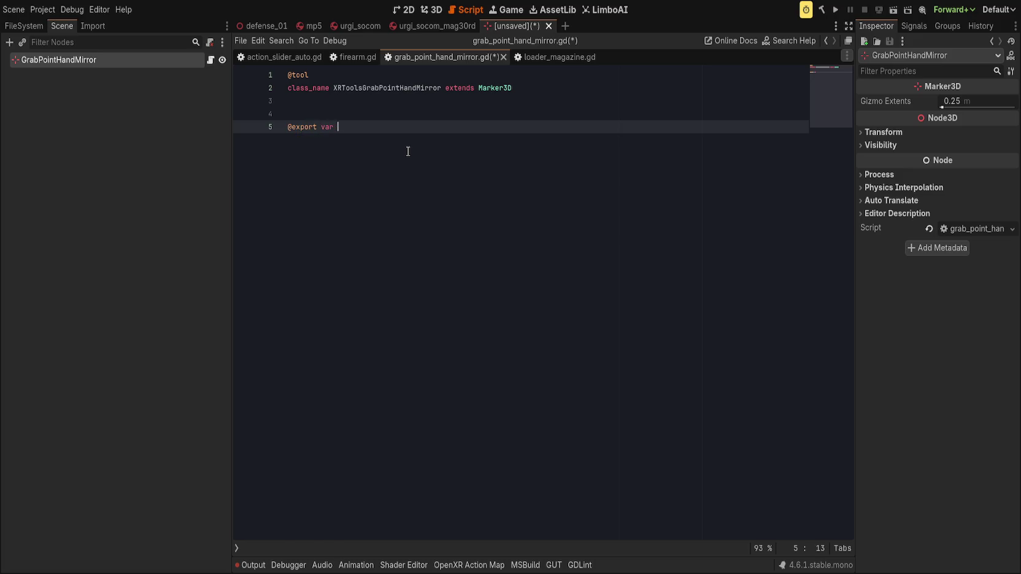
pyautogui.write('between:= 0')
pyautogui.write('.0')
pyautogui.press('Return')
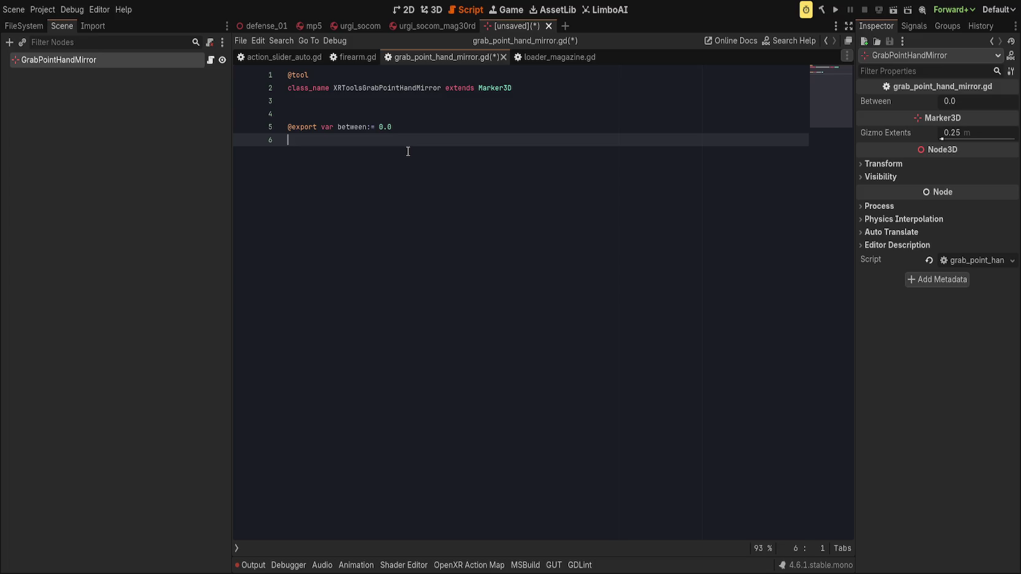
pyautogui.press('Up')
pyautogui.hotkey('ctrl', 'Right')
pyautogui.hotkey('ctrl', 'Right')
pyautogui.hotkey('ctrl', 'BackSpace')
pyautogui.write('distance')
pyautogui.press('End')
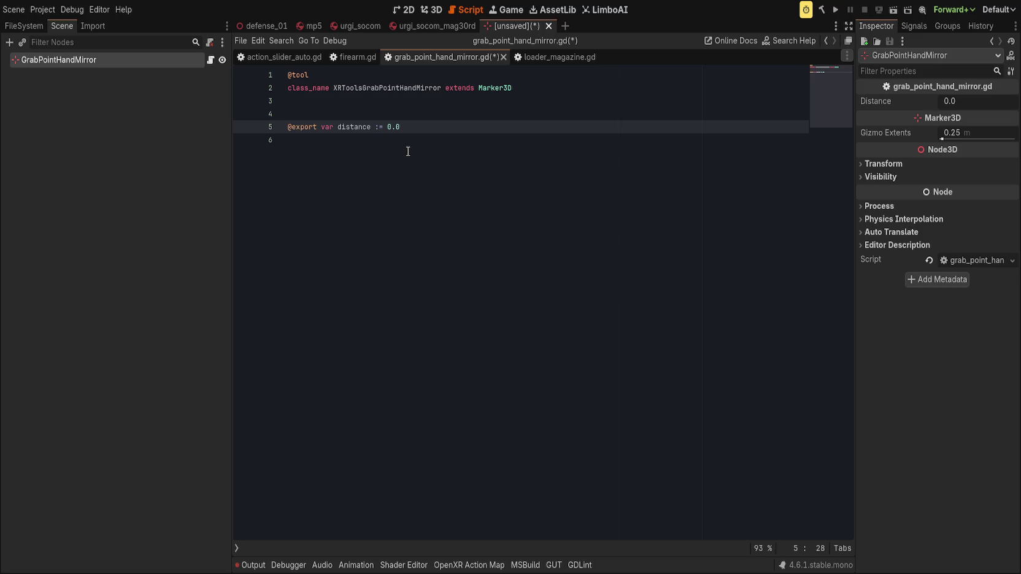
# Add an exported mirror_rotation variable defaulting to Vector3.ZERO.
pyautogui.press('Return')
pyautogui.write('@export var rotation')
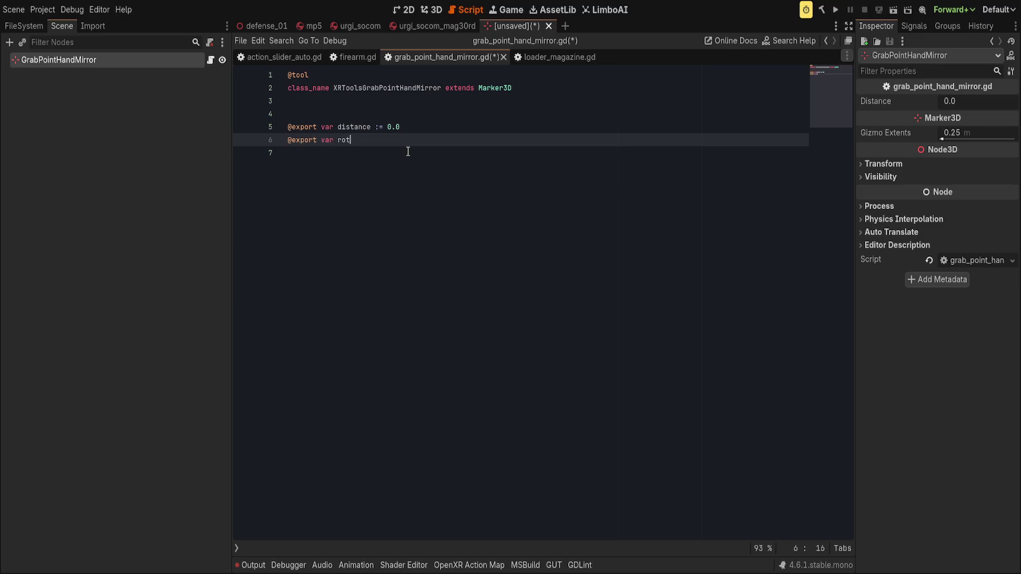
pyautogui.hotkey('ctrl', 'BackSpace')
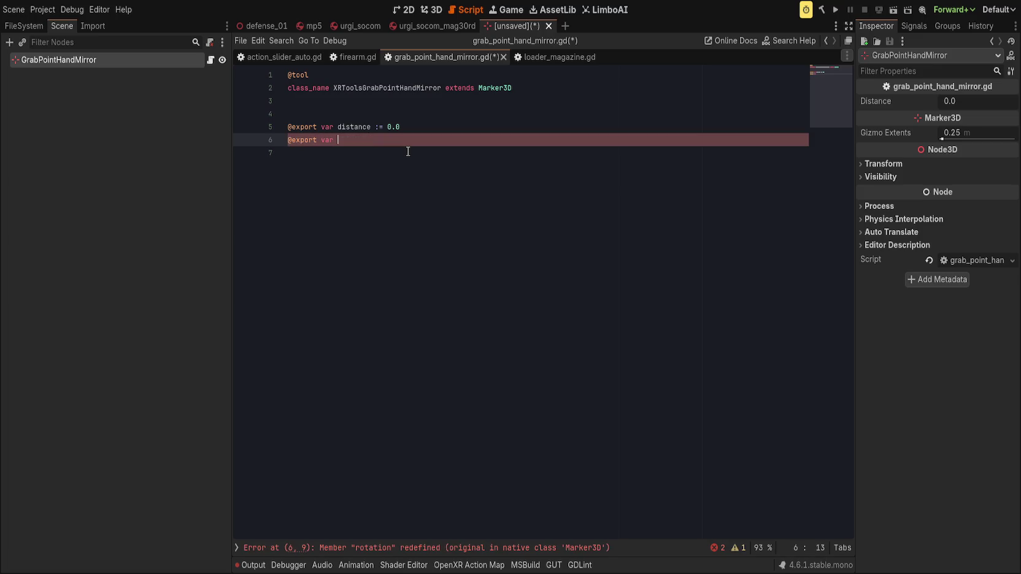
pyautogui.write('mirror_rotatio')
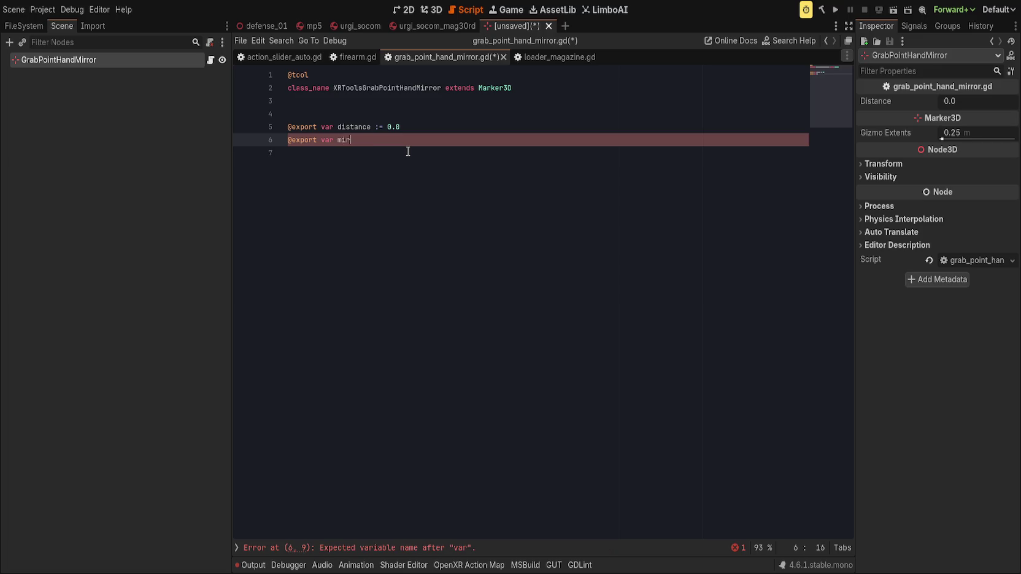
pyautogui.write('n := Vect')
pyautogui.write('or3.')
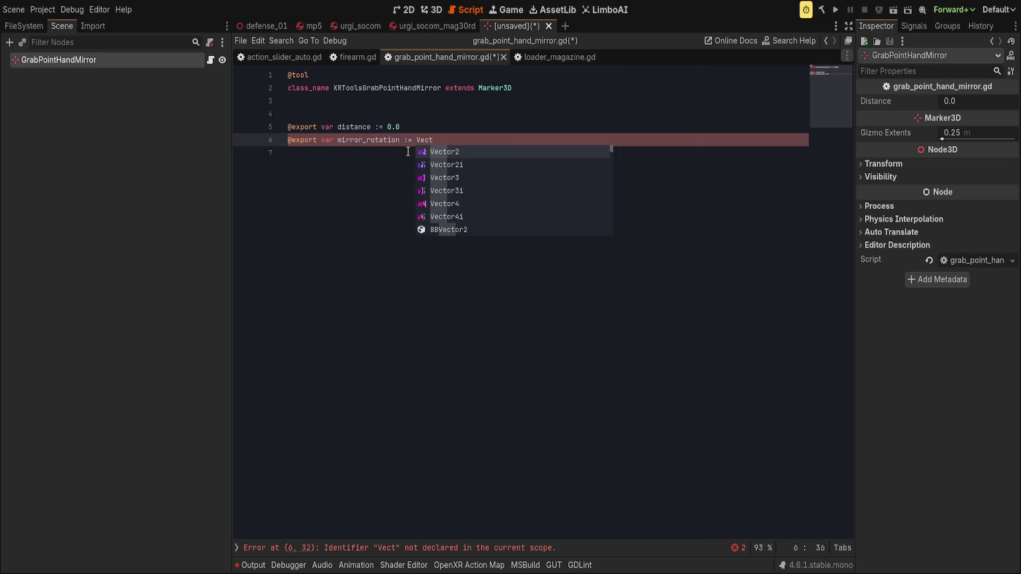
pyautogui.write('ZERO')
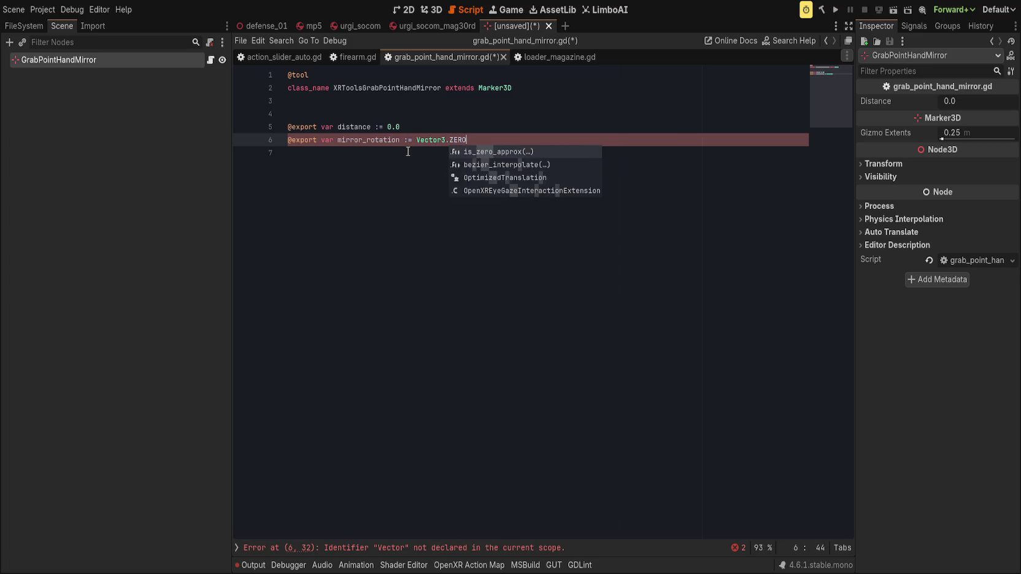
pyautogui.press('Return')
pyautogui.press('Return')
pyautogui.press('Return')
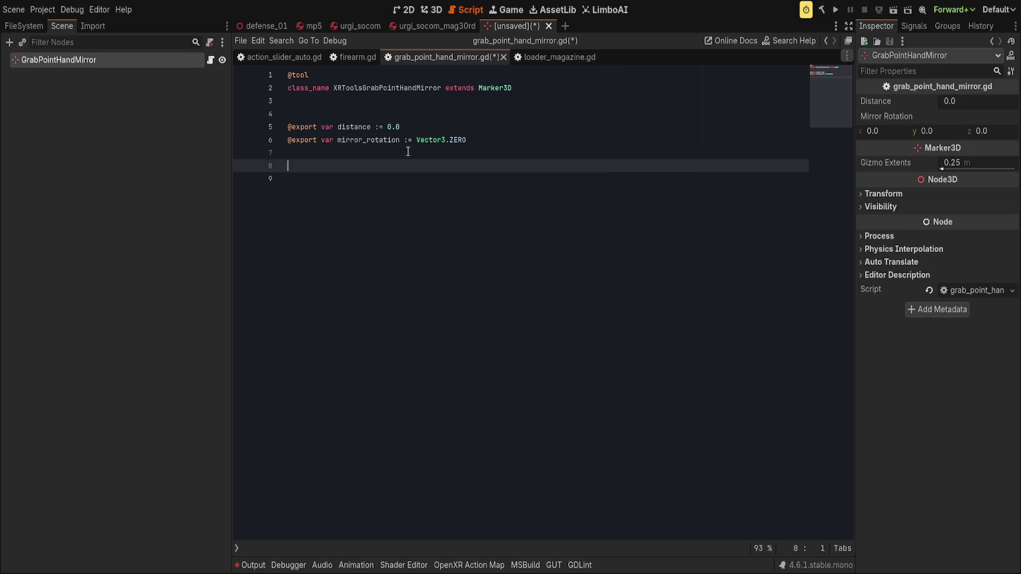
# Give mirror_rotation a set(v) setter that assigns mirror_rotation = v.
pyautogui.press('Up')
pyautogui.press('Up')
pyautogui.press('End')
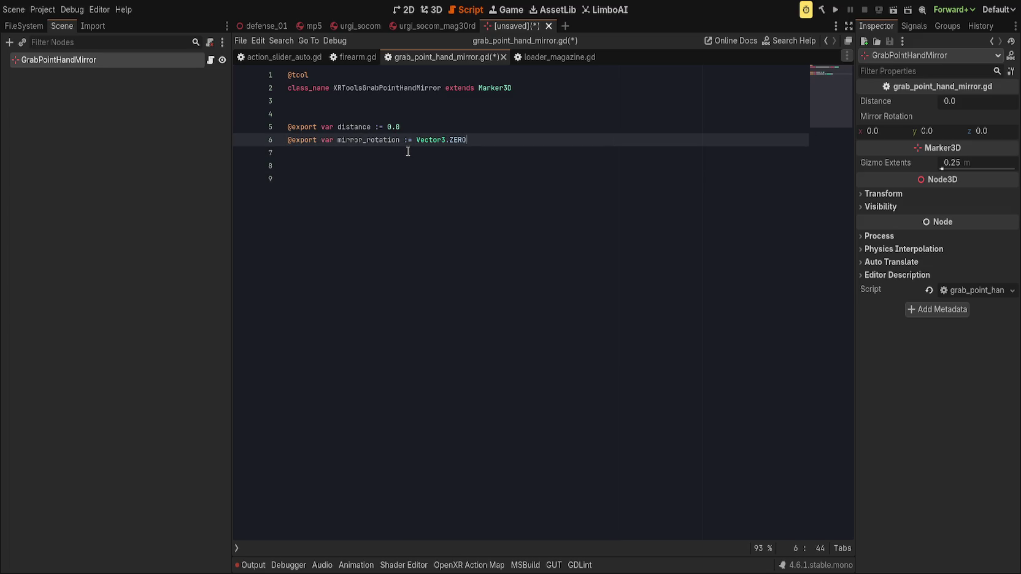
pyautogui.write(':')
pyautogui.press('Return')
pyautogui.write('set(v)')
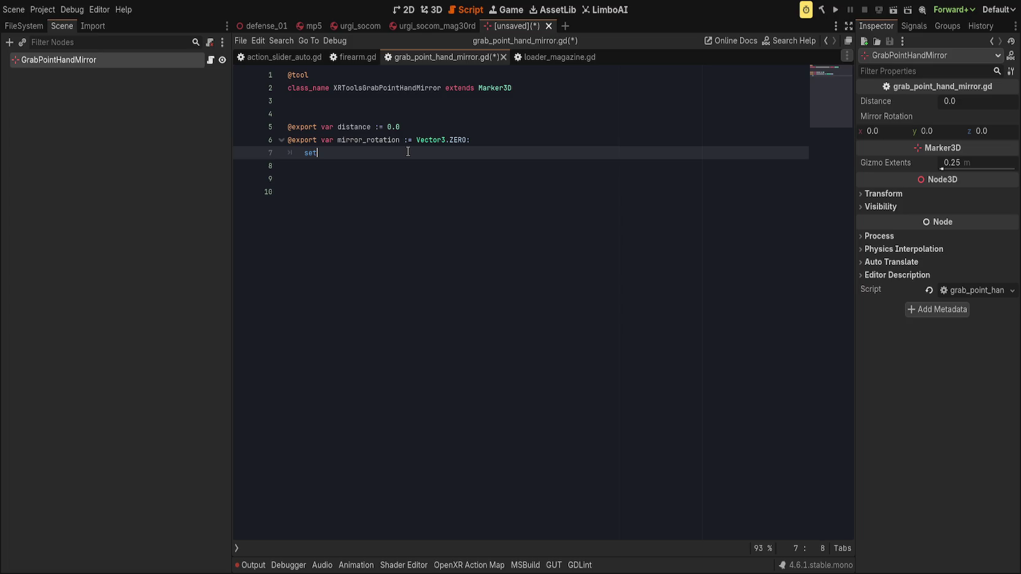
pyautogui.write(':')
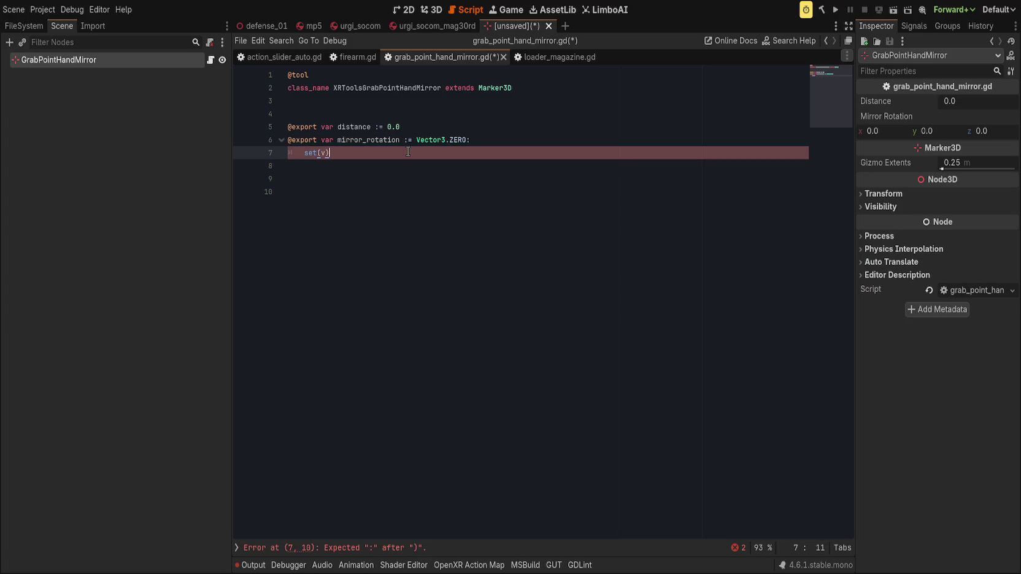
pyautogui.press('Return')
pyautogui.write('mi')
pyautogui.press('Return')
pyautogui.write('= v')
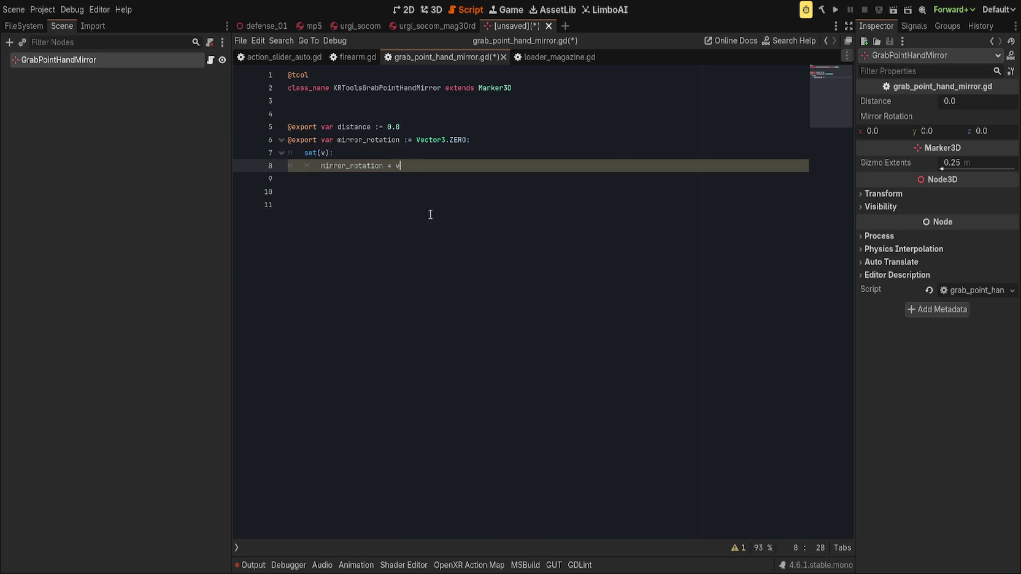
# Insert a blank line below the class_name declaration.
pyautogui.click(455, 249)
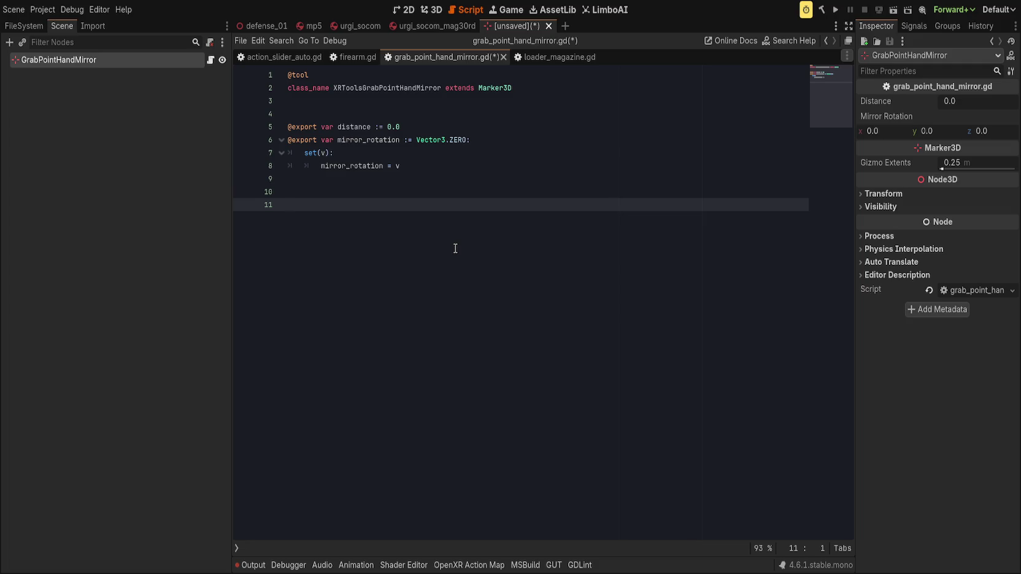
pyautogui.click(454, 114)
pyautogui.click(455, 99)
pyautogui.press('Return')
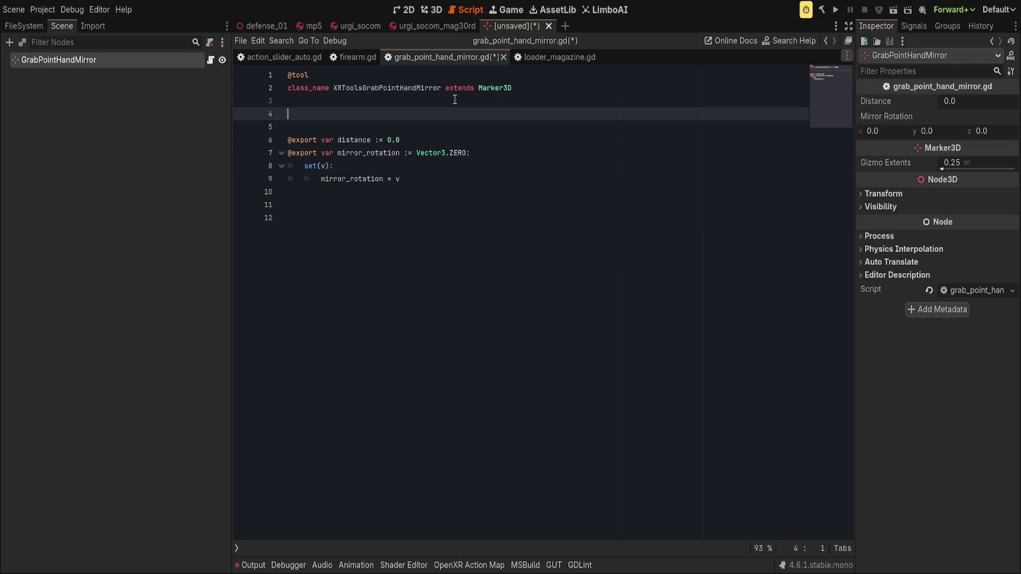
pyautogui.press('Return')
pyautogui.write('@w')
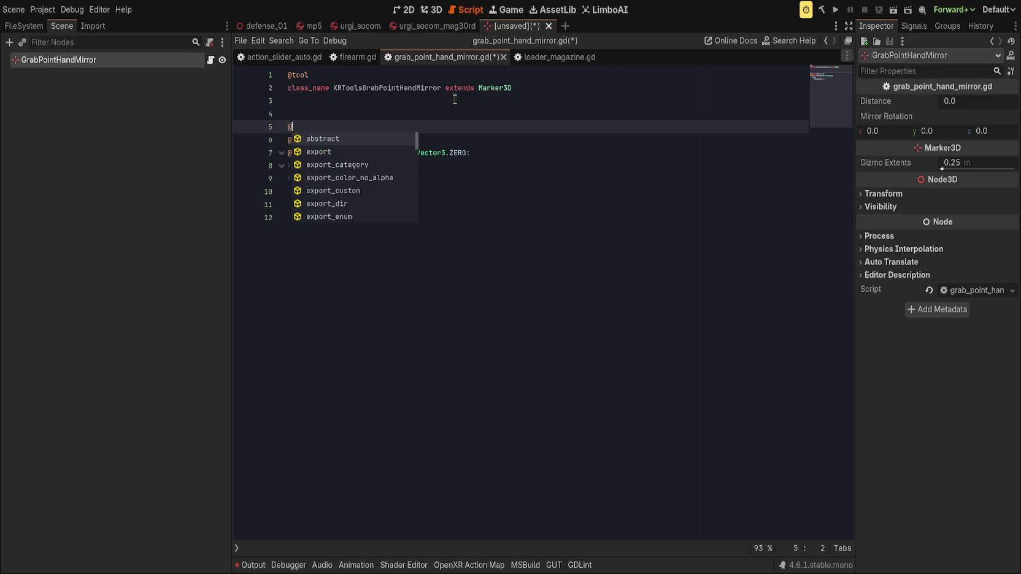
pyautogui.press('BackSpace')
pyautogui.write('export va')
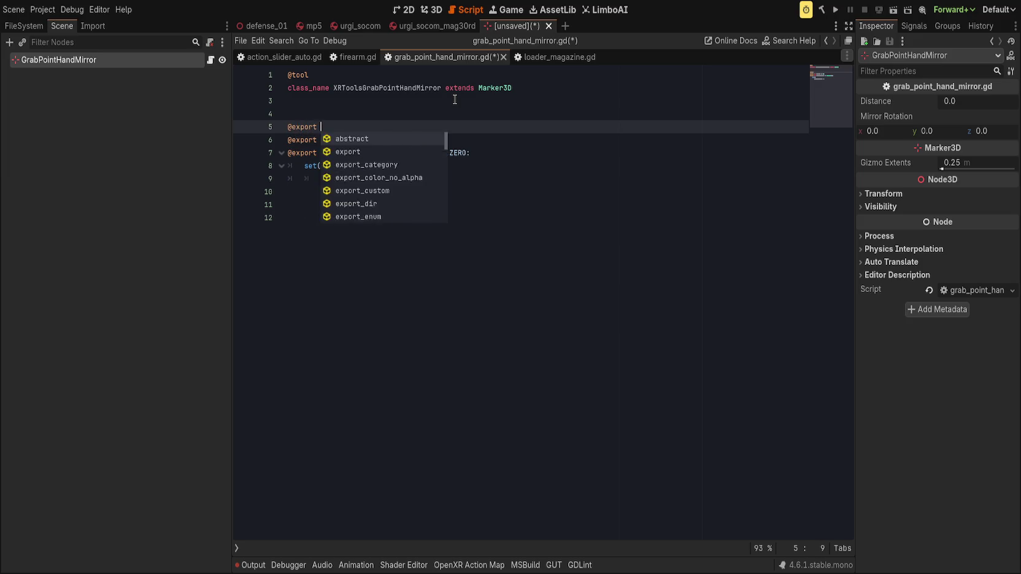
pyautogui.write('r right_hand')
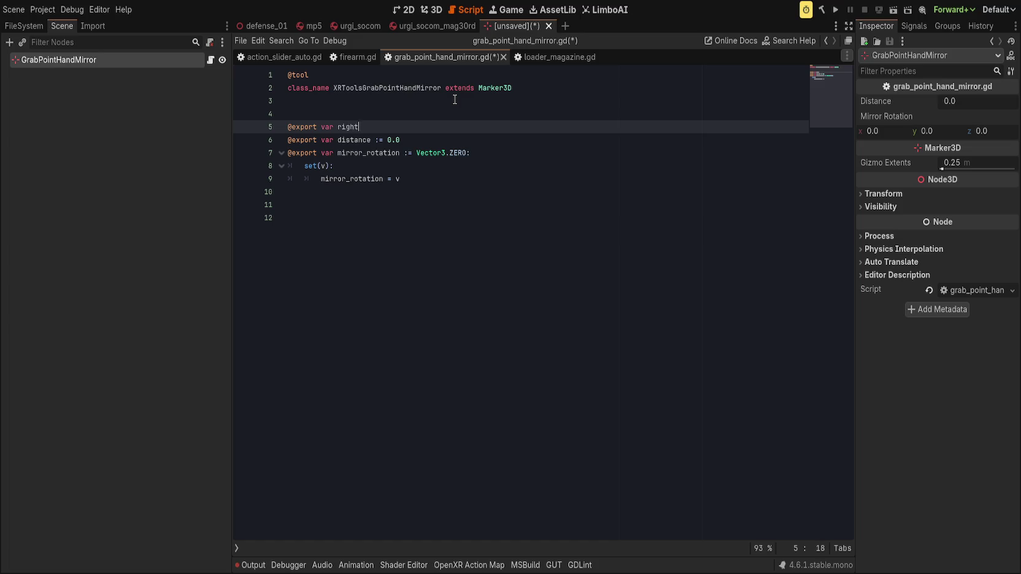
pyautogui.hotkey('ctrl', 'shift', 'd')
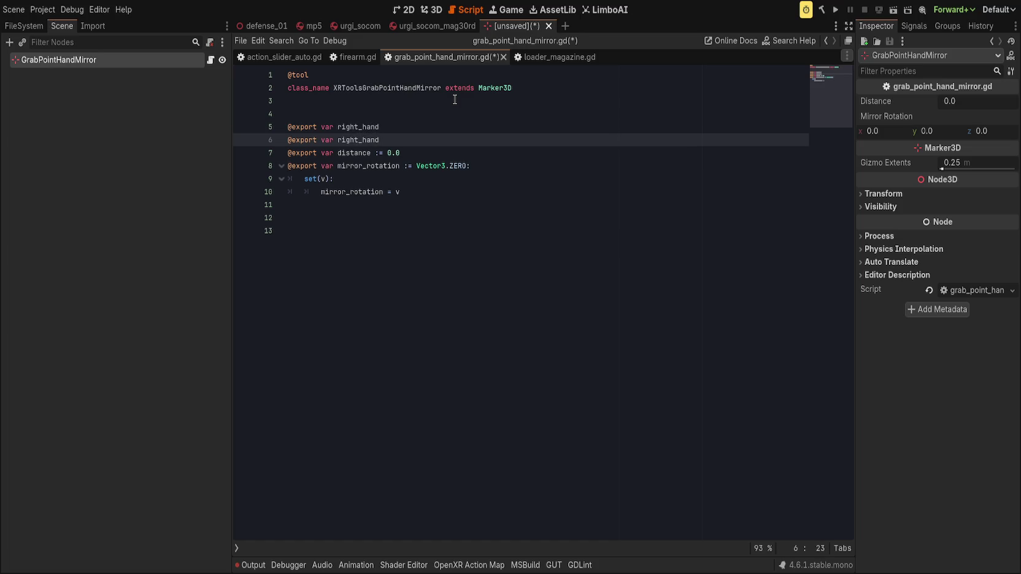
pyautogui.press('Up')
pyautogui.hotkey('ctrl', 'BackSpace')
pyautogui.write('hand_rig')
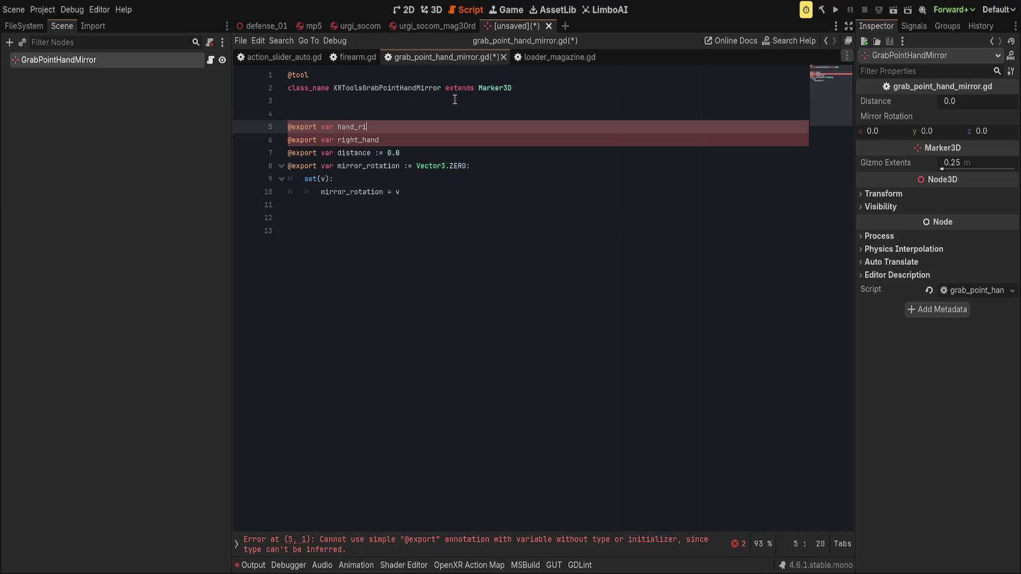
pyautogui.write('htfi')
pyautogui.write('le')
pyautogui.press('BackSpace')
pyautogui.press('BackSpace')
pyautogui.press('BackSpace')
pyautogui.write('_file')
pyautogui.write('_file(')
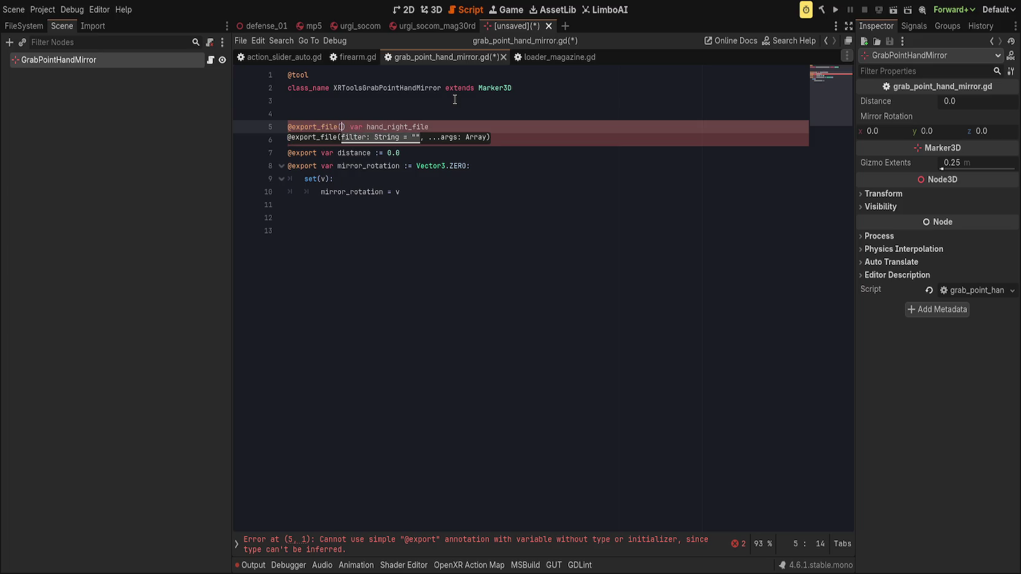
pyautogui.write('"')
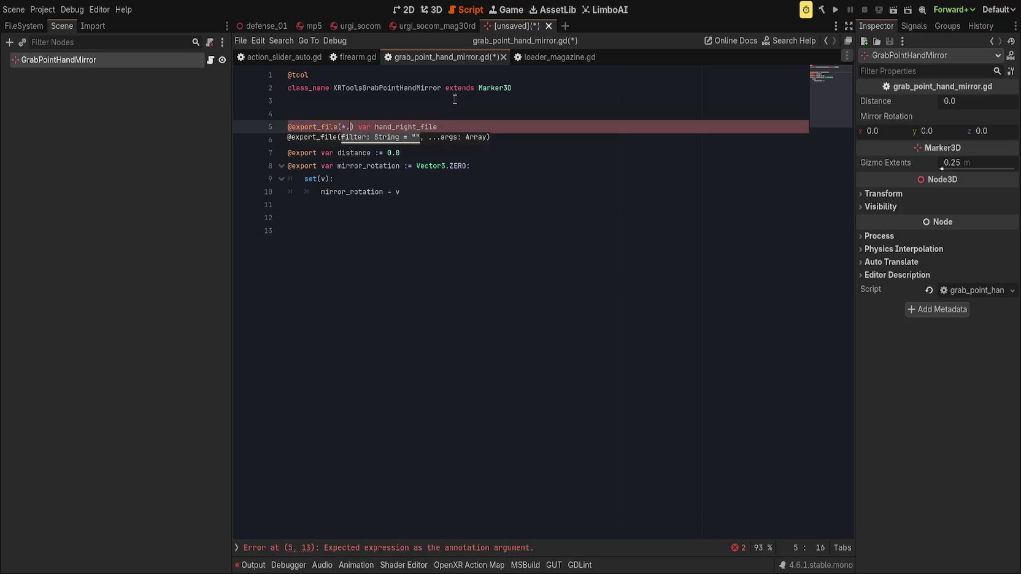
pyautogui.write('*.tscn')
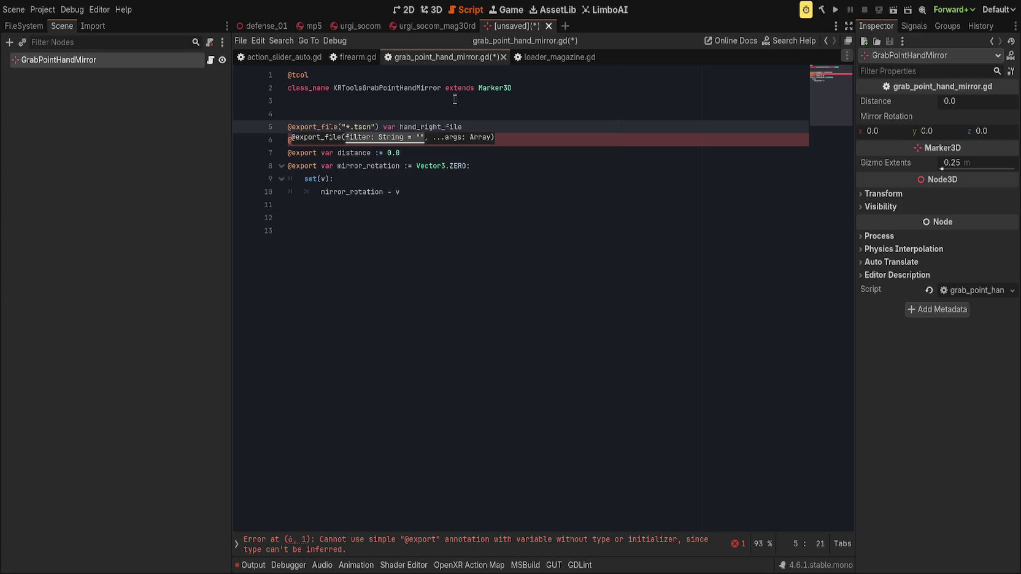
# Duplicate the hand_right_file line and delete the leftover right_hand export line.
pyautogui.press('End')
pyautogui.press('Down')
pyautogui.press('Up')
pyautogui.hotkey('ctrl', 'shift', 'd')
pyautogui.press('Down')
pyautogui.press('BackSpace')
pyautogui.press('BackSpace')
pyautogui.press('BackSpace')
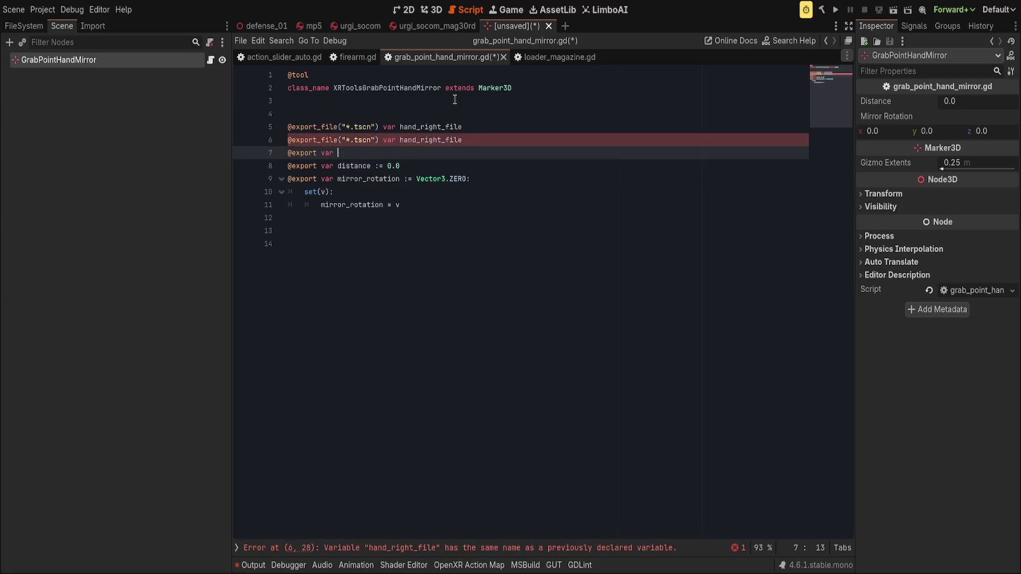
pyautogui.press('Down')
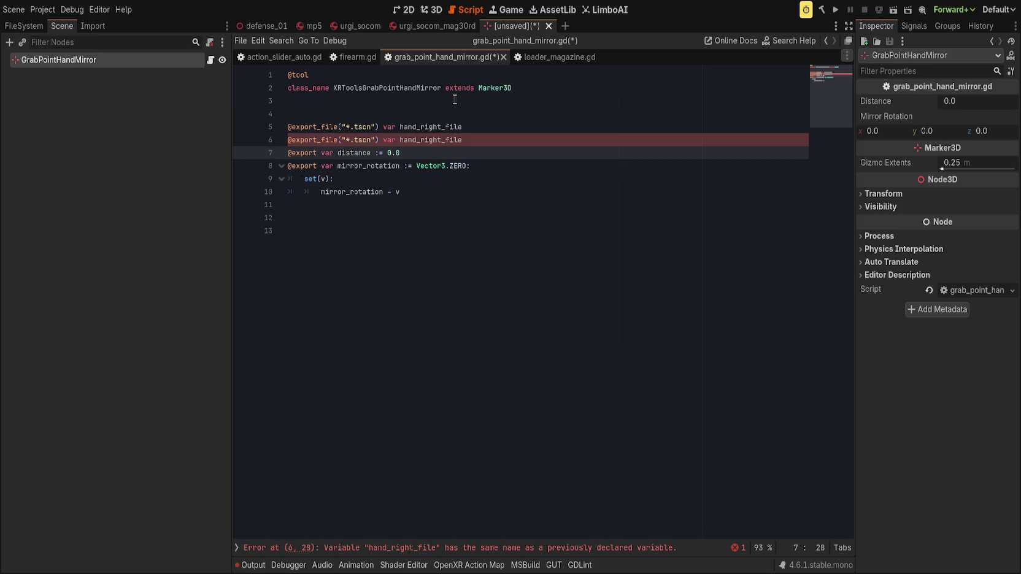
# Rename the copy to hand_left_file and begin func _ready() -> void: below the setter.
pyautogui.press('Up')
pyautogui.press('Right')
pyautogui.press('Right')
pyautogui.press('Right')
pyautogui.hotkey('shift', 'Right')
pyautogui.hotkey('shift', 'Right')
pyautogui.hotkey('shift', 'Right')
pyautogui.write('left')
pyautogui.click(540, 250)
pyautogui.write('func _ready() -> void')
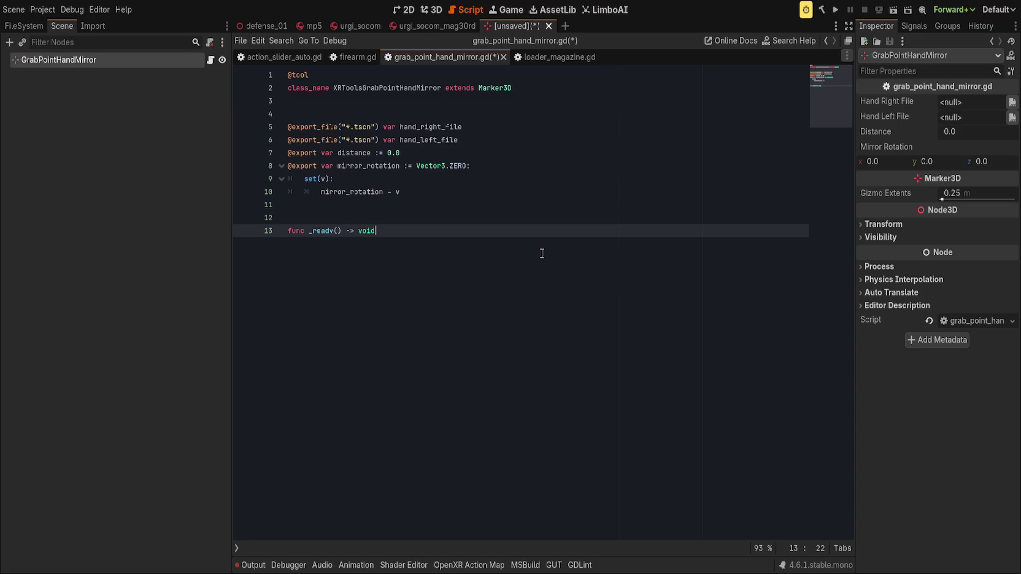
pyautogui.write(':')
# Give _ready a pass body and add a func _update_hands() -> void: stub with pass.
pyautogui.press('Return')
pyautogui.write('pass')
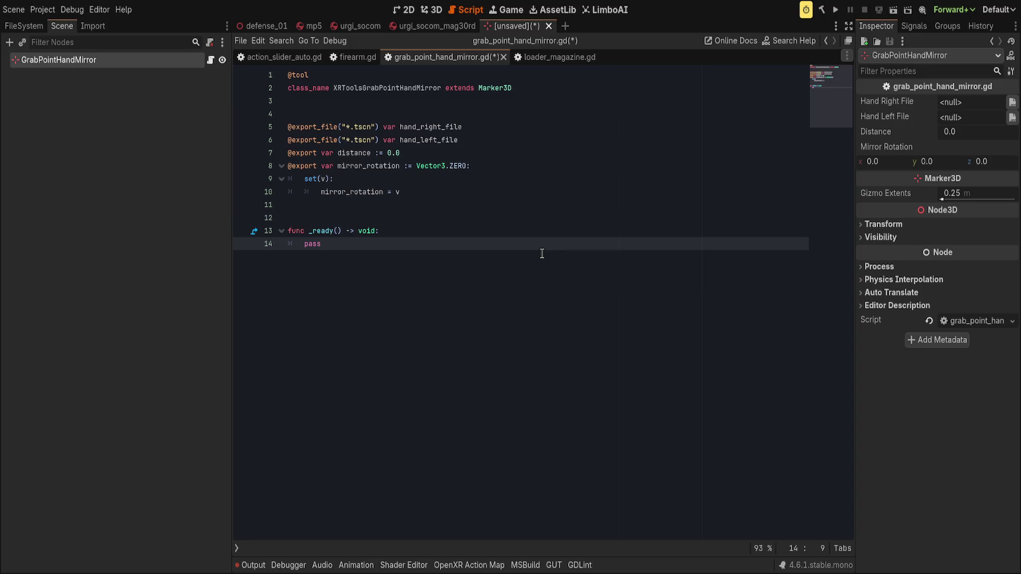
pyautogui.press('Return')
pyautogui.press('Return')
pyautogui.press('Return')
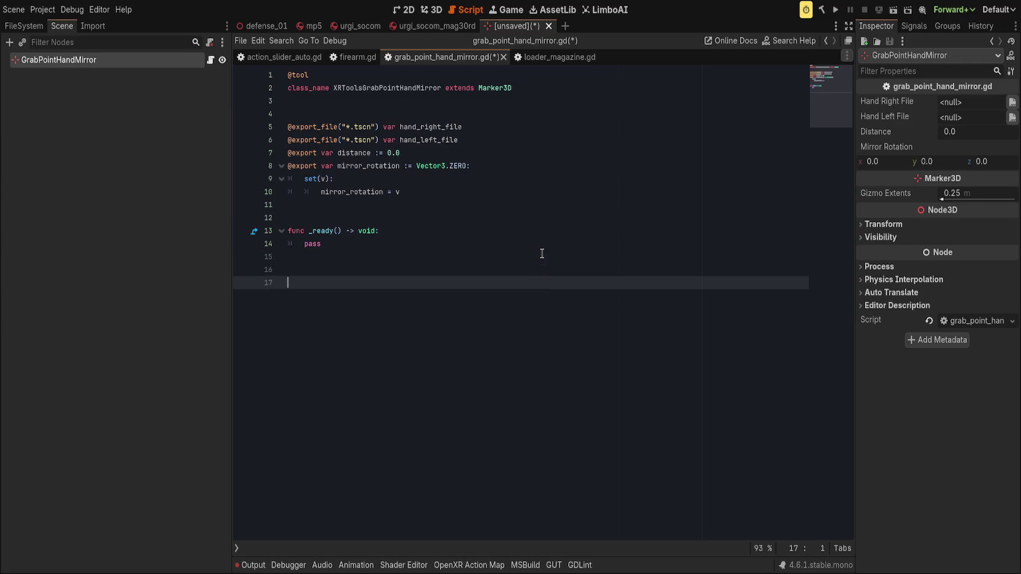
pyautogui.write('func _update-ha')
pyautogui.press('BackSpace')
pyautogui.press('BackSpace')
pyautogui.press('BackSpace')
pyautogui.write('_hands() ')
pyautogui.write('-> void:')
pyautogui.press('Return')
pyautogui.write('pass')
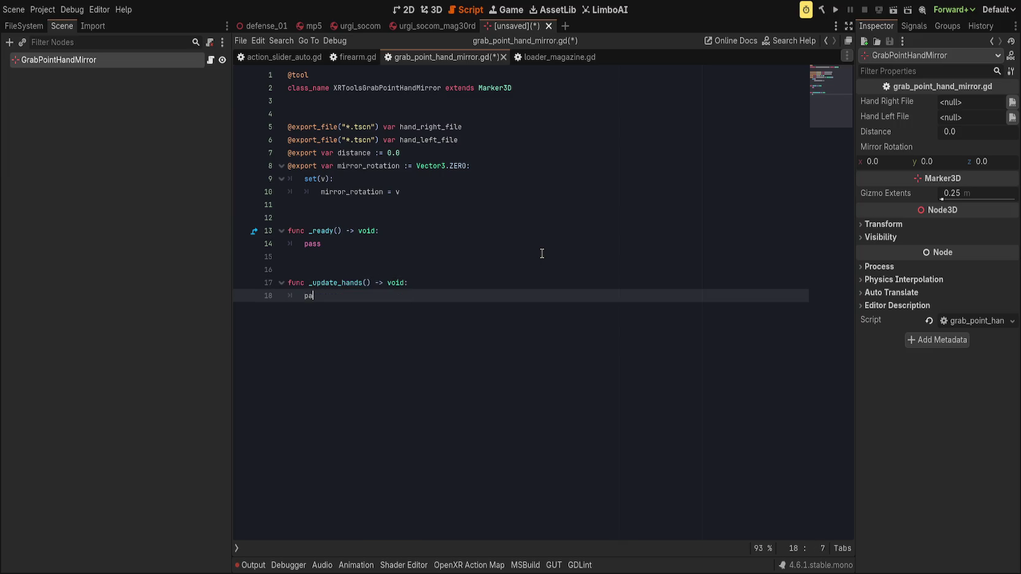
# Select the pass placeholder inside _ready.
pyautogui.click(552, 251)
pyautogui.click(553, 233)
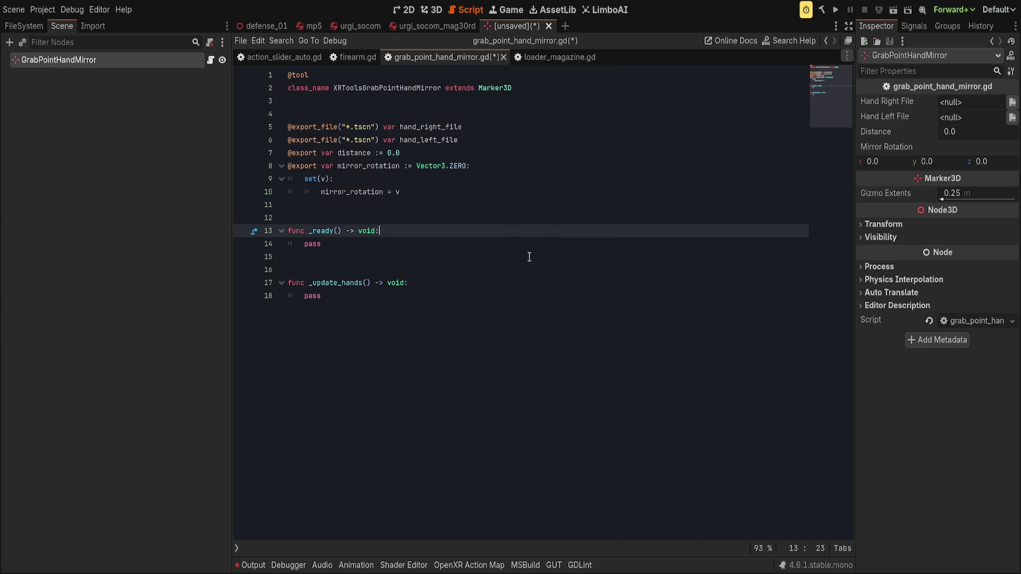
pyautogui.click(461, 245)
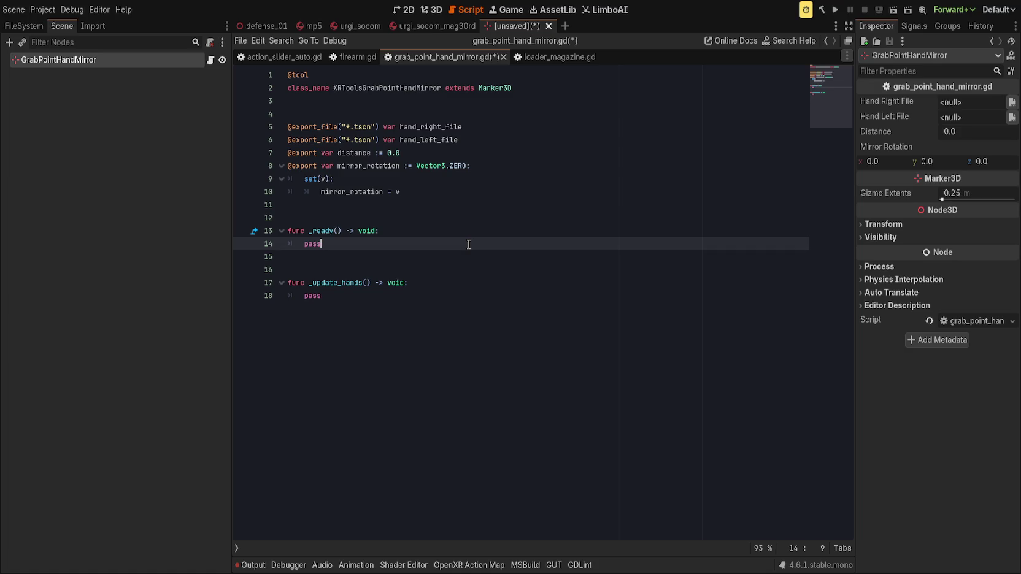
pyautogui.hotkey('shift', 'Home')
# Declare new variables _right_hand and _left_hand above _ready().
pyautogui.press('Up')
pyautogui.press('Up')
pyautogui.press('Up')
pyautogui.press('Return')
pyautogui.write('var _right_hand')
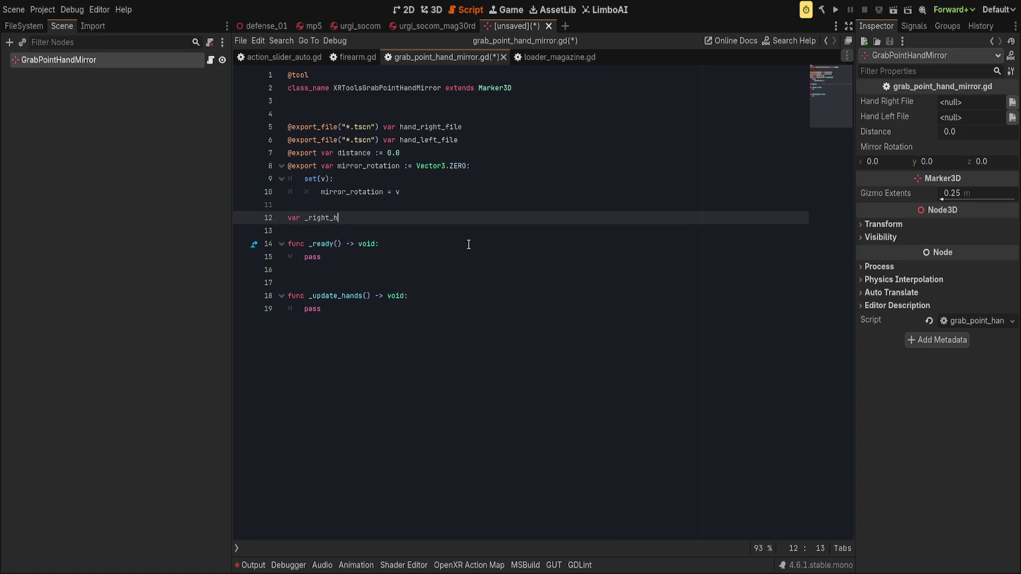
pyautogui.press('Return')
pyautogui.write('var _left_hand')
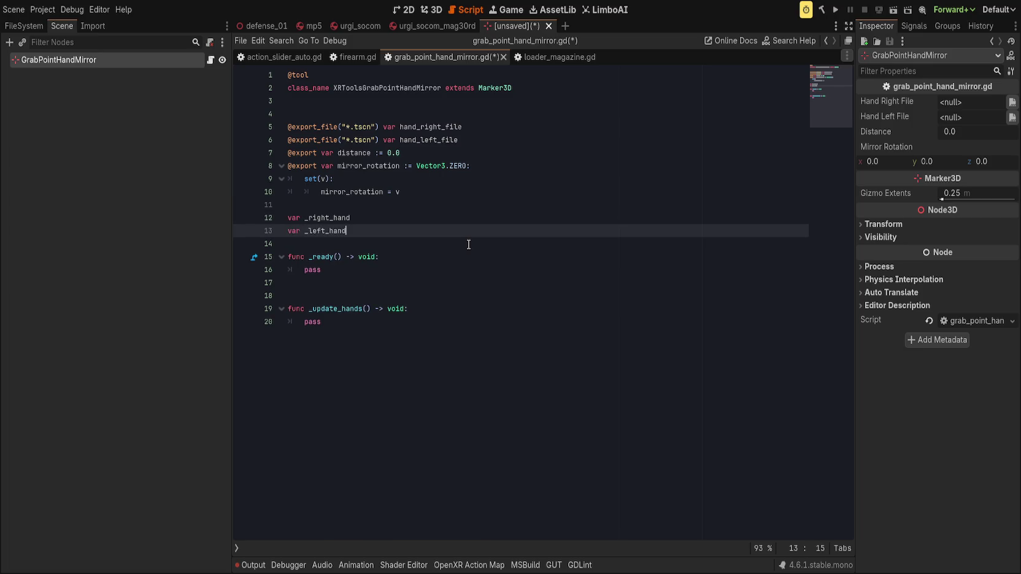
# Rename hand_right_file and hand_left_file to right_hand_file and left_hand_file.
pyautogui.doubleClick(423, 127)
pyautogui.write('right_hand_file')
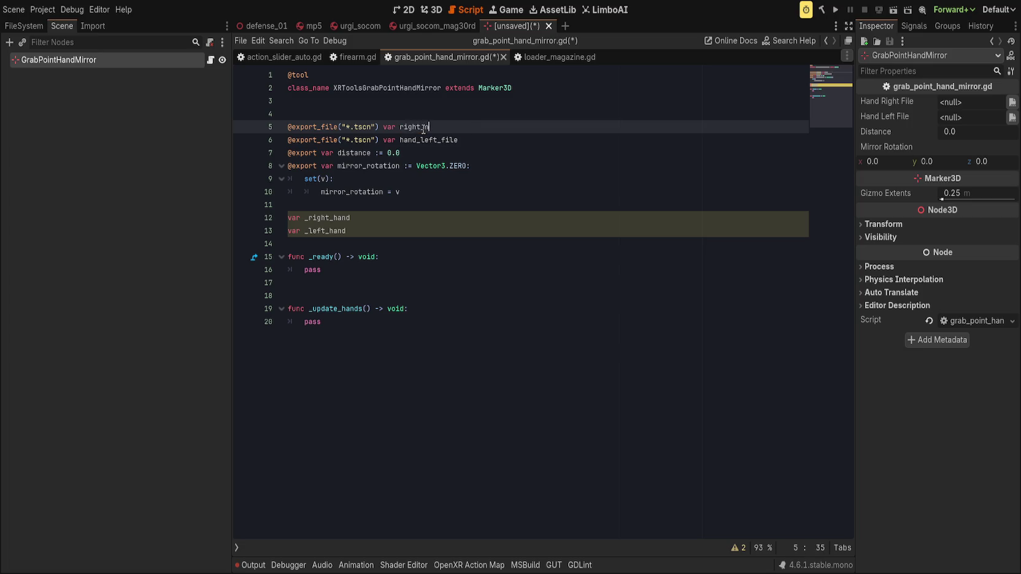
pyautogui.press('Down')
pyautogui.hotkey('ctrl', 'shift', 'Left')
pyautogui.write('left_ha')
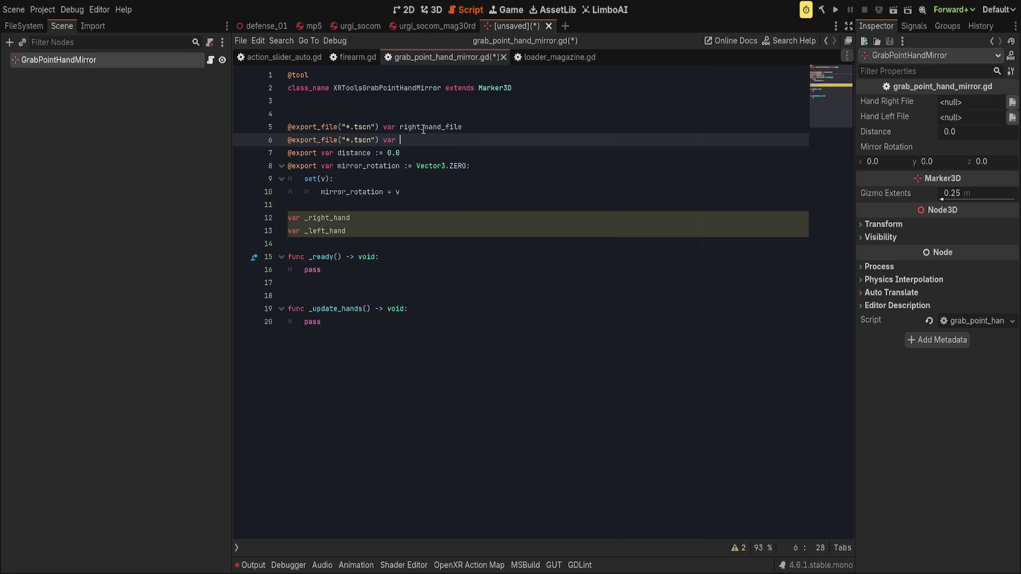
pyautogui.write('nd_file')
# Type both _right_hand and _left_hand as XRToolsGrabPointHand, followed by a blank line.
pyautogui.click(401, 211)
pyautogui.write(':=')
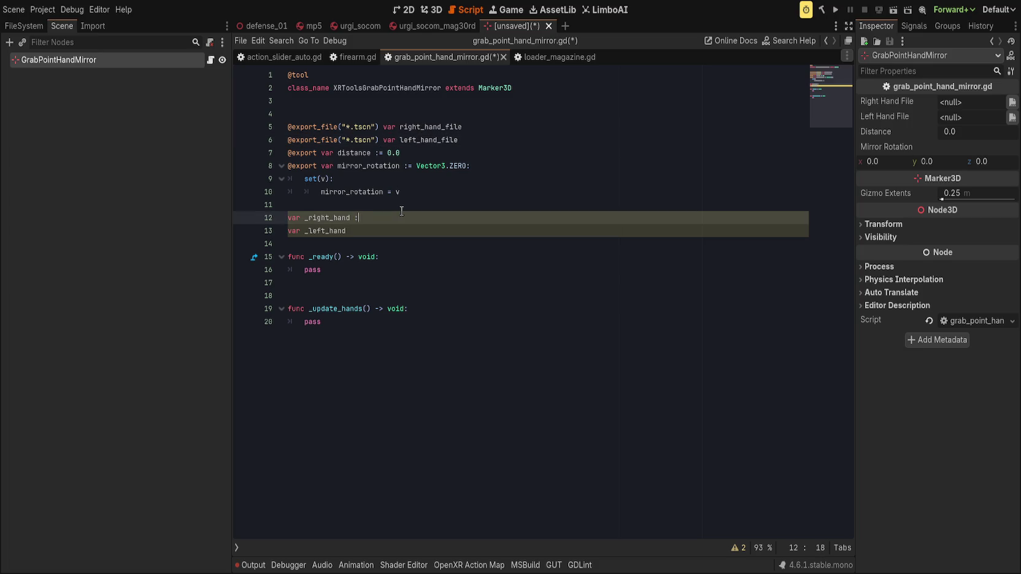
pyautogui.press('BackSpace')
pyautogui.press('BackSpace')
pyautogui.write(': GrabPointH')
pyautogui.press('Return')
pyautogui.press('Down')
pyautogui.write(': XRToolsGrabPointHand')
pyautogui.press('Down')
pyautogui.press('Return')
# Delete the exported right_hand_file and left_hand_file lines.
pyautogui.click(441, 218)
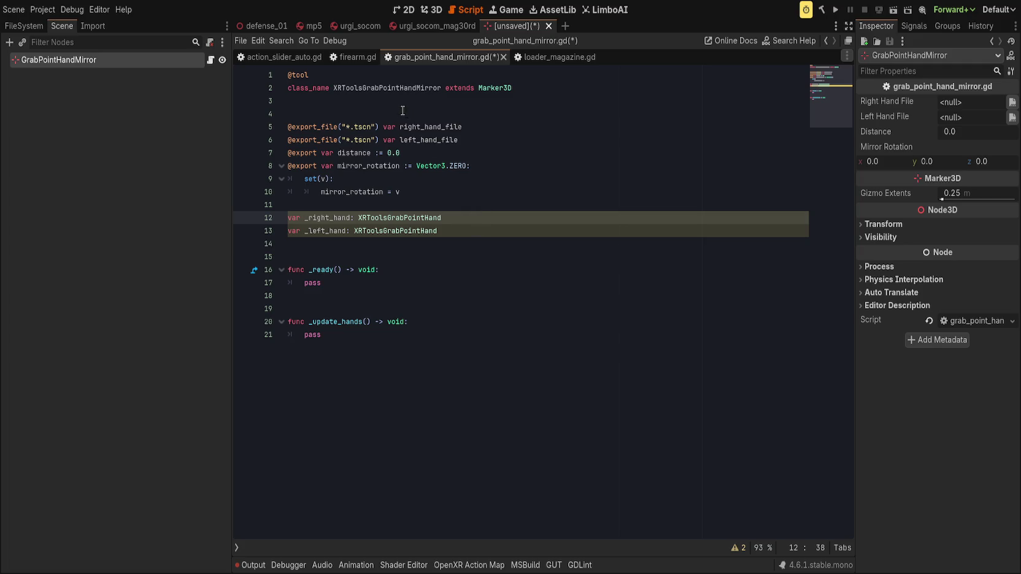
pyautogui.doubleClick(429, 126)
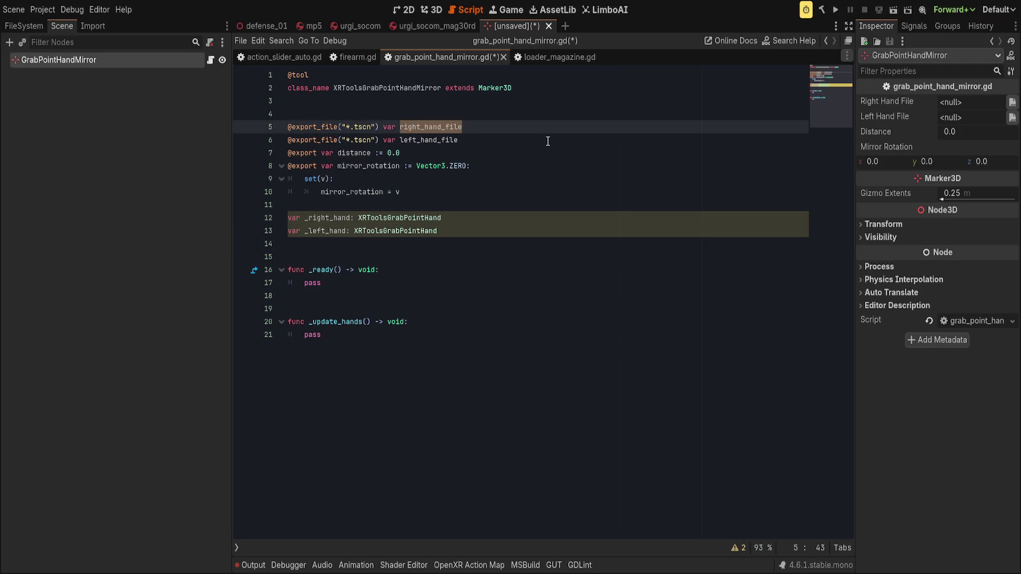
pyautogui.hotkey('ctrl', 'shift', 'k')
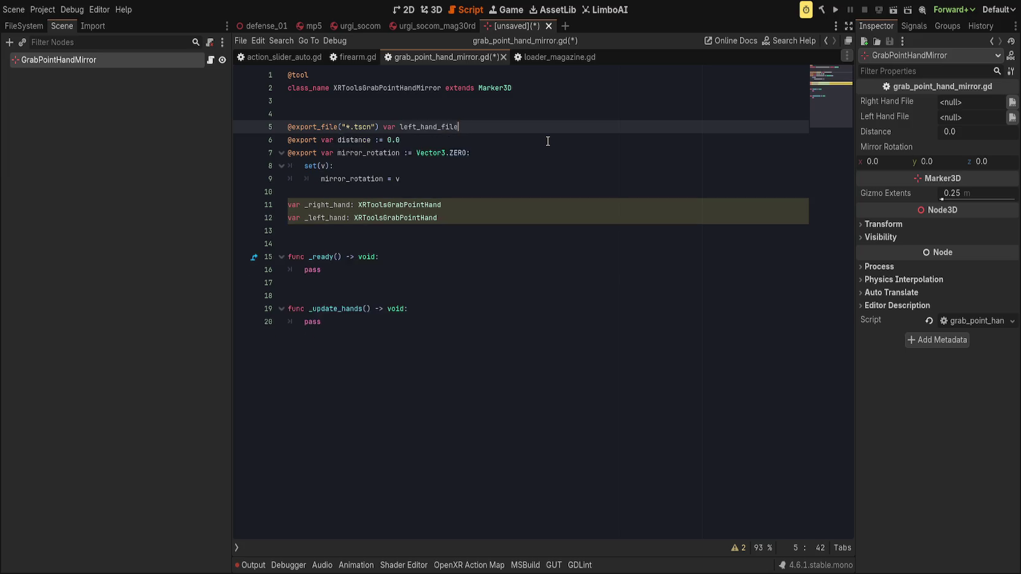
pyautogui.hotkey('ctrl', 'shift', 'k')
# Replace pass in _ready() with XRToolsGrabPointHand.new() via autocomplete.
pyautogui.click(502, 201)
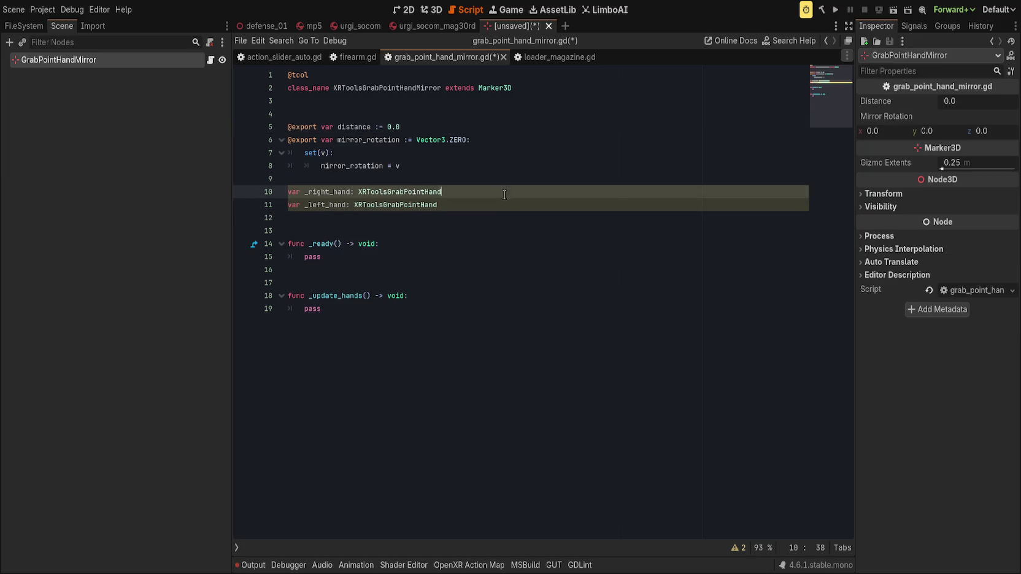
pyautogui.click(436, 258)
pyautogui.hotkey('ctrl', 'BackSpace')
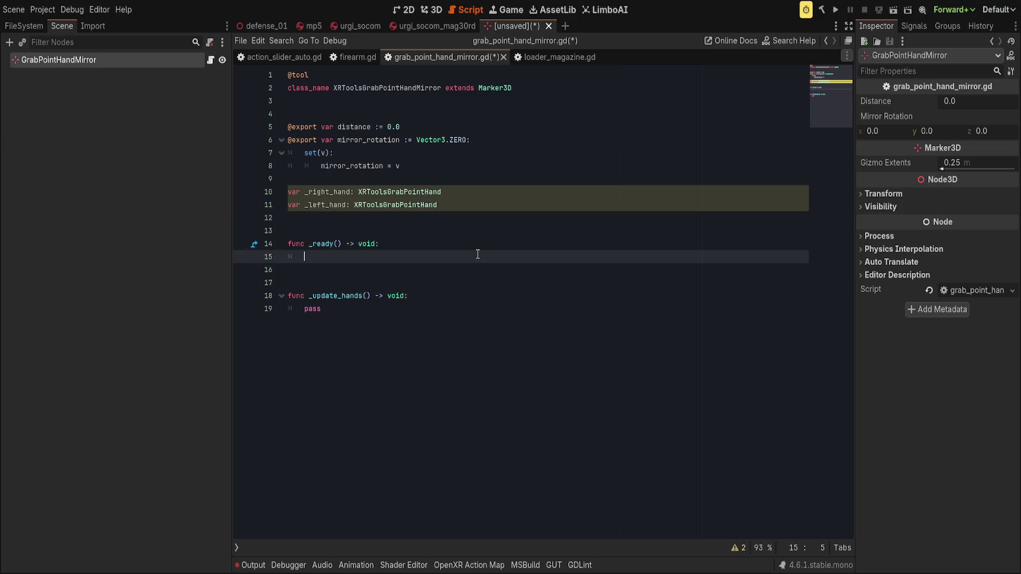
pyautogui.hotkey('ctrl', 'space')
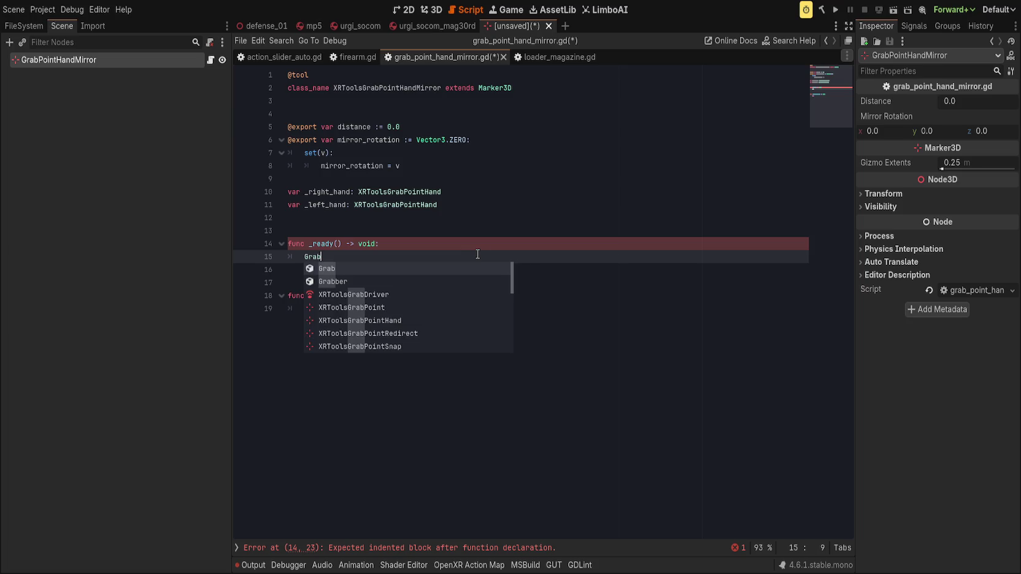
pyautogui.write('GrabPoint')
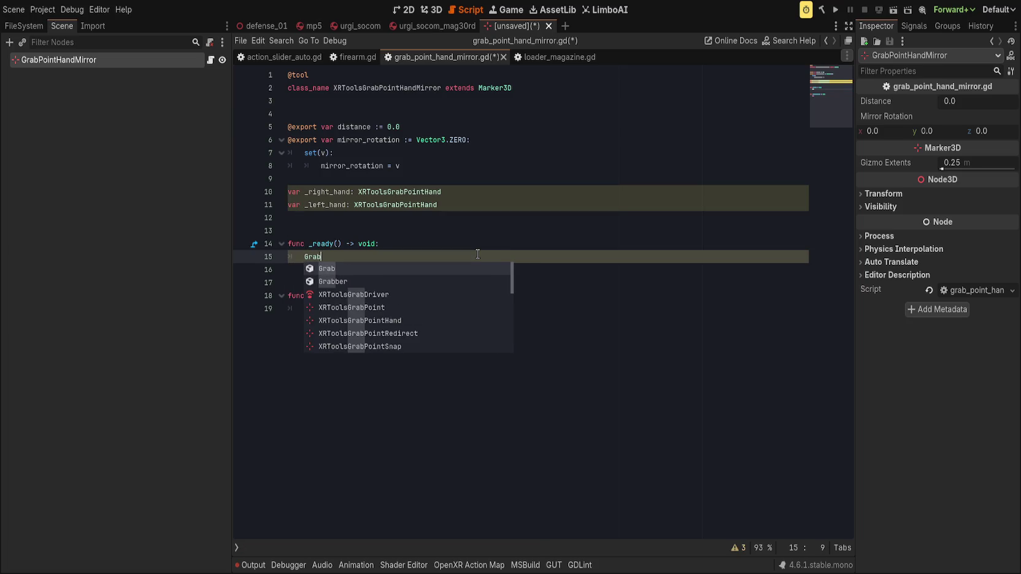
pyautogui.write('H')
pyautogui.press('Return')
pyautogui.write('.new(')
pyautogui.press('Return')
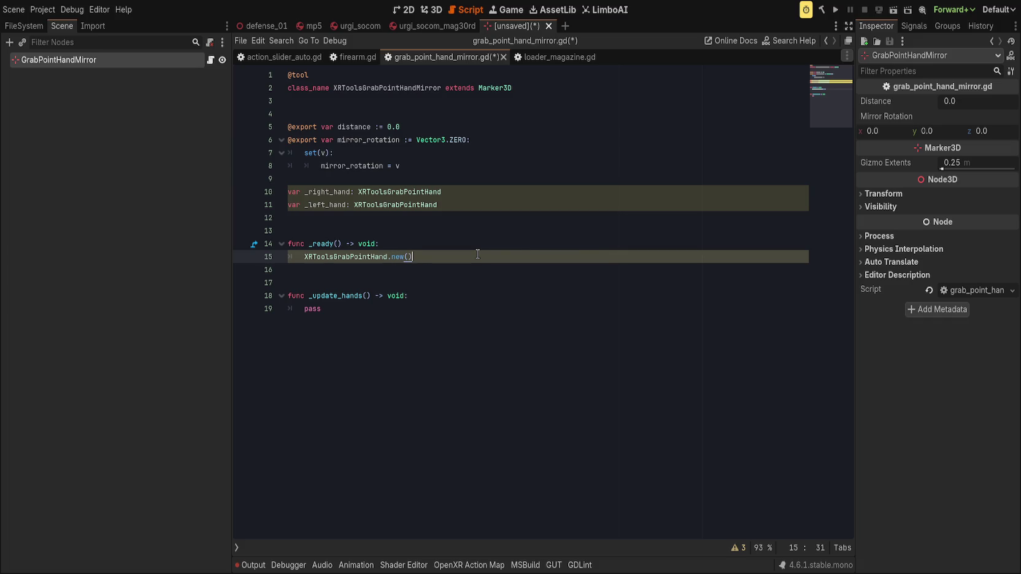
# Assign it to _right_hand and add _left_hand = XRToolsGrabPointHand.new() below.
pyautogui.hotkey('shift', 'Home')
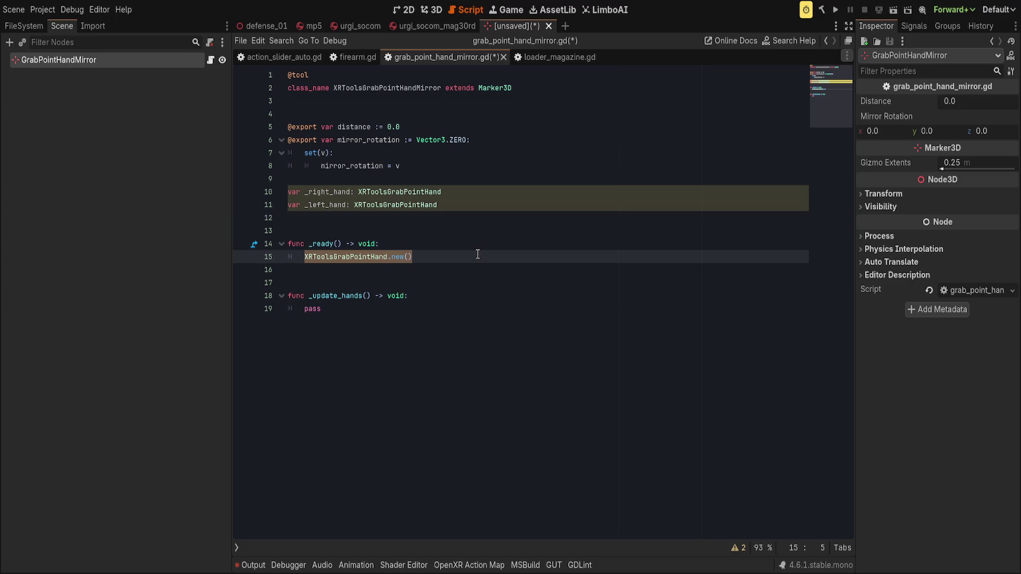
pyautogui.press('Right')
pyautogui.press('Home')
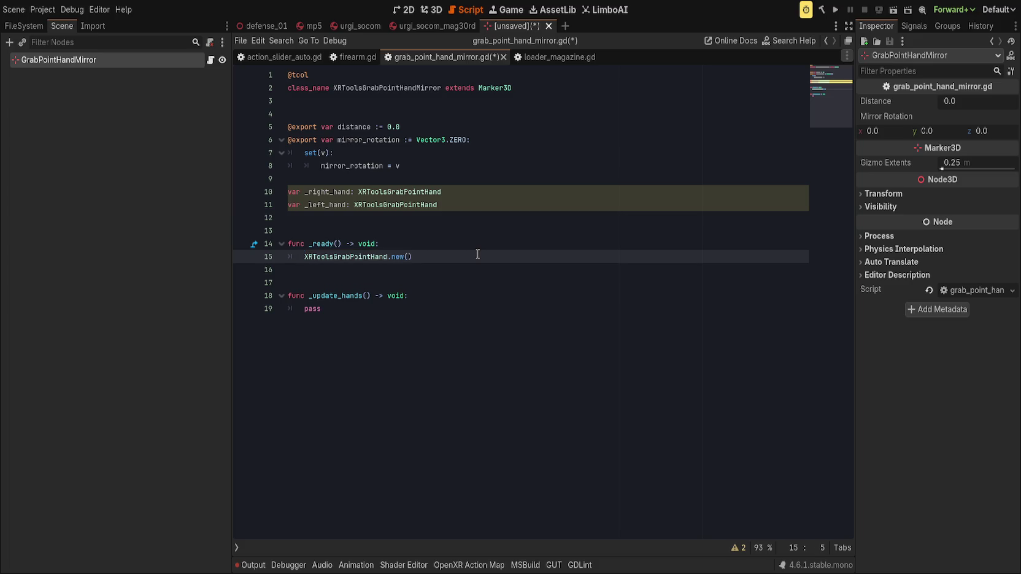
pyautogui.write('_')
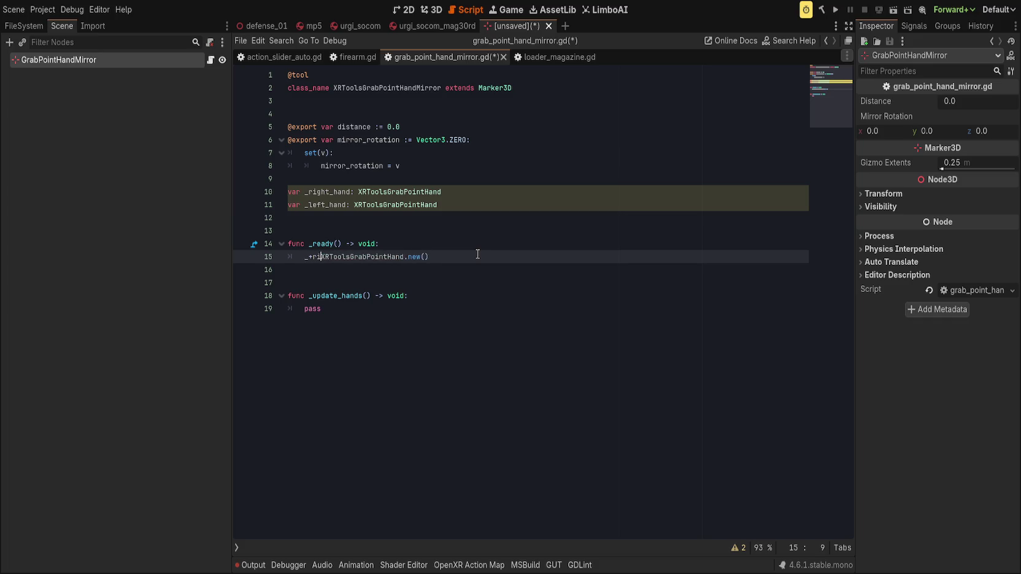
pyautogui.write('right_hand =')
pyautogui.press('End')
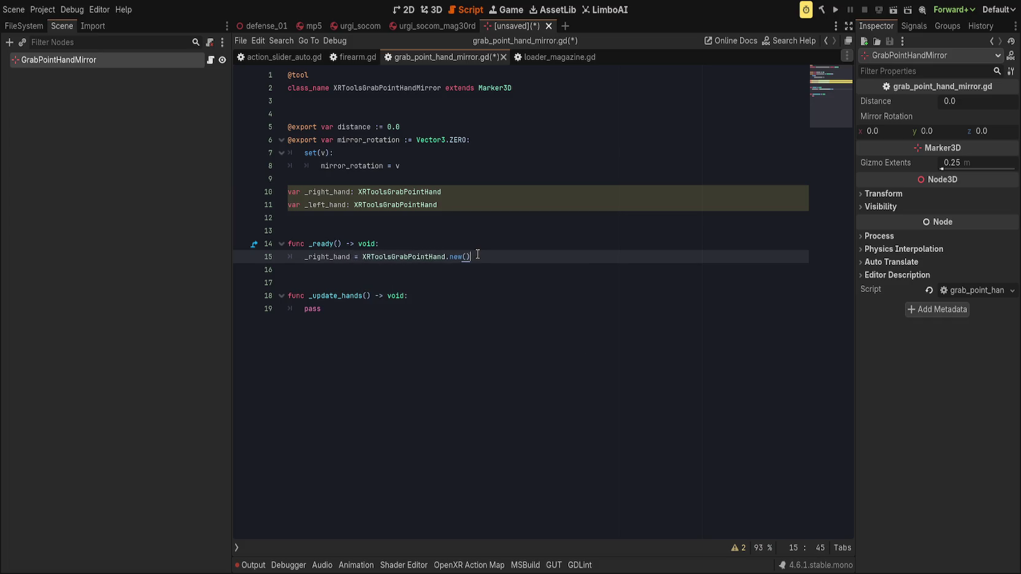
pyautogui.press('Return')
pyautogui.write('_left_hand = ')
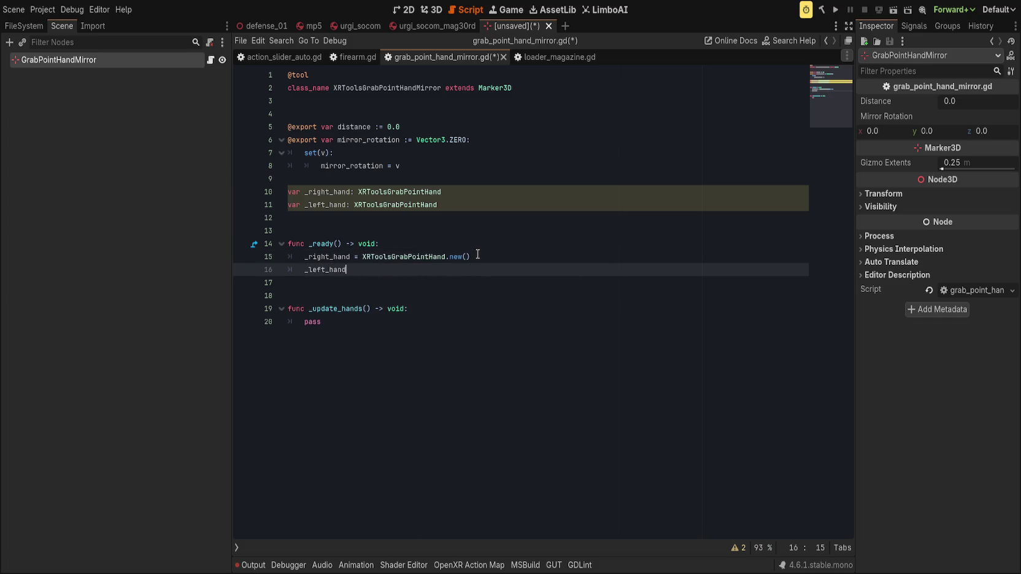
pyautogui.write('XRTools')
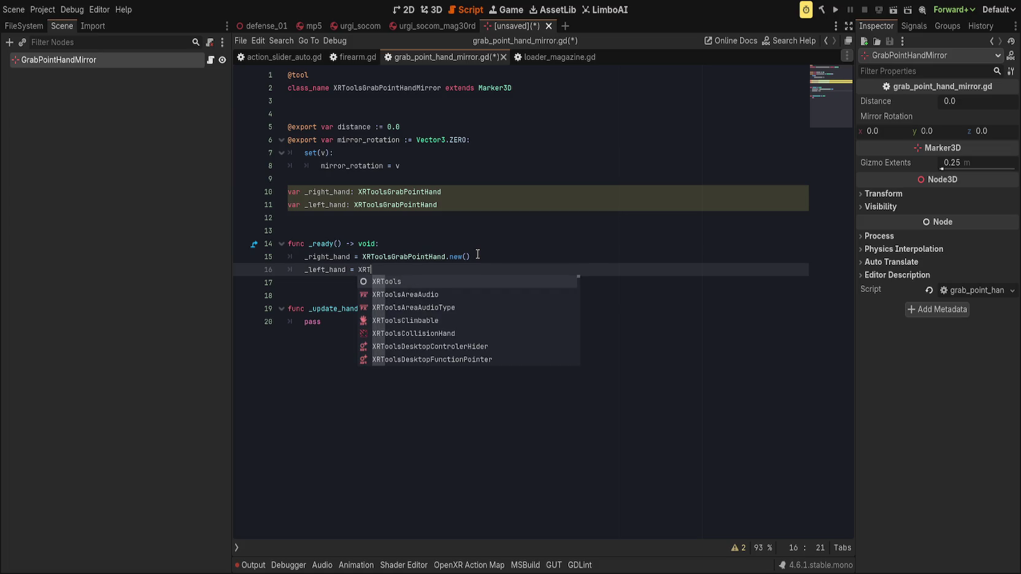
pyautogui.write('GrabPointHand.')
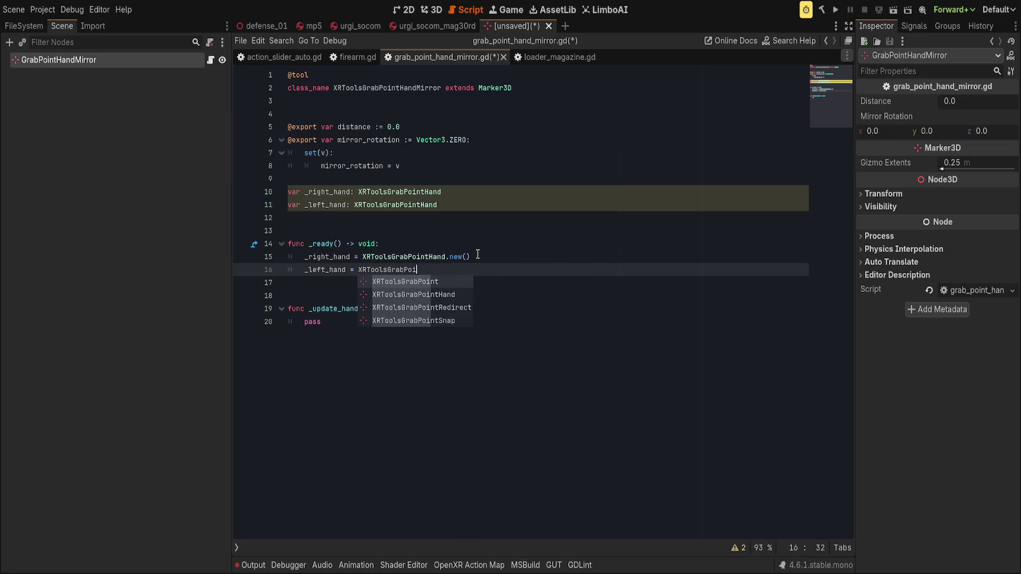
pyautogui.write('new()')
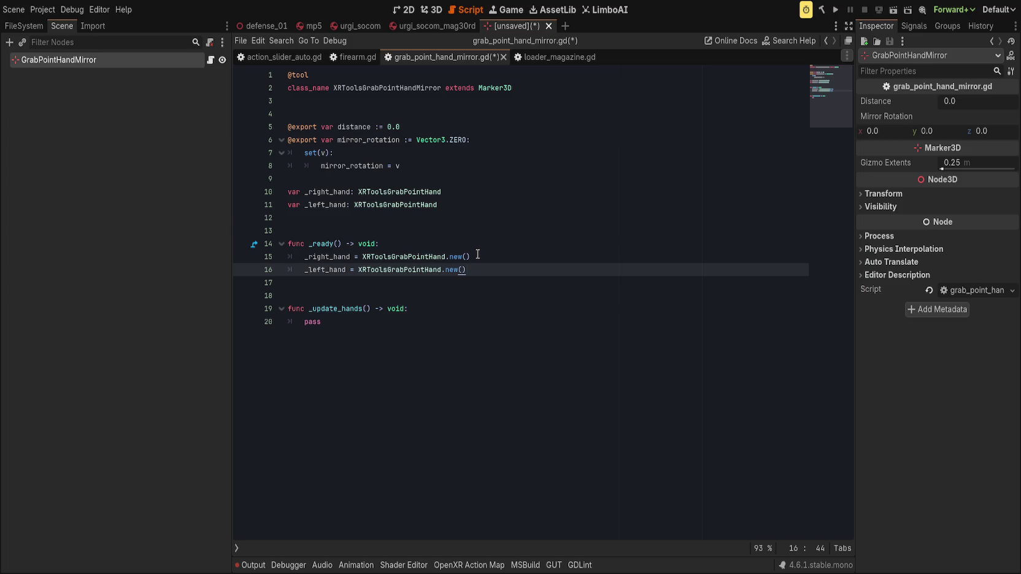
pyautogui.click(502, 189)
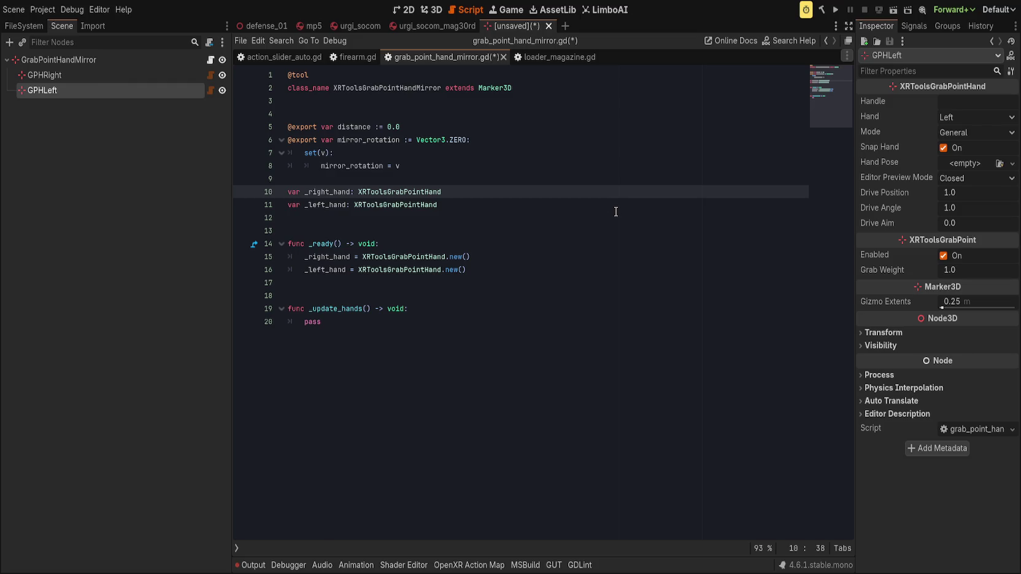
# Delete the _right_hand and _left_hand declarations.
pyautogui.click(383, 132)
pyautogui.moveTo(392, 179); pyautogui.dragTo(514, 231)
pyautogui.hotkey('ctrl', 'x')
pyautogui.hotkey('ctrl', 'z')
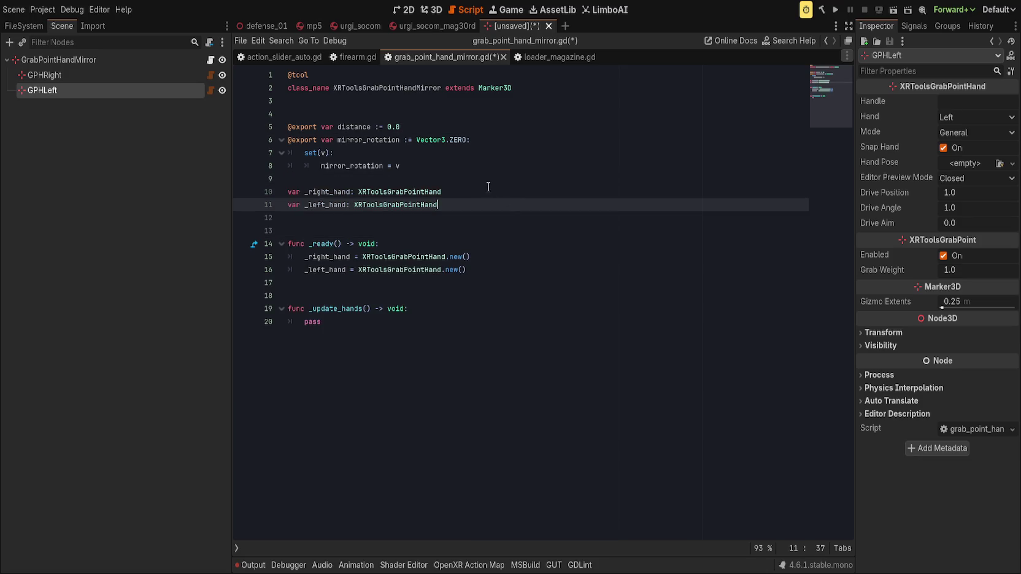
pyautogui.press('Delete')
pyautogui.write('@onready var right ')
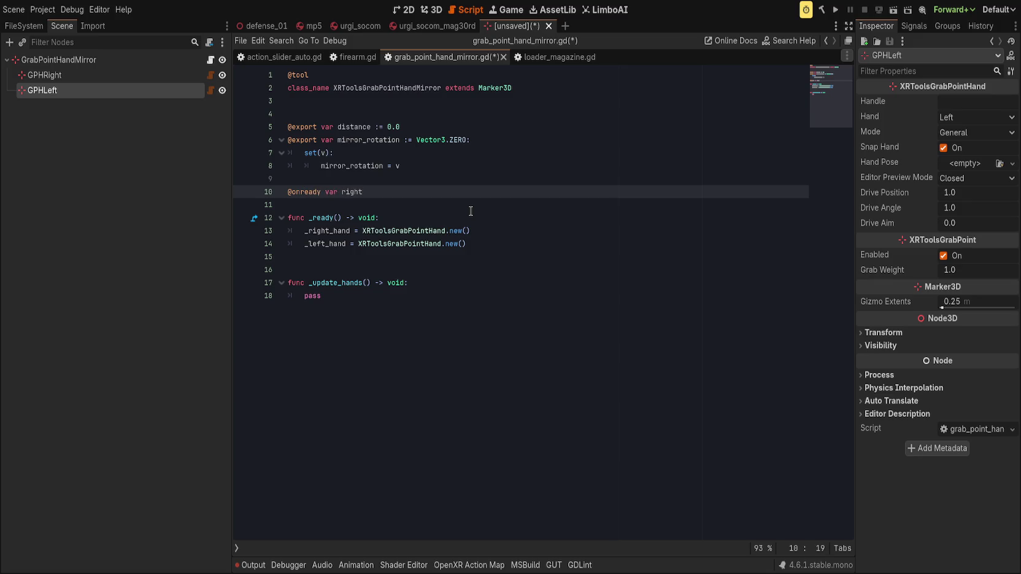
pyautogui.write(':=')
pyautogui.moveTo(44, 74)
pyautogui.mouseDown()
pyautogui.moveTo(364, 156)
pyautogui.moveTo(426, 195)
pyautogui.mouseUp()
pyautogui.press('Return')
pyautogui.write('@onready var left :')
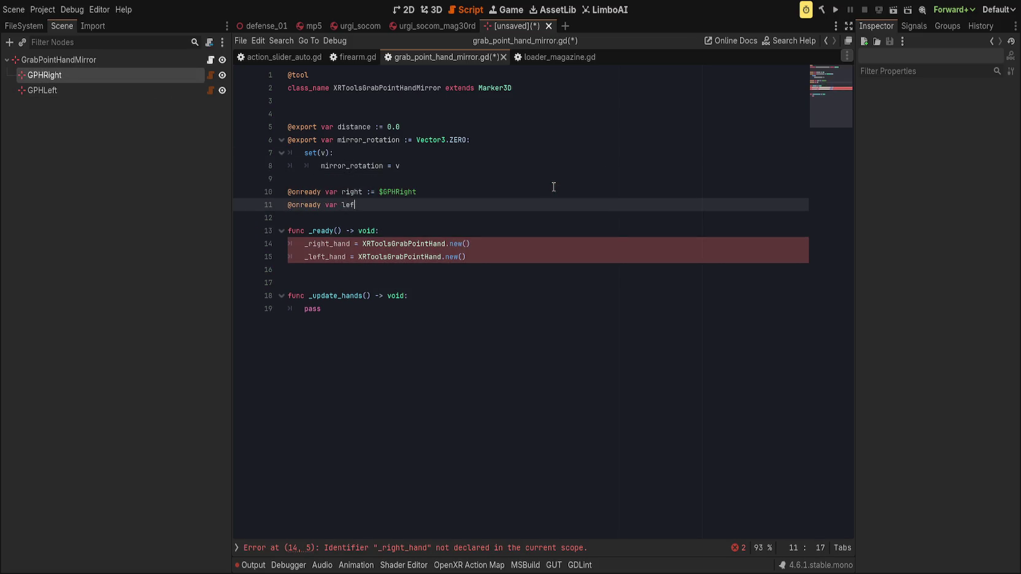
pyautogui.write('=')
pyautogui.moveTo(43, 90)
pyautogui.mouseDown()
pyautogui.moveTo(433, 216)
pyautogui.moveTo(546, 233)
pyautogui.mouseUp()
# Delete the old _ready() function and its leftover blank lines.
pyautogui.click(545, 233)
pyautogui.moveTo(474, 217); pyautogui.dragTo(509, 254)
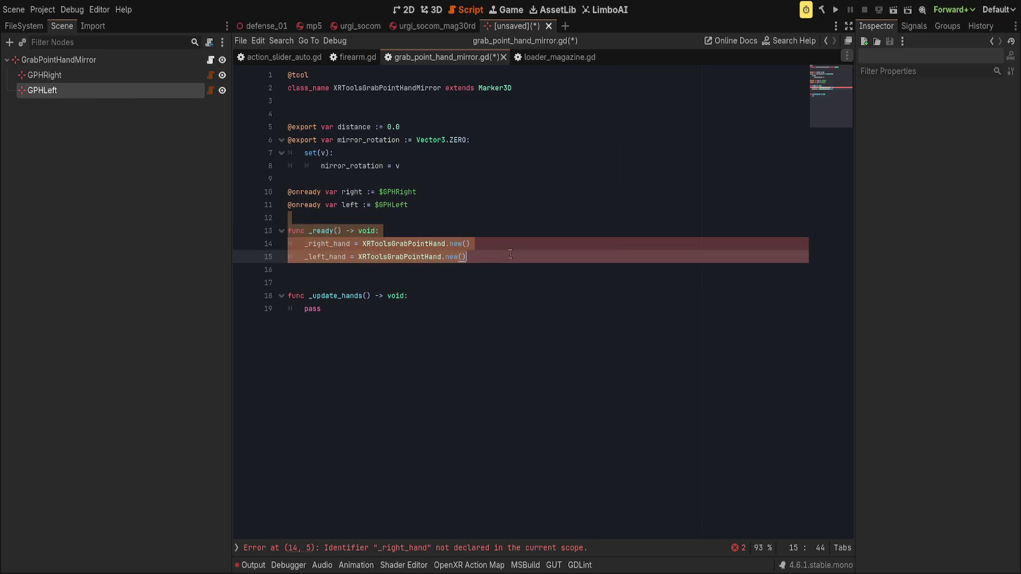
pyautogui.press('BackSpace')
pyautogui.press('Delete')
pyautogui.press('Delete')
pyautogui.click(467, 254)
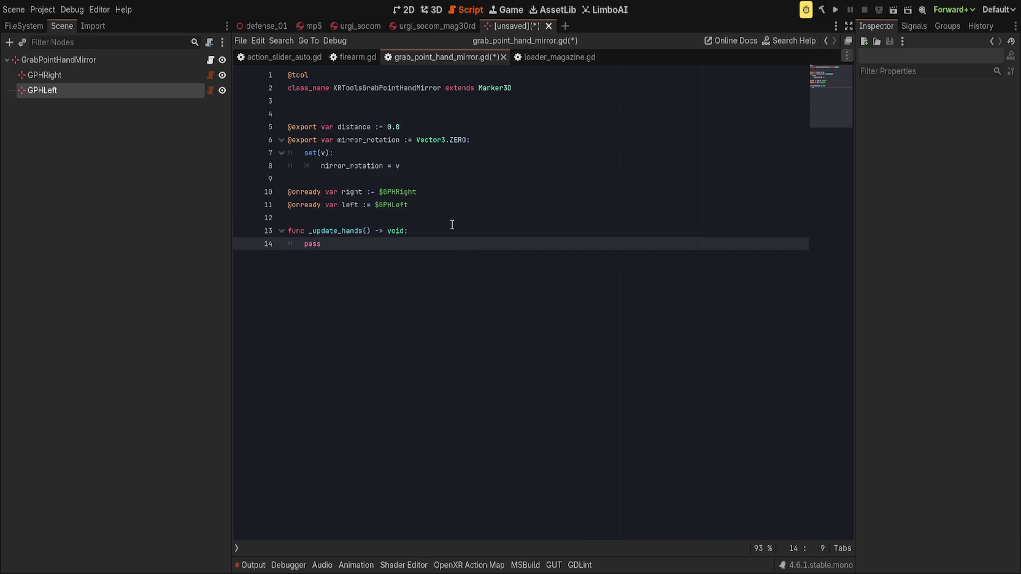
pyautogui.click(467, 218)
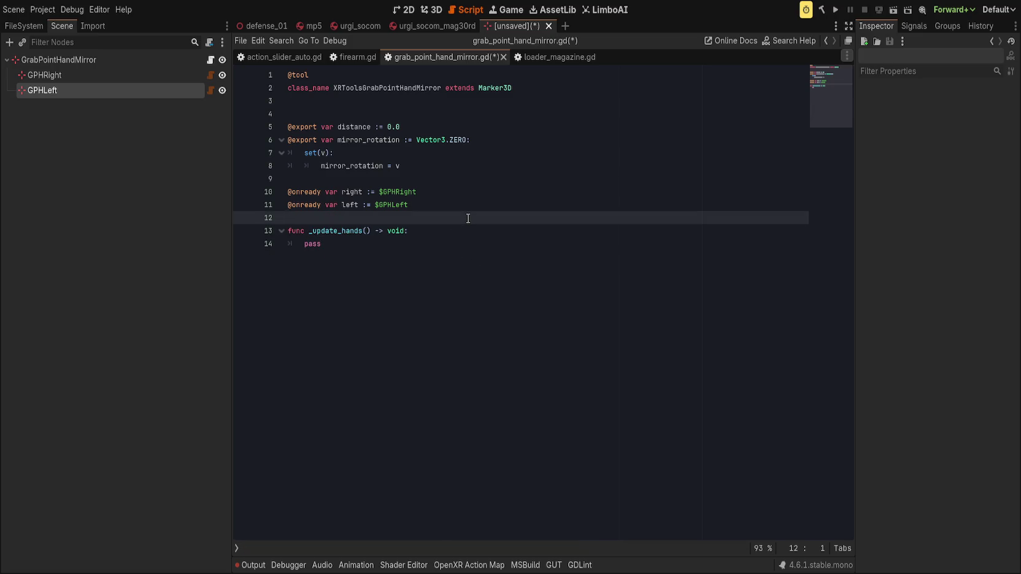
# Call _update_hands() after mirror_rotation = v in the mirror_rotation setter.
pyautogui.click(472, 174)
pyautogui.click(477, 164)
pyautogui.press('Return')
pyautogui.write('_update_hands()')
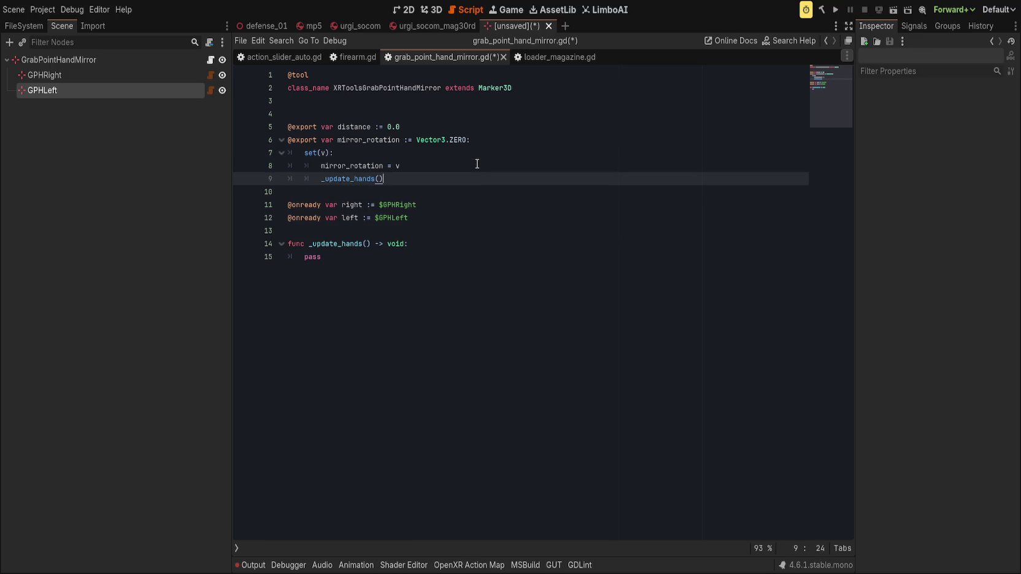
# Give distance a set(v) setter assigning distance and calling _update_hands(), and remove its pass.
pyautogui.press('Up')
pyautogui.press('Up')
pyautogui.press('Up')
pyautogui.write(':')
pyautogui.press('Return')
pyautogui.write('set(v):')
pyautogui.press('Return')
pyautogui.write('distance = v')
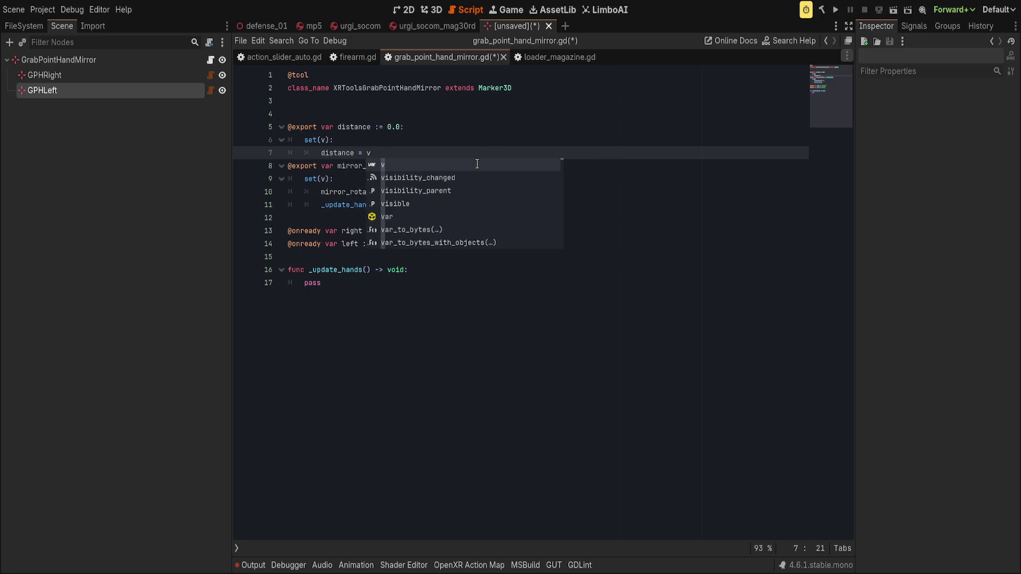
pyautogui.press('Return')
pyautogui.press('Return')
pyautogui.write('_udpate')
pyautogui.press('BackSpace')
pyautogui.press('BackSpace')
pyautogui.press('BackSpace')
pyautogui.write('pd')
pyautogui.press('Return')
pyautogui.click(481, 301)
pyautogui.press('BackSpace')
pyautogui.press('BackSpace')
pyautogui.press('BackSpace')
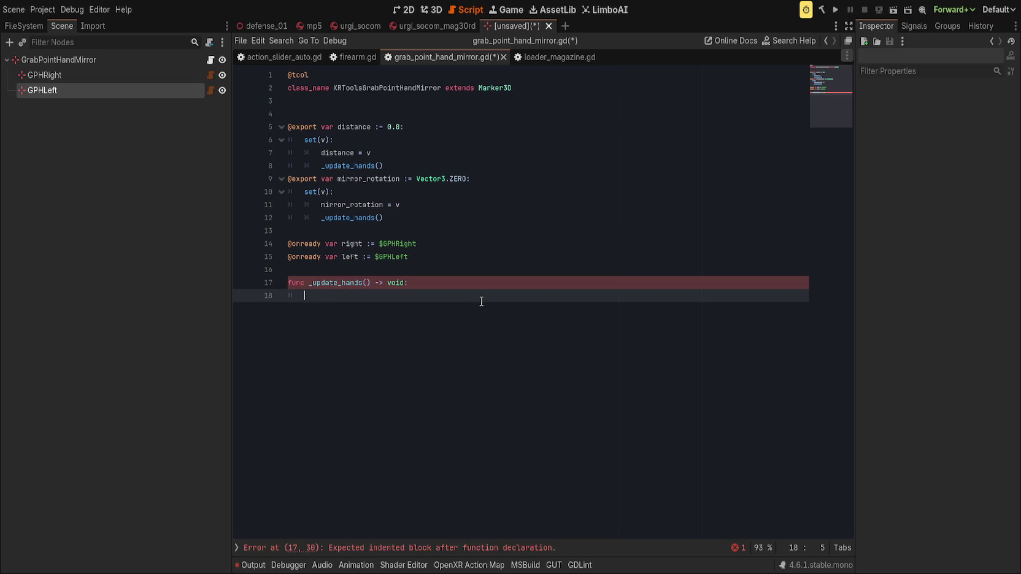
# In _update_hands(), set right.position.x = distance and left.position.x = -distance.
pyautogui.write('right.x')
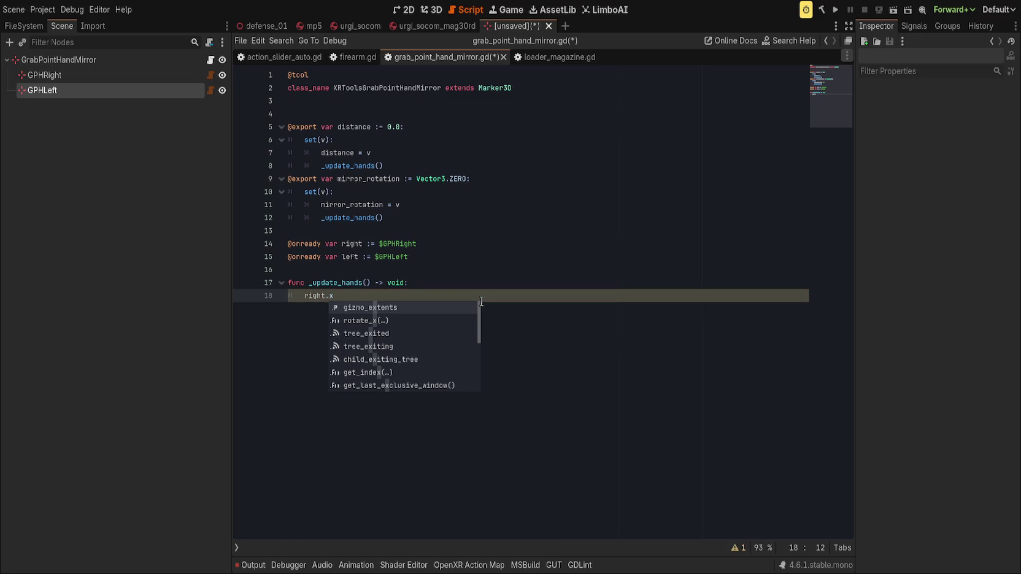
pyautogui.press('BackSpace')
pyautogui.write('g')
pyautogui.press('BackSpace')
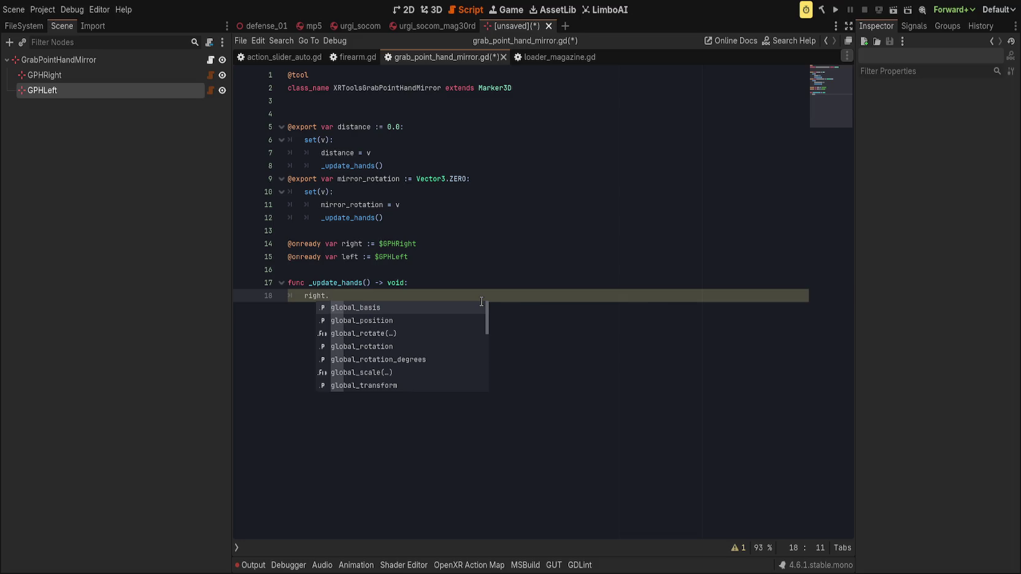
pyautogui.write('position.x')
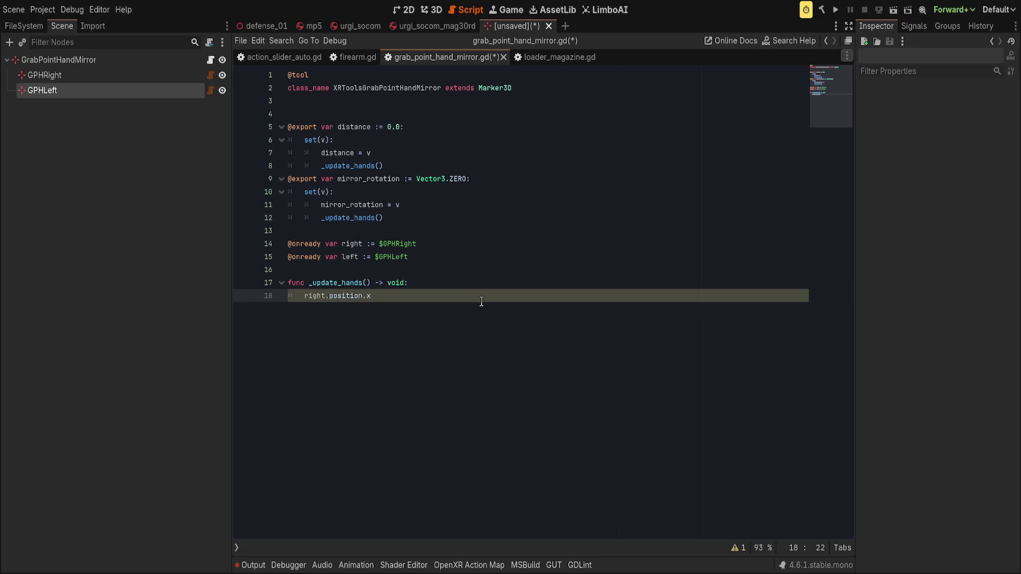
pyautogui.write('=')
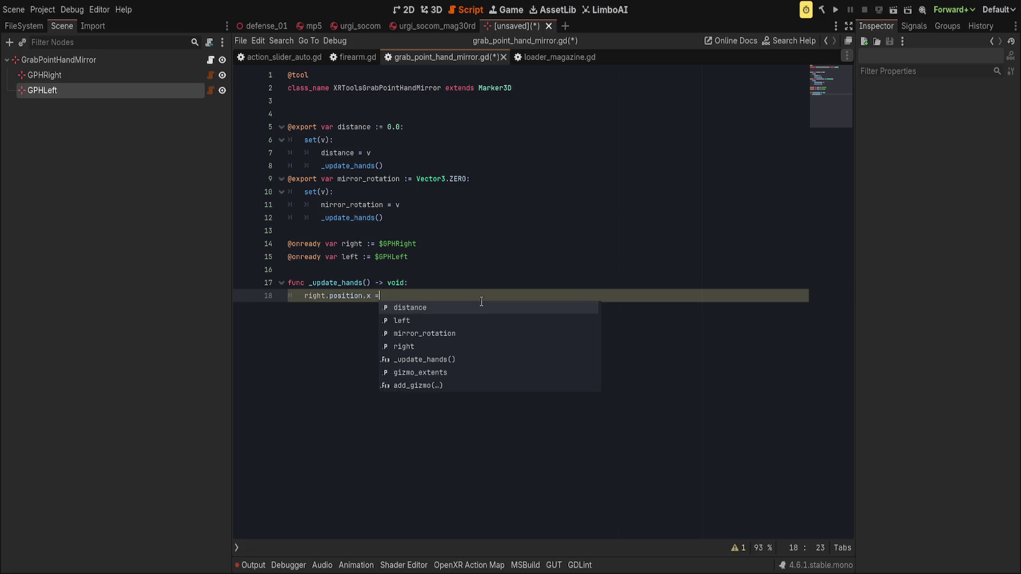
pyautogui.write(' gap')
pyautogui.press('BackSpace')
pyautogui.press('BackSpace')
pyautogui.press('BackSpace')
pyautogui.write('d')
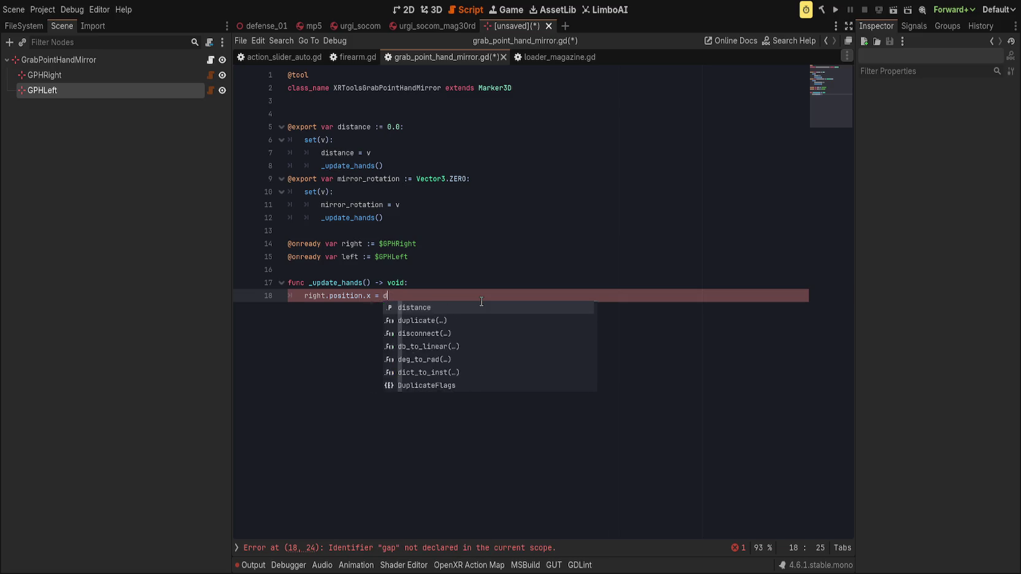
pyautogui.write('istance')
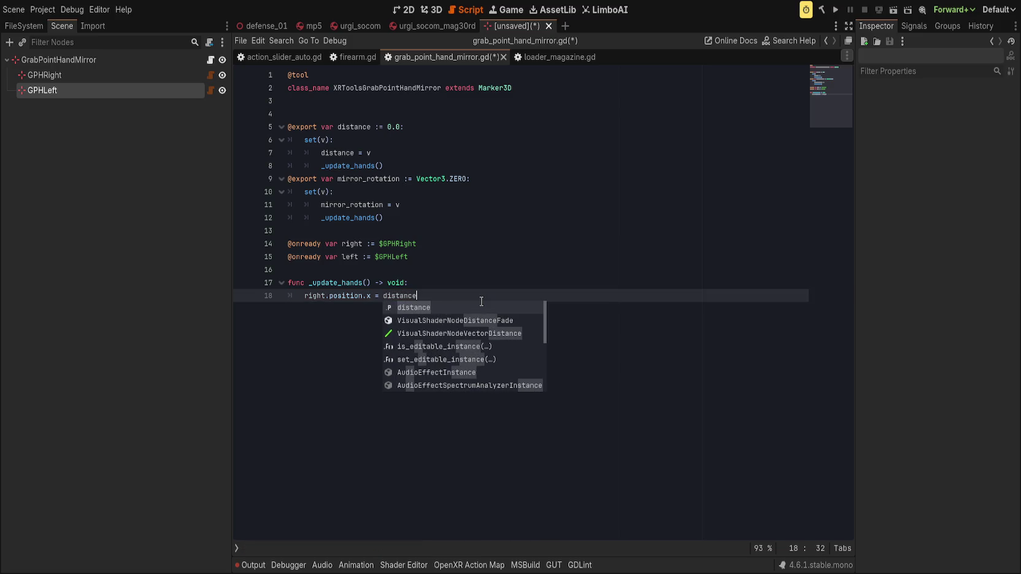
pyautogui.press('Return')
pyautogui.press('Return')
pyautogui.write('left.position.x = -distance')
pyautogui.press('Return')
pyautogui.press('Return')
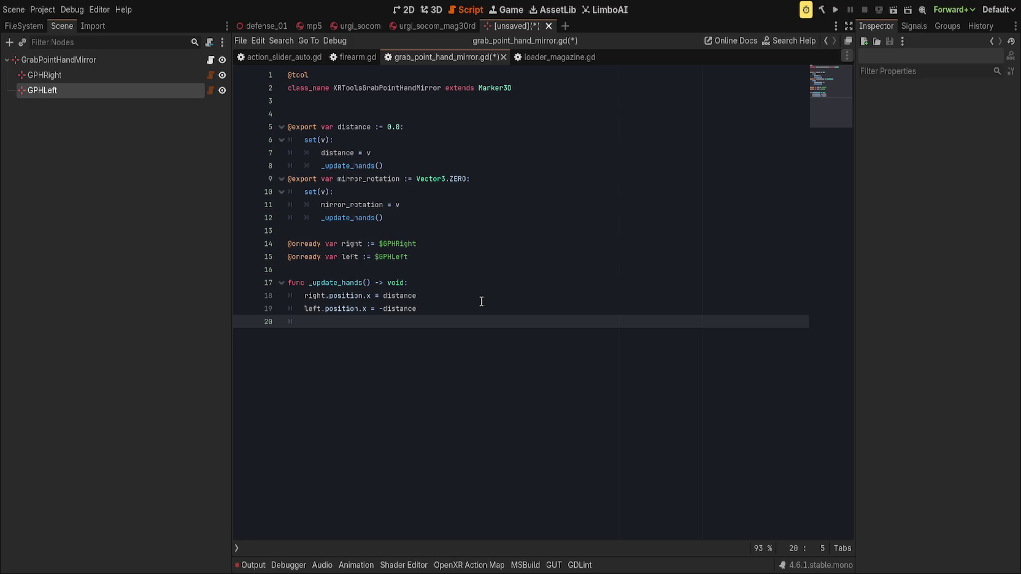
# Add right.rotation = mirror_rotation and left.rotation = mirror_rotation lines.
pyautogui.write('mirror_rotation')
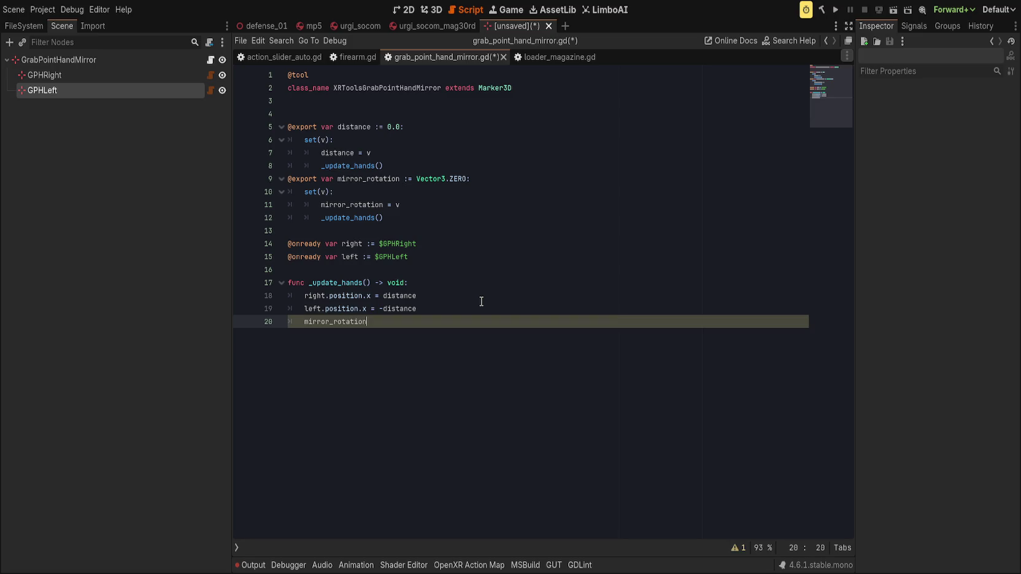
pyautogui.press('BackSpace')
pyautogui.hotkey('ctrl', 'BackSpace')
pyautogui.press('Up')
pyautogui.press('Return')
pyautogui.press('Up')
pyautogui.press('Return')
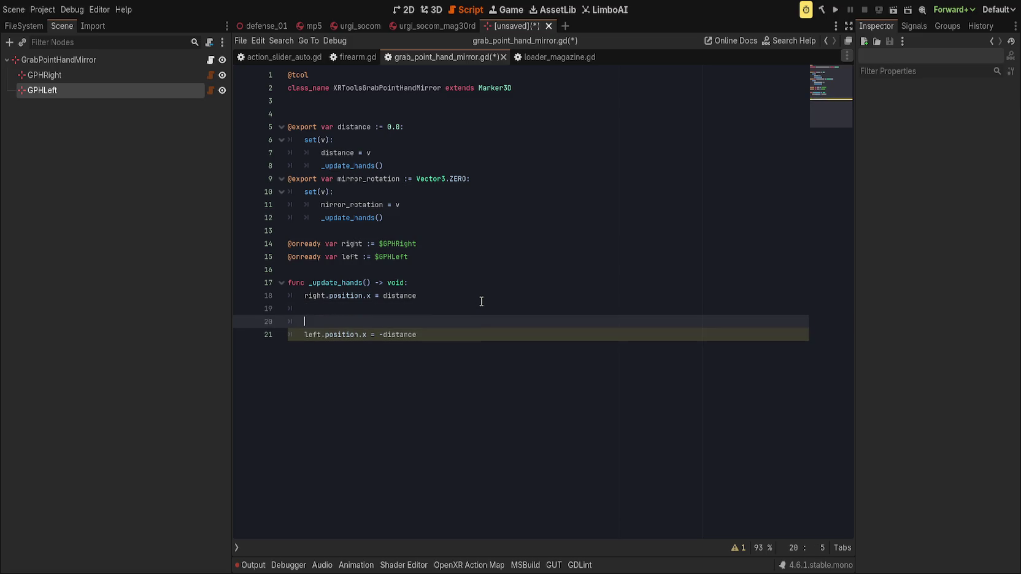
pyautogui.press('Up')
pyautogui.write('ight.rotation')
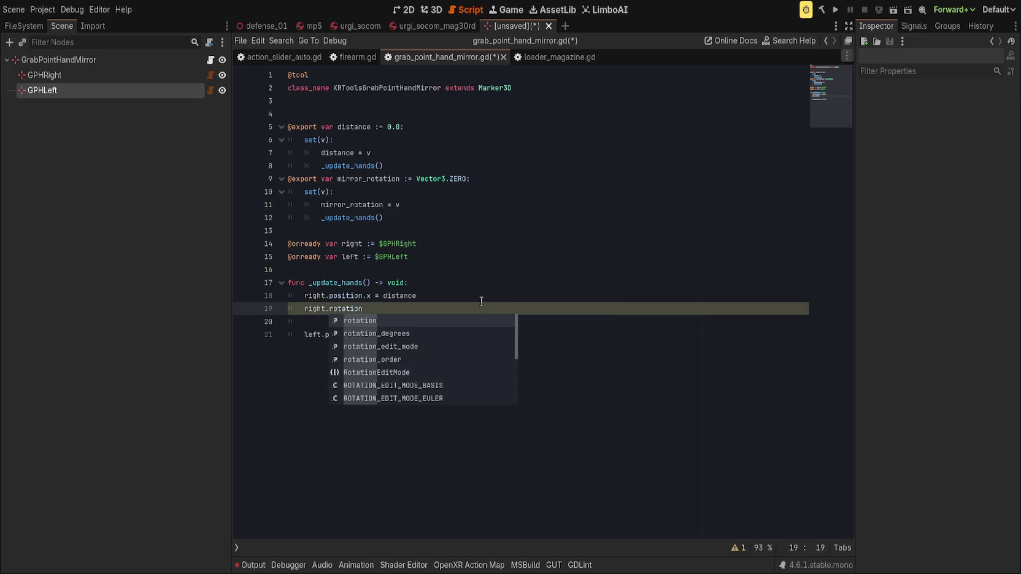
pyautogui.write(' = mirror_r')
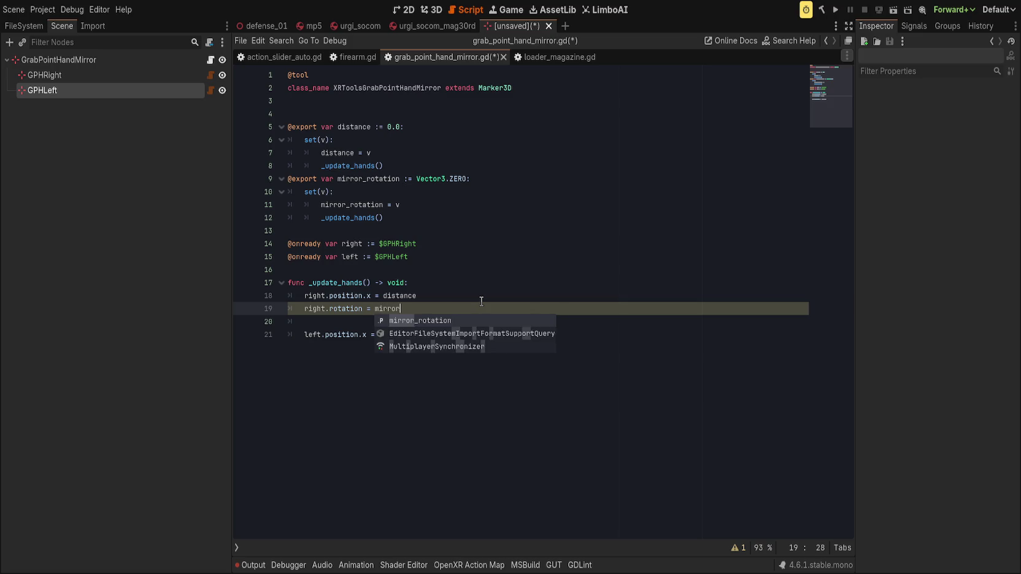
pyautogui.press('Return')
pyautogui.press('Down')
pyautogui.press('Down')
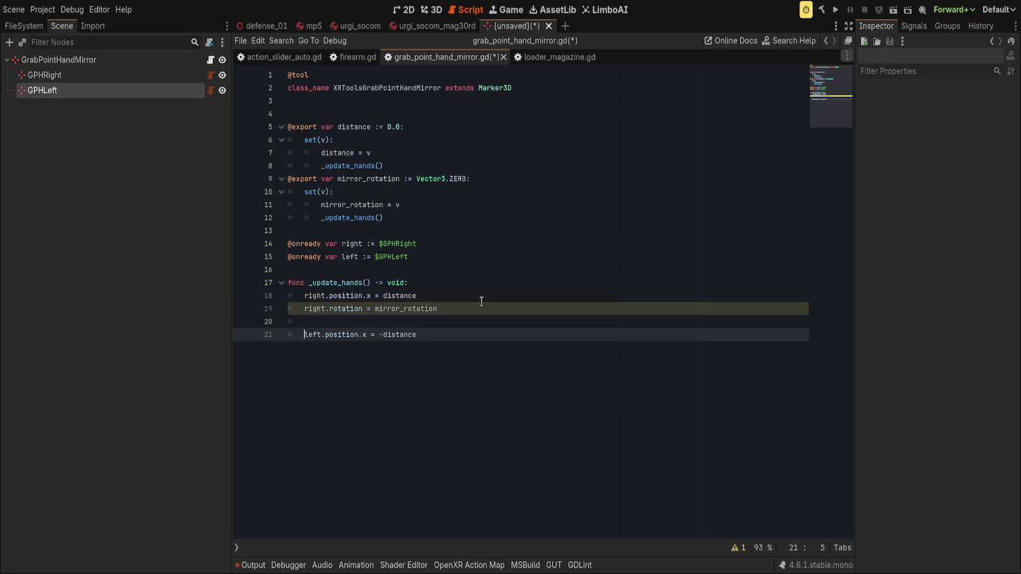
pyautogui.press('Return')
pyautogui.press('BackSpace')
pyautogui.write('left.rotation ')
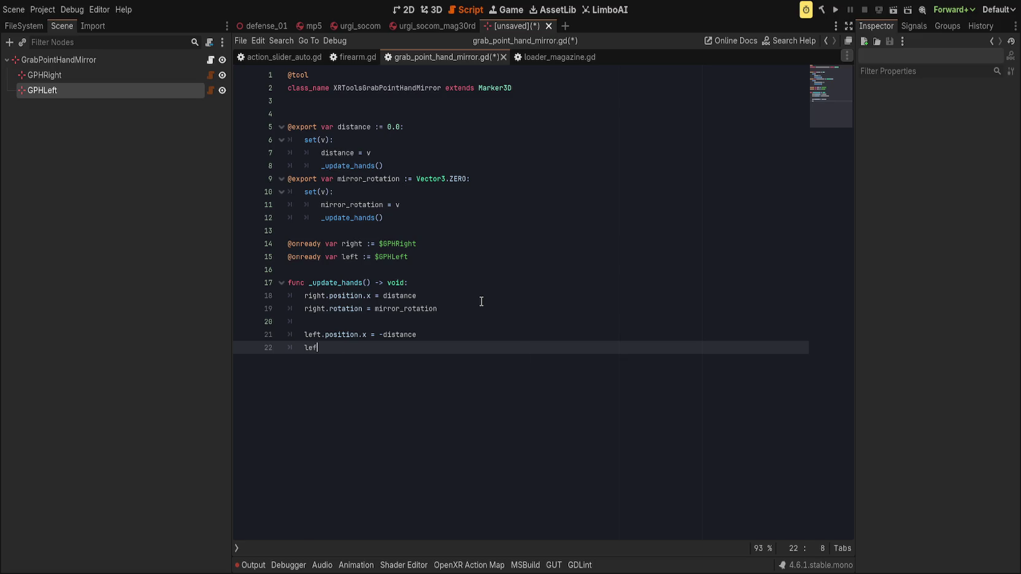
pyautogui.write('= mir')
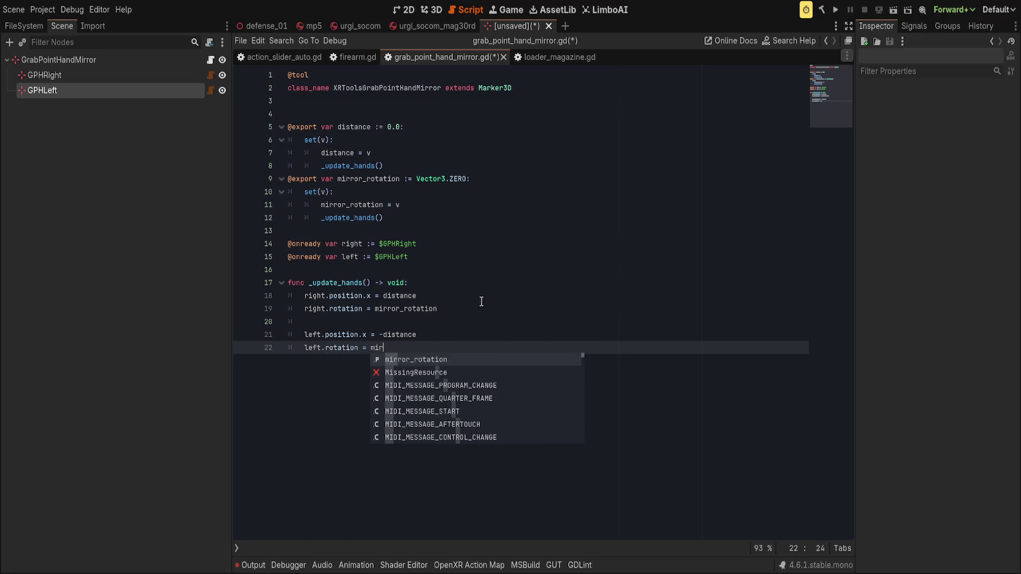
pyautogui.press('Return')
# Change both to rotation_degrees and negate mirror_rotation for the left hand.
pyautogui.click(360, 307)
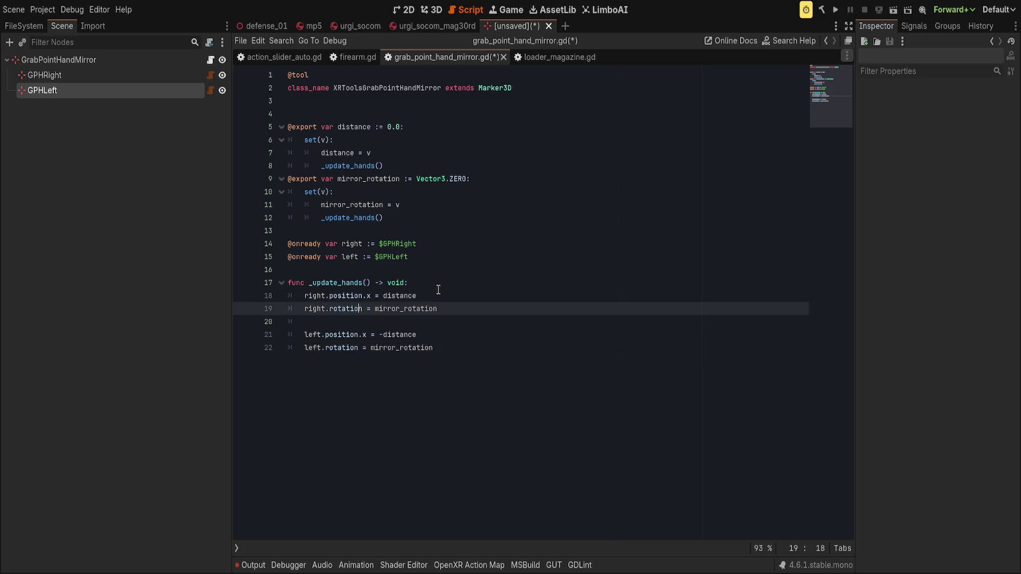
pyautogui.write('_degrees')
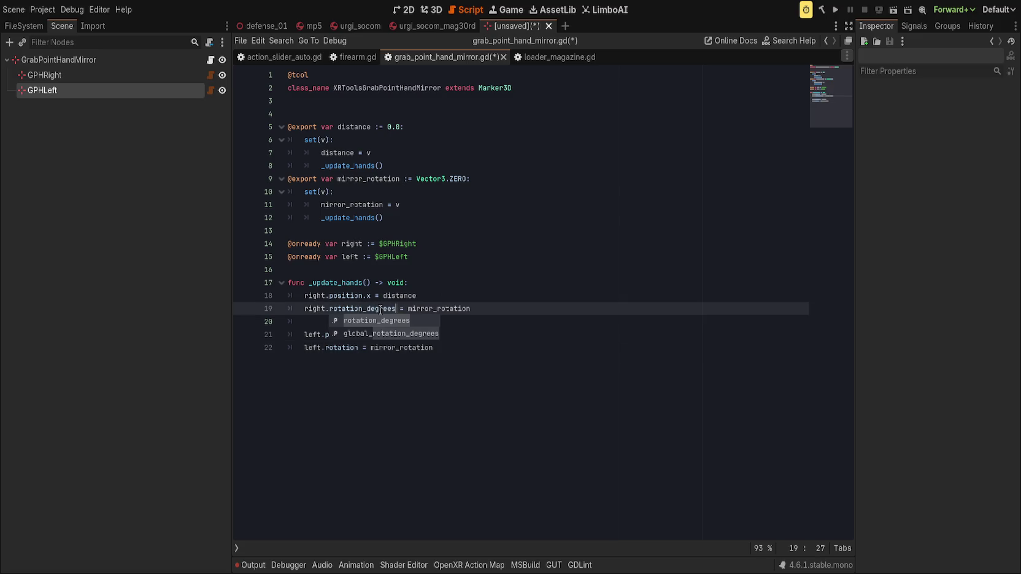
pyautogui.doubleClick(368, 308)
pyautogui.hotkey('ctrl', 'c')
pyautogui.doubleClick(342, 347)
pyautogui.hotkey('ctrl', 'v')
pyautogui.press('End')
pyautogui.click(404, 348)
pyautogui.write('-')
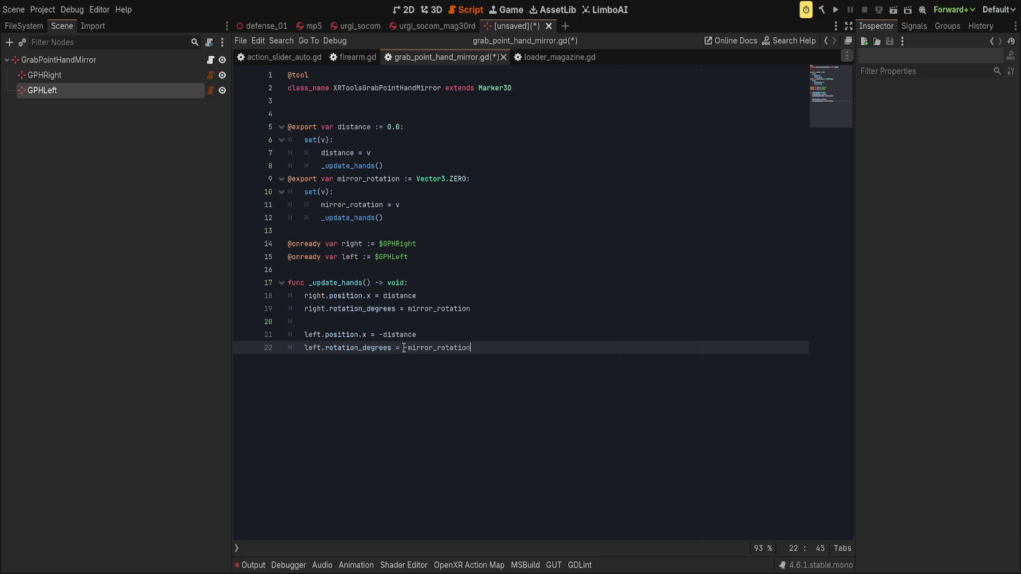
pyautogui.click(457, 309)
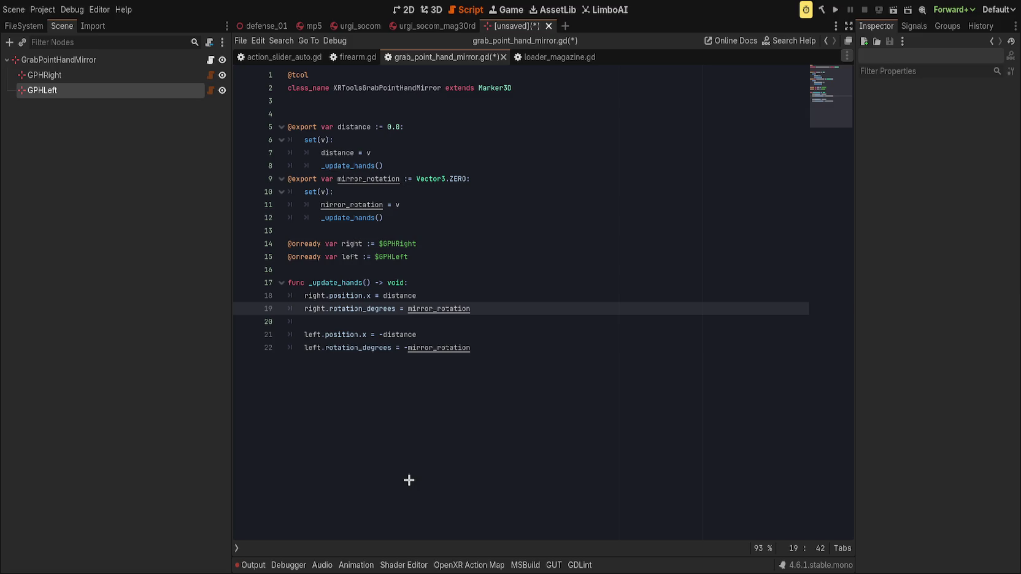
# Save, then add func _ready() -> void: containing assert(right) and assert(left).
pyautogui.hotkey('ctrl', 's')
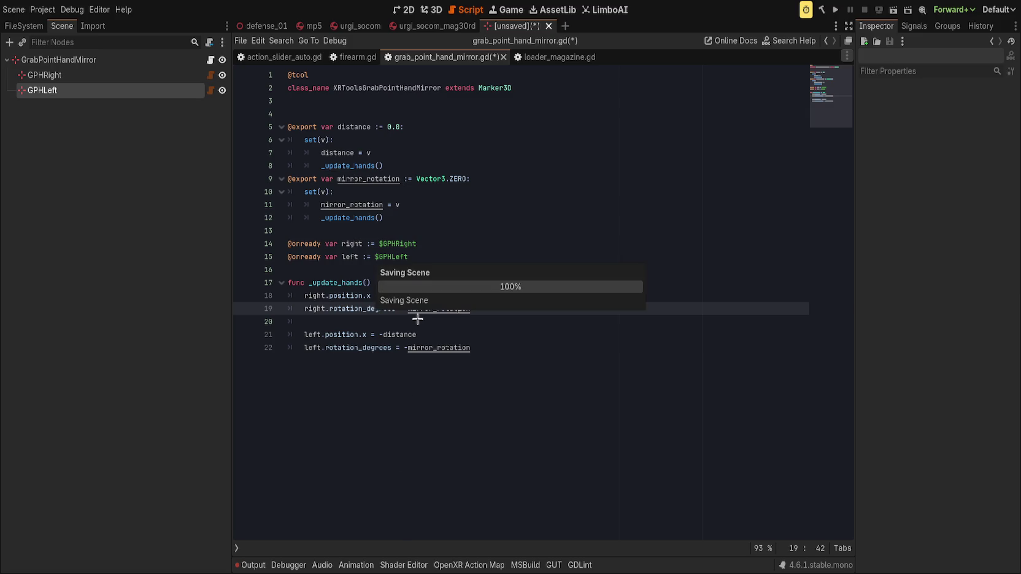
pyautogui.click(485, 233)
pyautogui.click(491, 248)
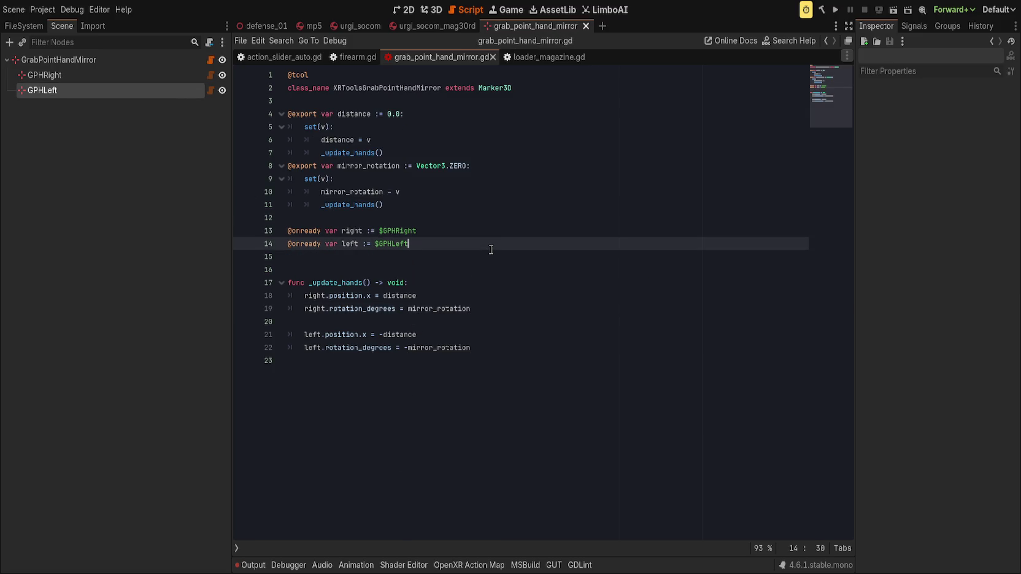
pyautogui.press('Return')
pyautogui.press('Return')
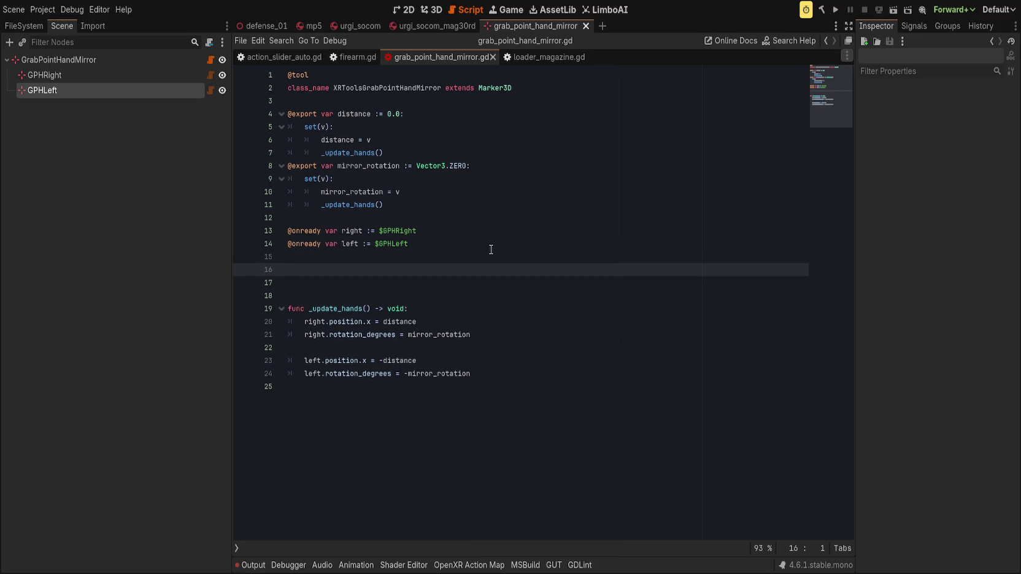
pyautogui.press('Return')
pyautogui.write('func _ready')
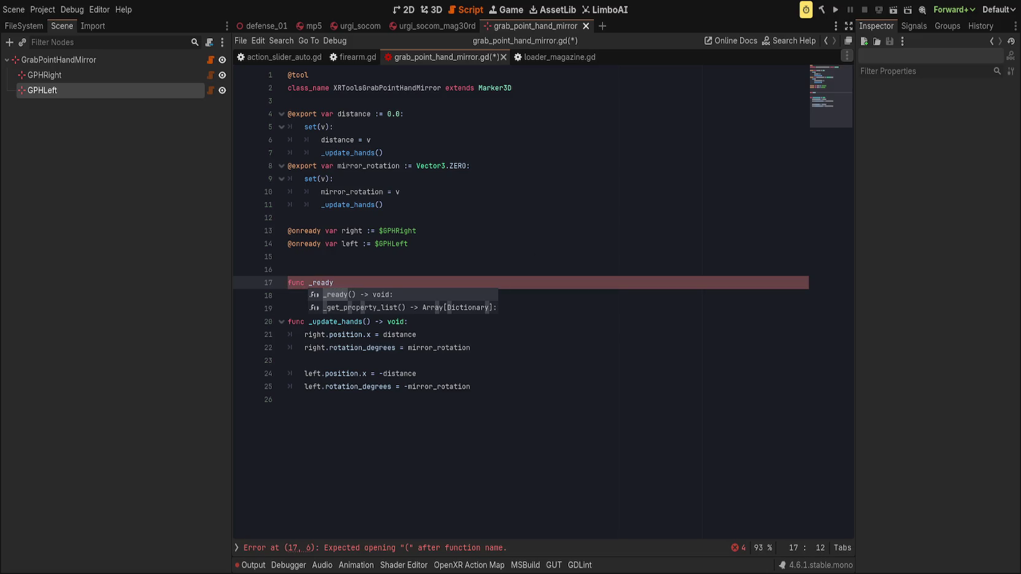
pyautogui.click(413, 284)
pyautogui.write('() -> void:')
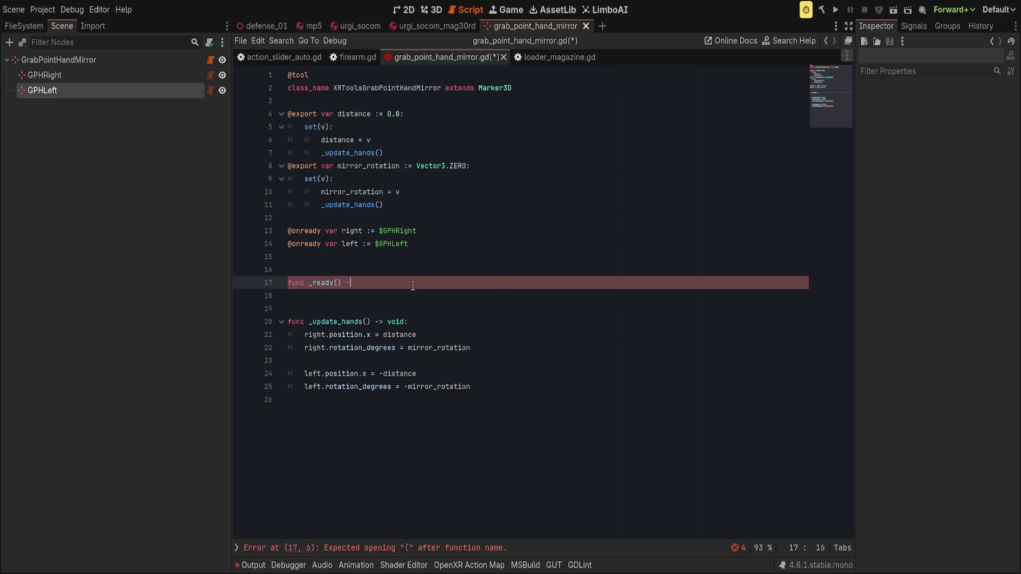
pyautogui.press('Return')
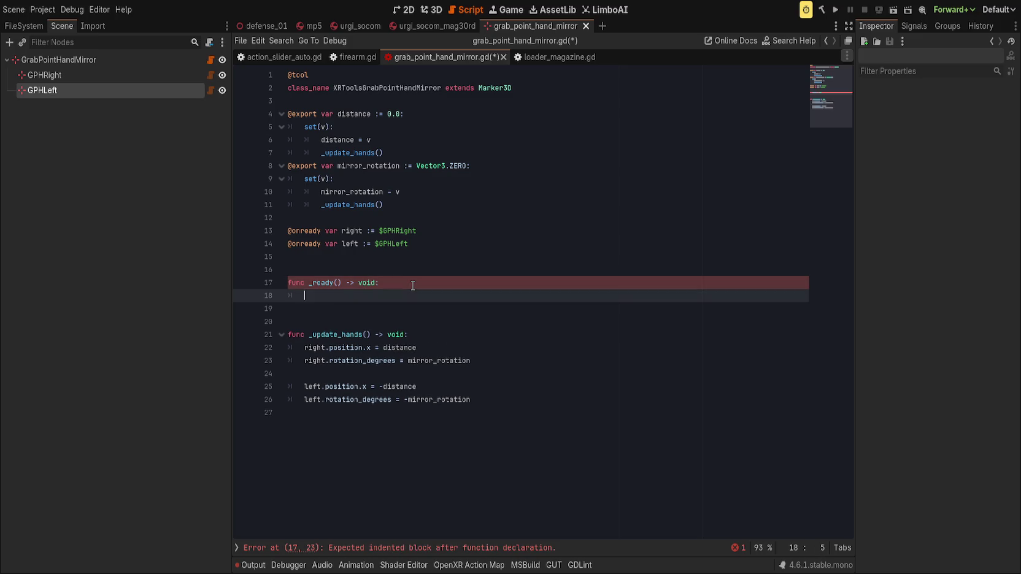
pyautogui.write('assert(righ')
pyautogui.write('t)')
pyautogui.press('Return')
pyautogui.write('assert(')
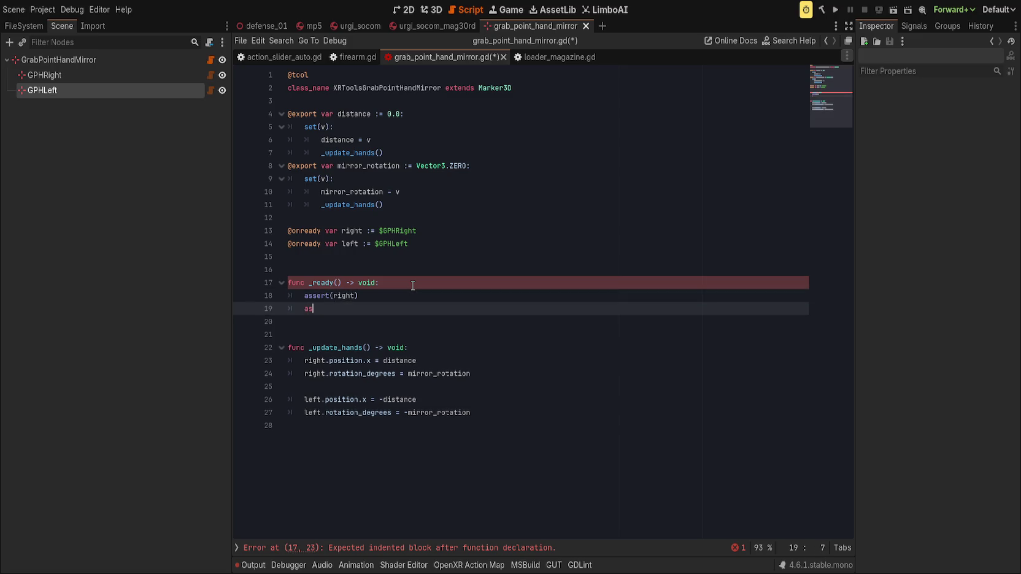
pyautogui.write('left')
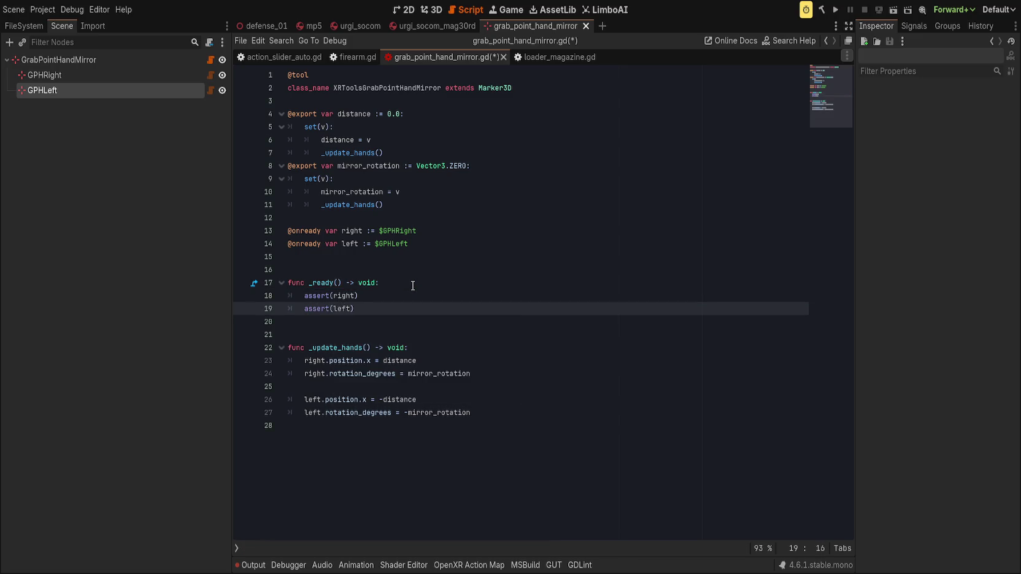
# Add var msg: String saying GrabPointHandMirror is missing children; add it as a scene, not via code.
pyautogui.press('Up')
pyautogui.press('Up')
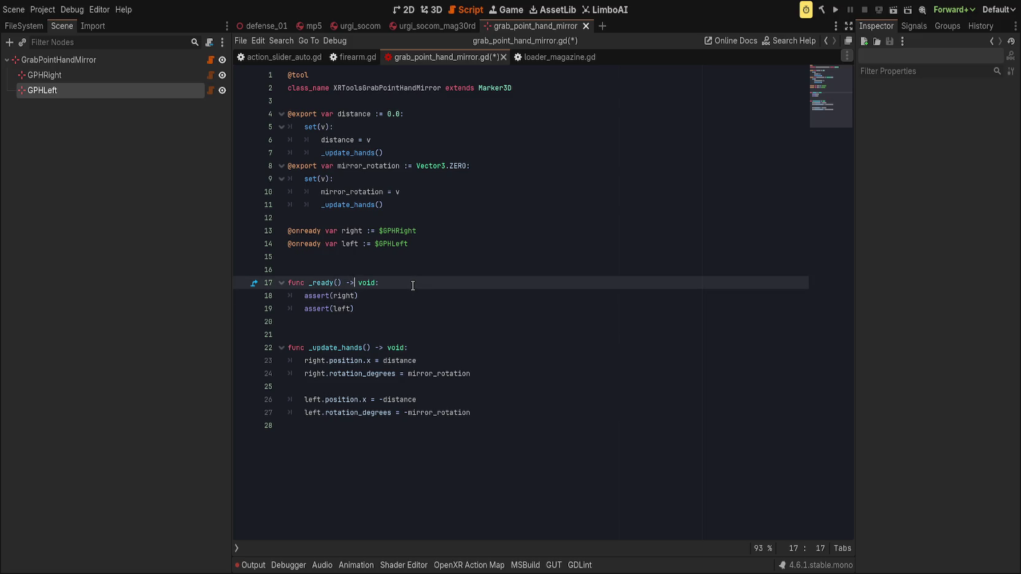
pyautogui.press('End')
pyautogui.press('Return')
pyautogui.write('var msg: ')
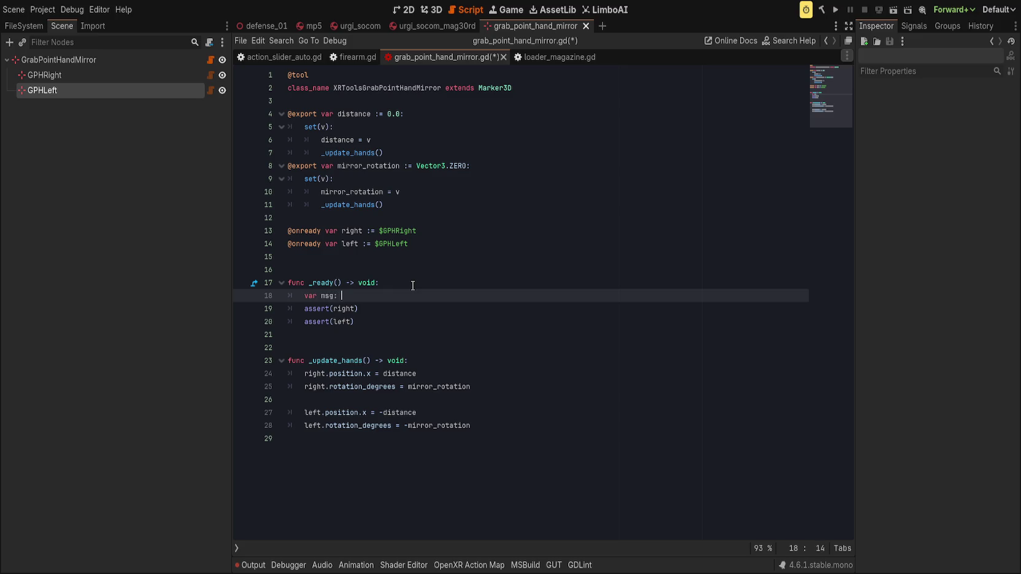
pyautogui.write('String =')
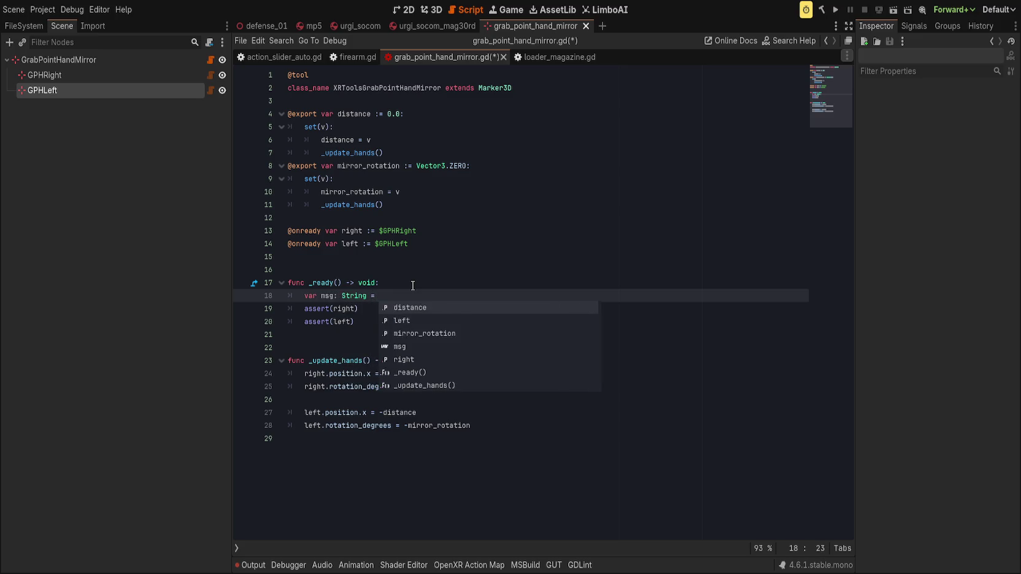
pyautogui.press('Escape')
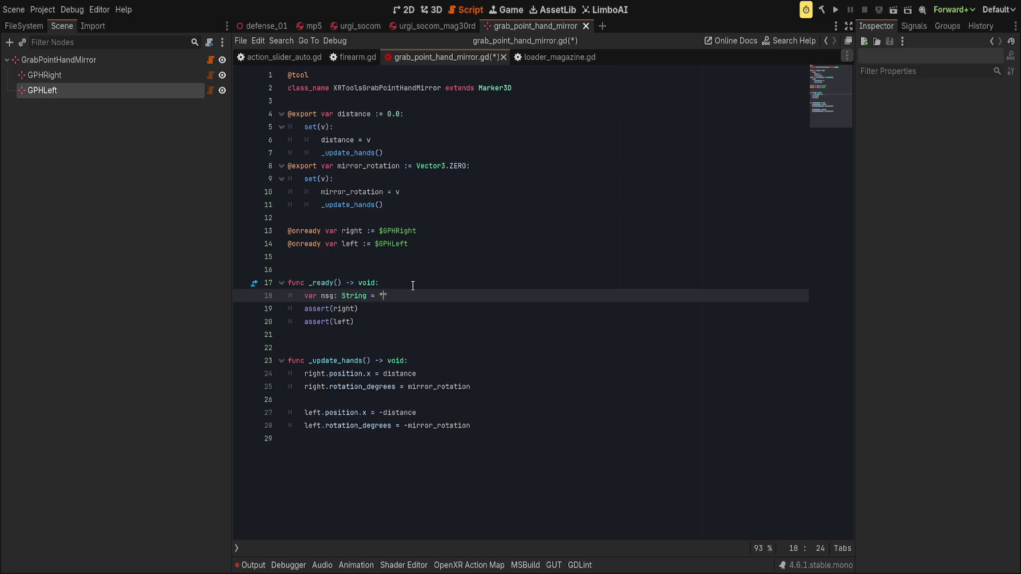
pyautogui.write('Mi')
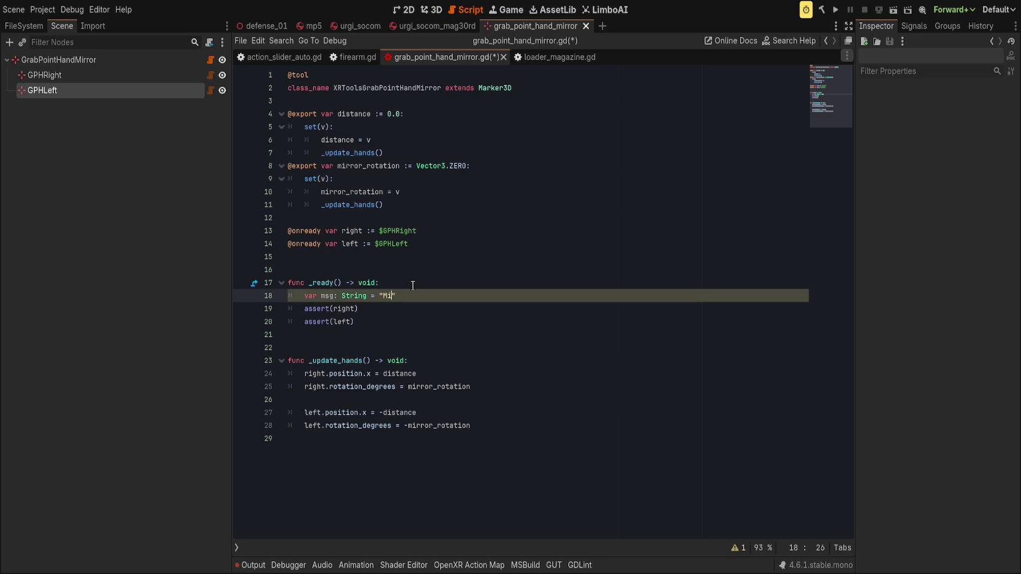
pyautogui.press('BackSpace')
pyautogui.press('BackSpace')
pyautogui.write('GrabPointH')
pyautogui.write('andMirror i')
pyautogui.write('s missing ')
pyautogui.write('child')
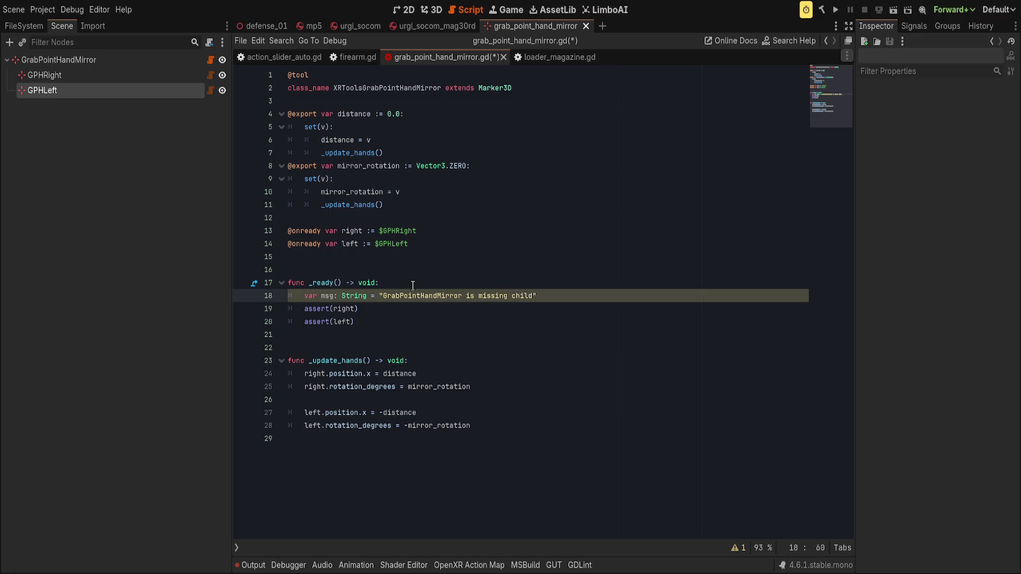
pyautogui.hotkey('ctrl', 'BackSpace')
pyautogui.hotkey('ctrl', 'BackSpace')
pyautogui.write('missing children, ')
pyautogui.write('. Try adding')
pyautogui.write(' as t')
pyautogui.write(' scene')
pyautogui.write(' instead of b')
pyautogui.press('BackSpace')
pyautogui.write('via code.')
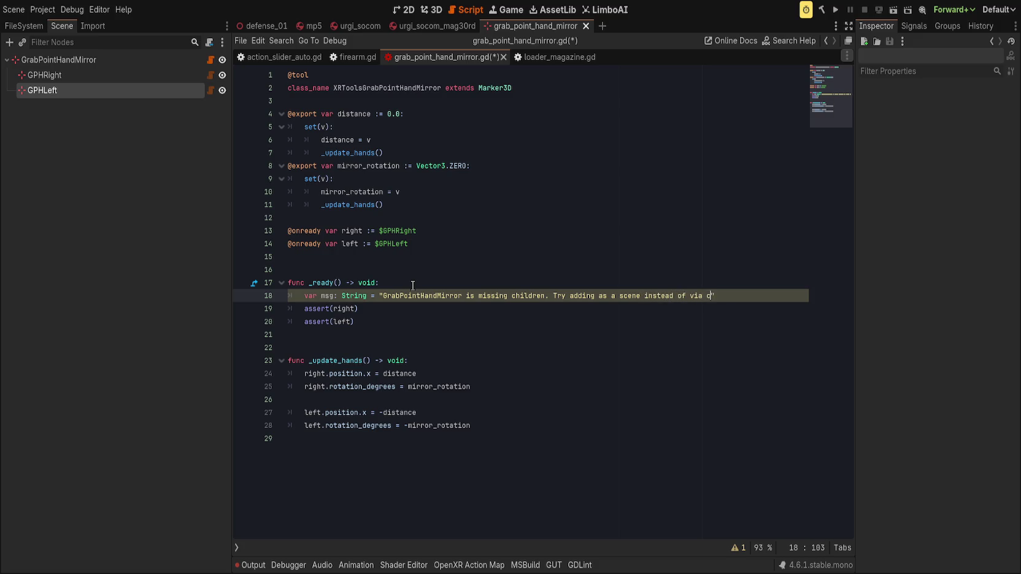
# Pass msg as the message argument to both assert(right) and assert(left).
pyautogui.click(354, 309)
pyautogui.write(', msg')
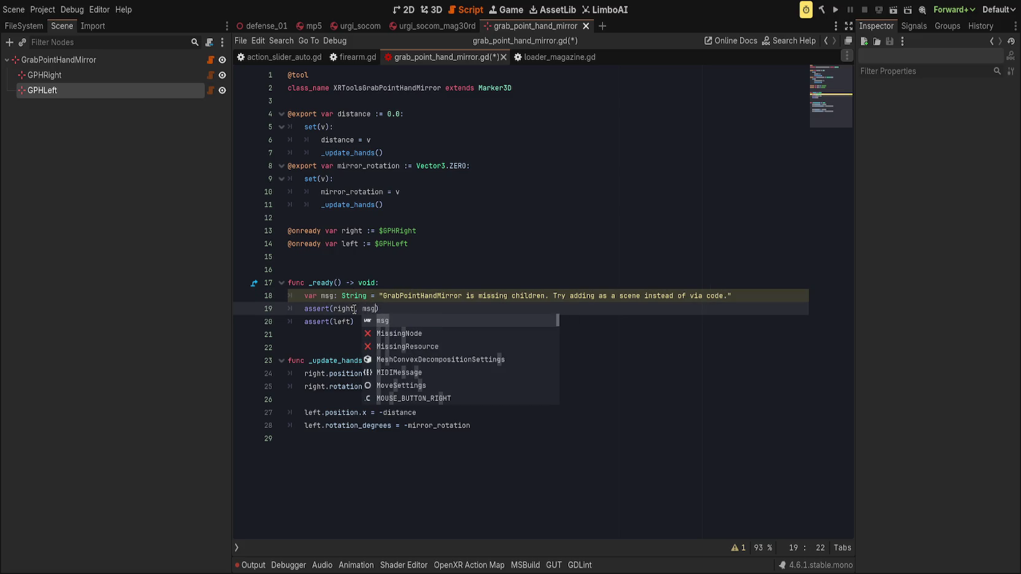
pyautogui.click(360, 308)
pyautogui.click(352, 321)
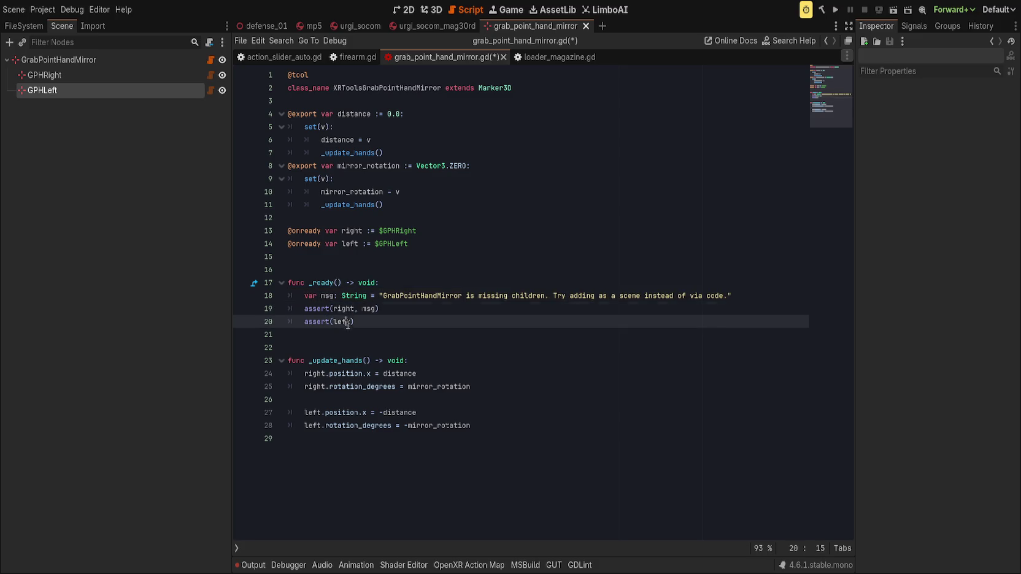
pyautogui.write(', msg')
pyautogui.click(479, 270)
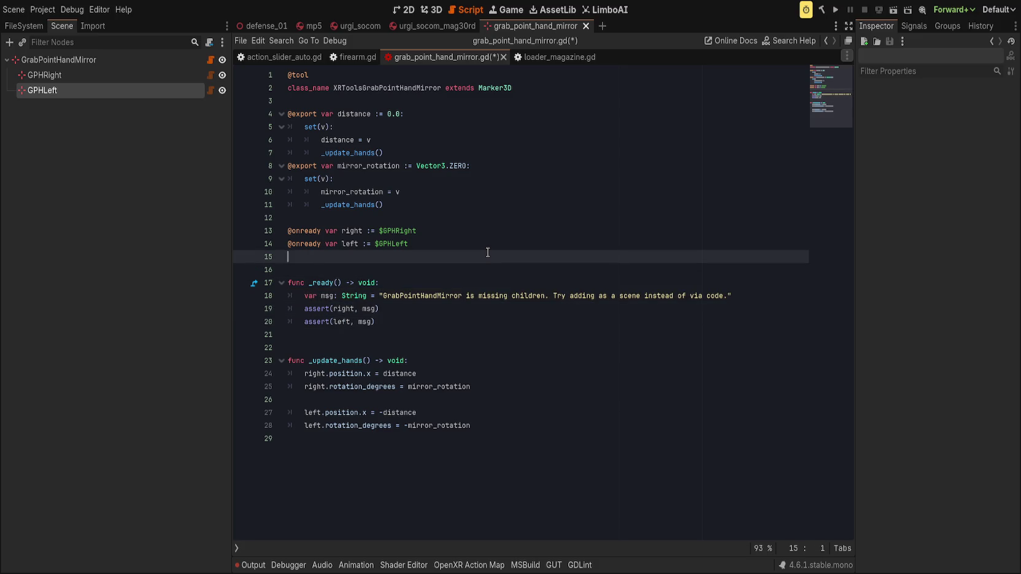
# Declare a _get_configuration_warnings() override above the _ready function.
pyautogui.press('Return')
pyautogui.press('Return')
pyautogui.press('Return')
pyautogui.write('func _')
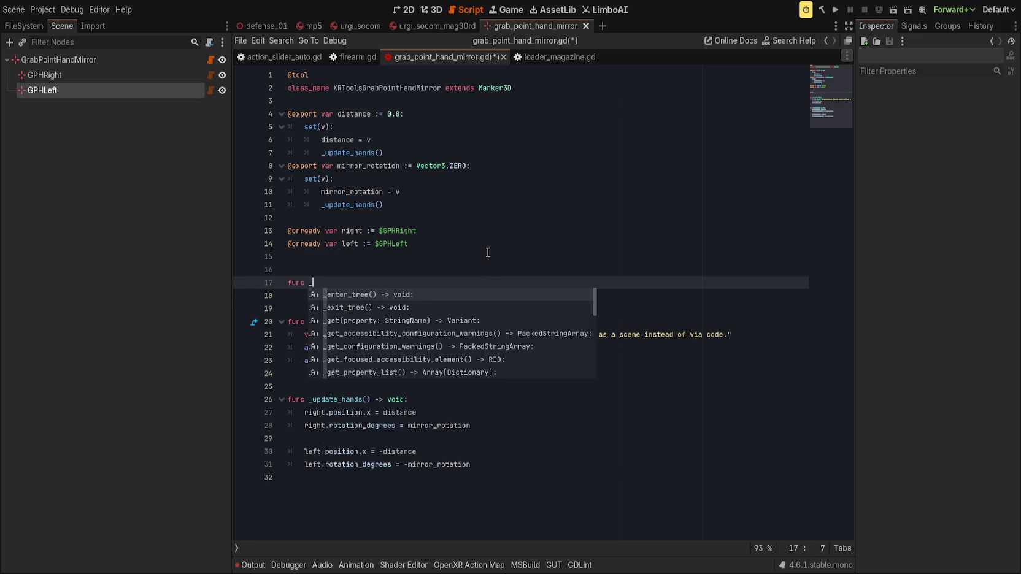
pyautogui.write('get_configur')
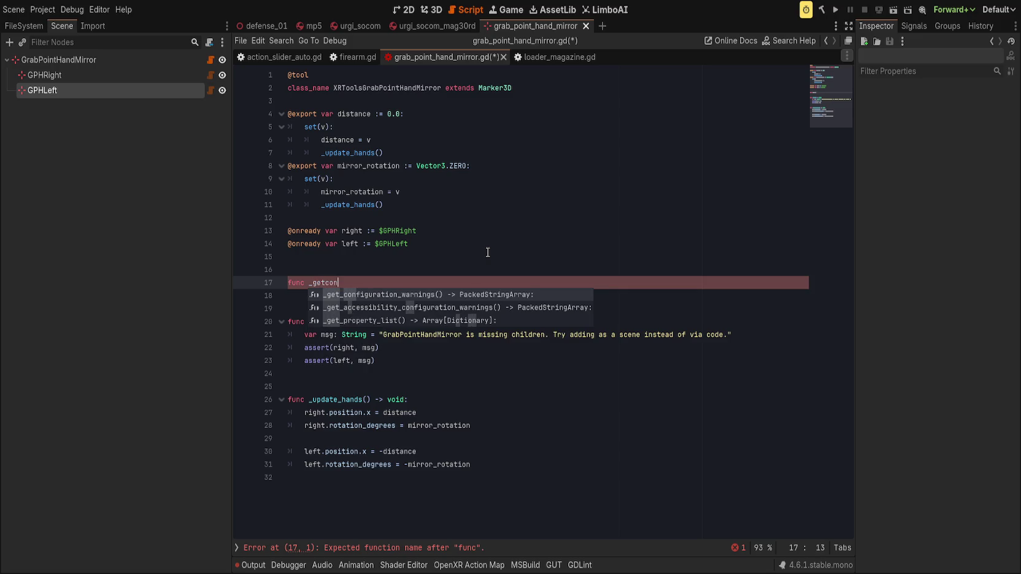
pyautogui.press('Return')
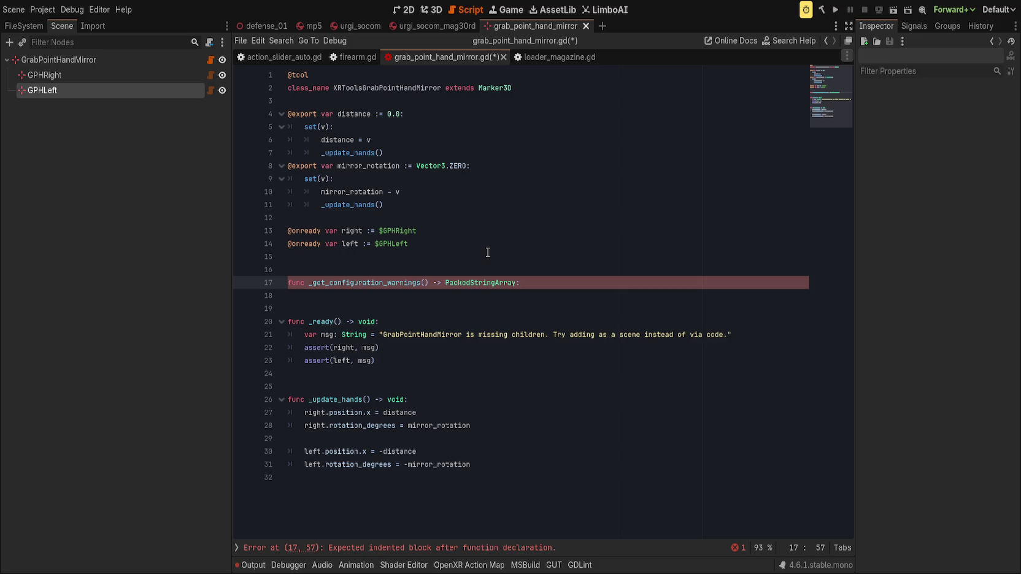
pyautogui.press('Return')
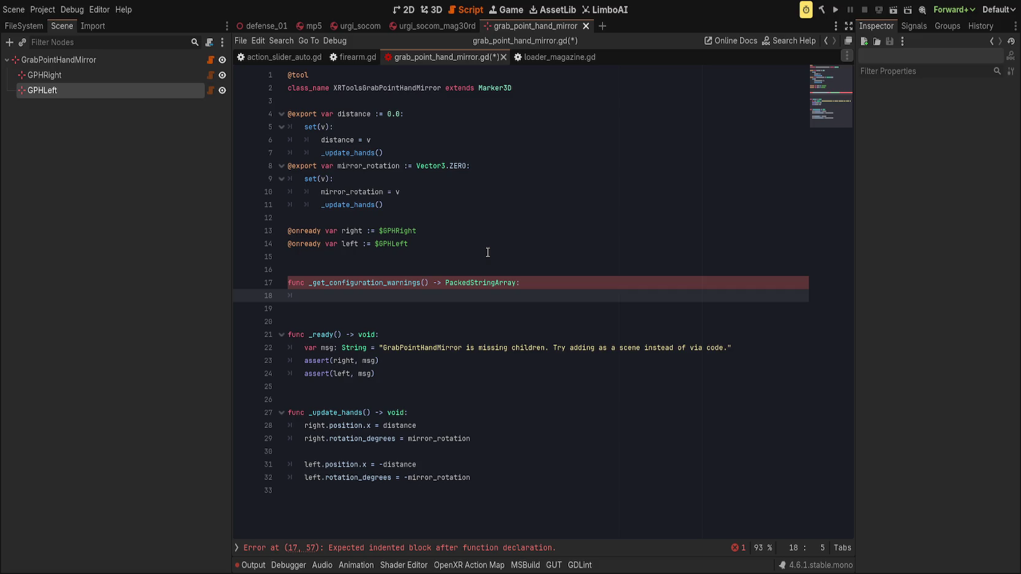
# Add 'if Engine.is_editor_hint(): return' at the start of _ready.
pyautogui.press('Down')
pyautogui.press('Down')
pyautogui.press('Down')
pyautogui.press('Up')
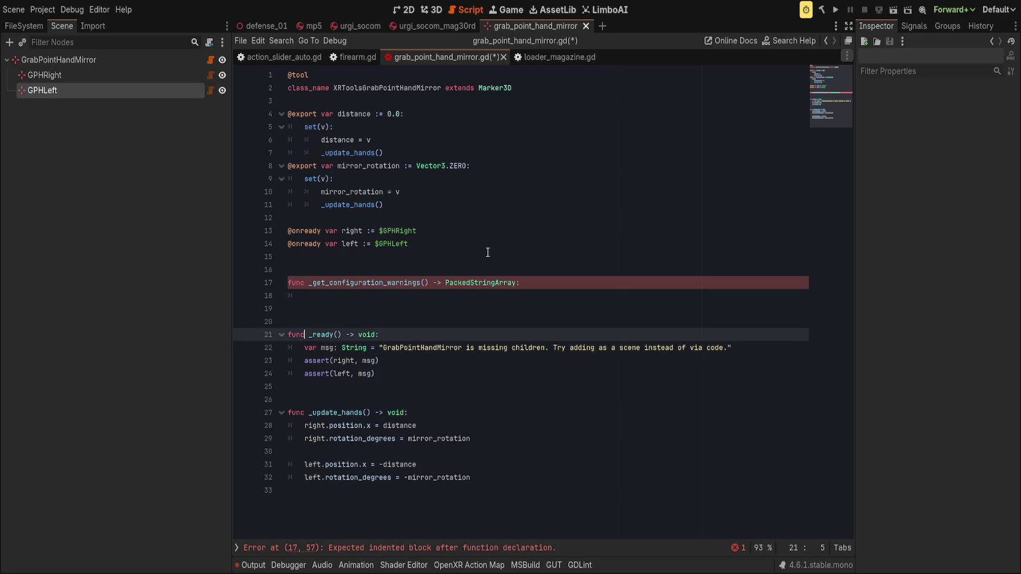
pyautogui.press('End')
pyautogui.press('Return')
pyautogui.write('f Engine.is')
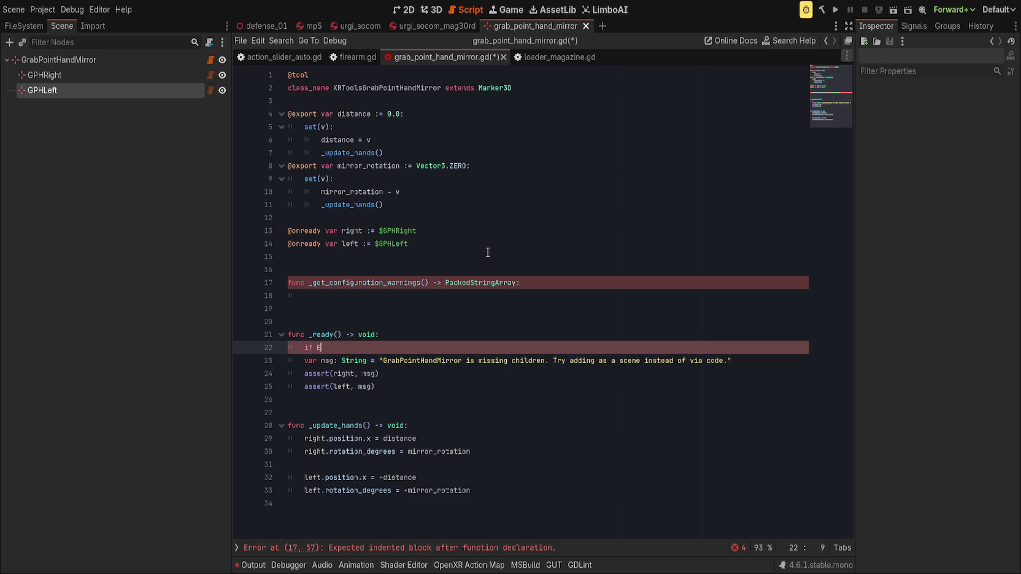
pyautogui.press('Return')
pyautogui.press('Return')
pyautogui.write('return')
pyautogui.press('Return')
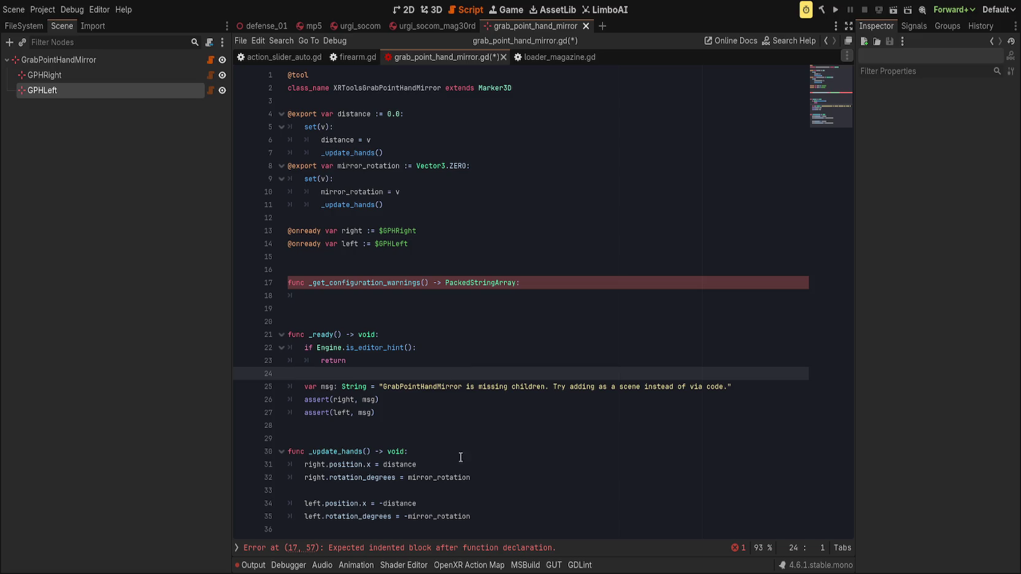
# Add 'if !right or !left: return' to _update_hands, then begin the same check in the warnings function.
pyautogui.click(472, 442)
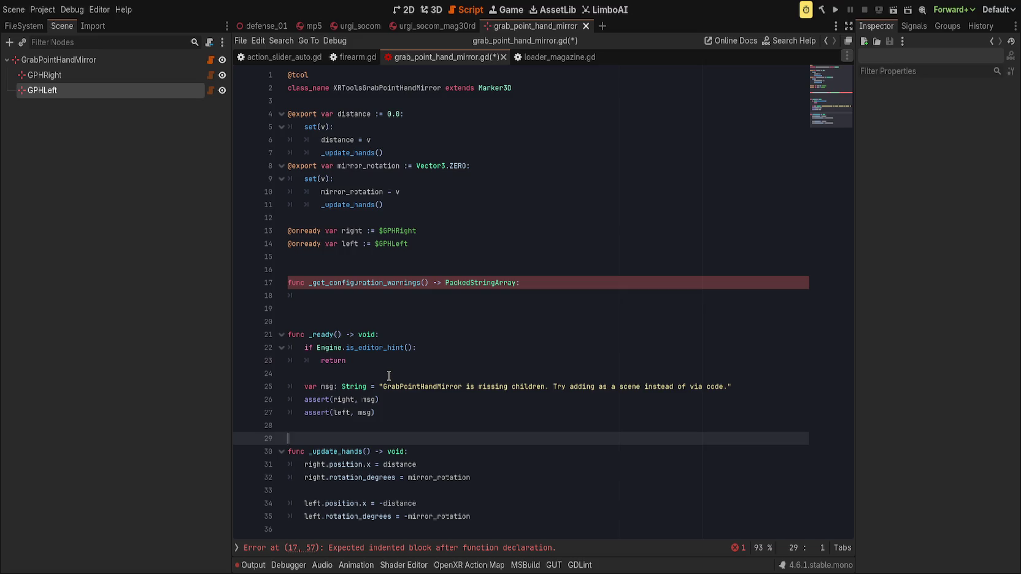
pyautogui.click(415, 299)
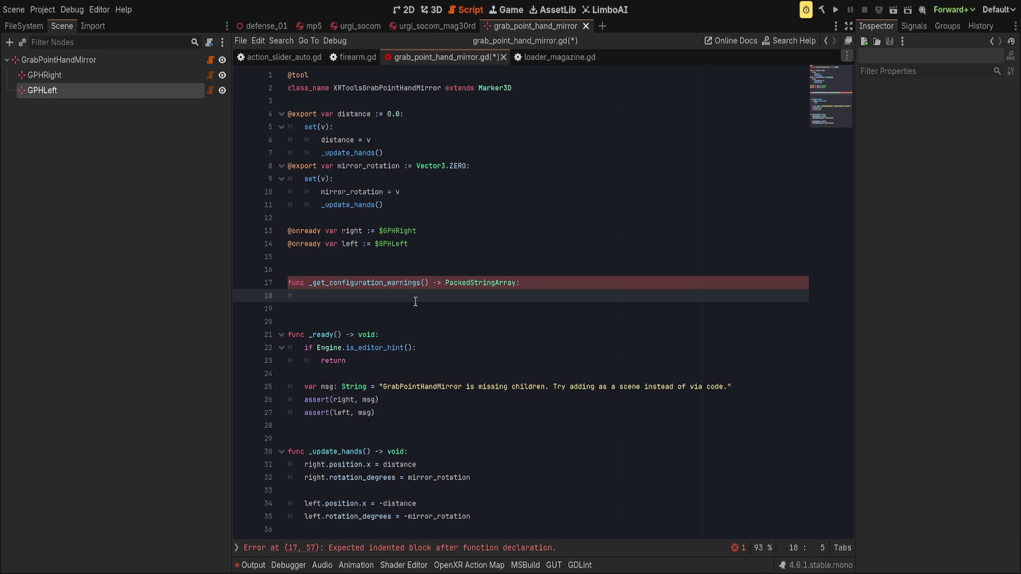
pyautogui.click(457, 450)
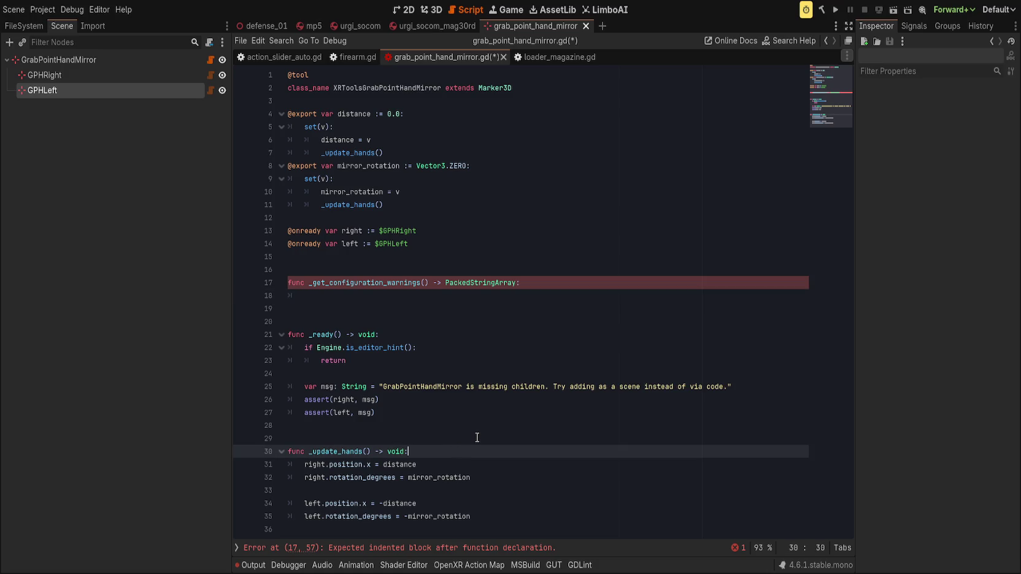
pyautogui.press('Return')
pyautogui.write('if !')
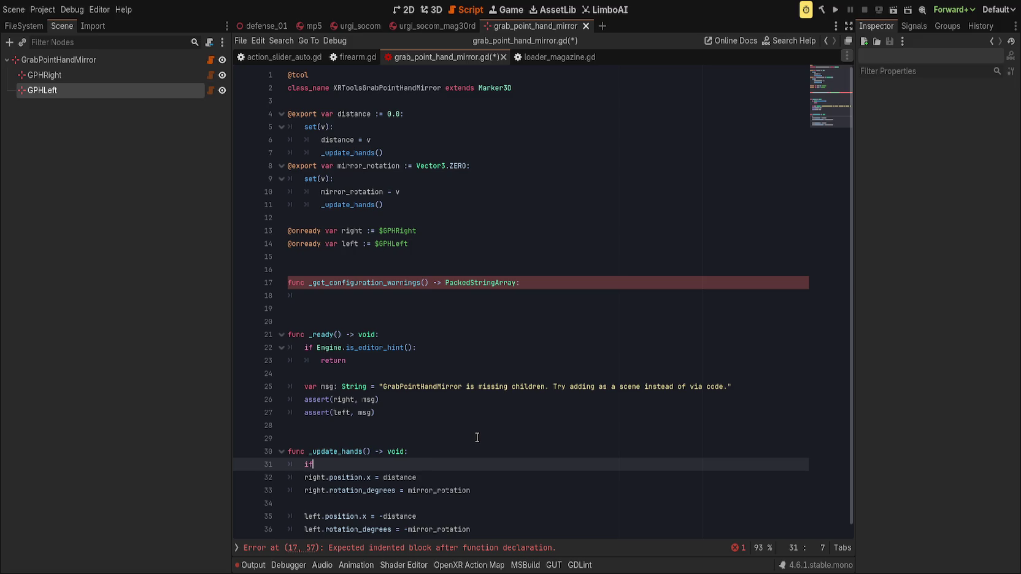
pyautogui.write('right or !left:')
pyautogui.press('Return')
pyautogui.write('return')
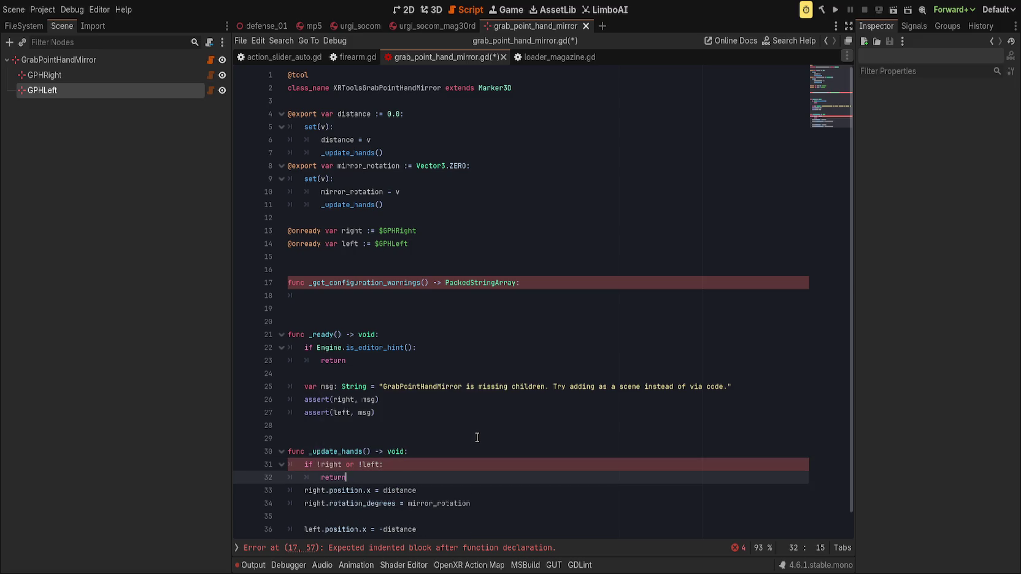
pyautogui.press('Return')
pyautogui.click(449, 295)
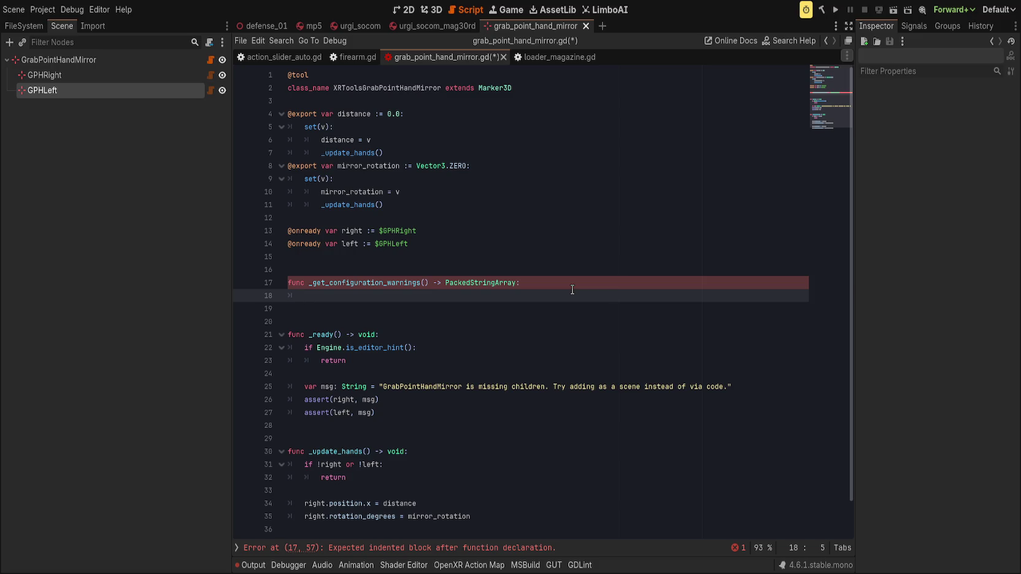
pyautogui.write('if')
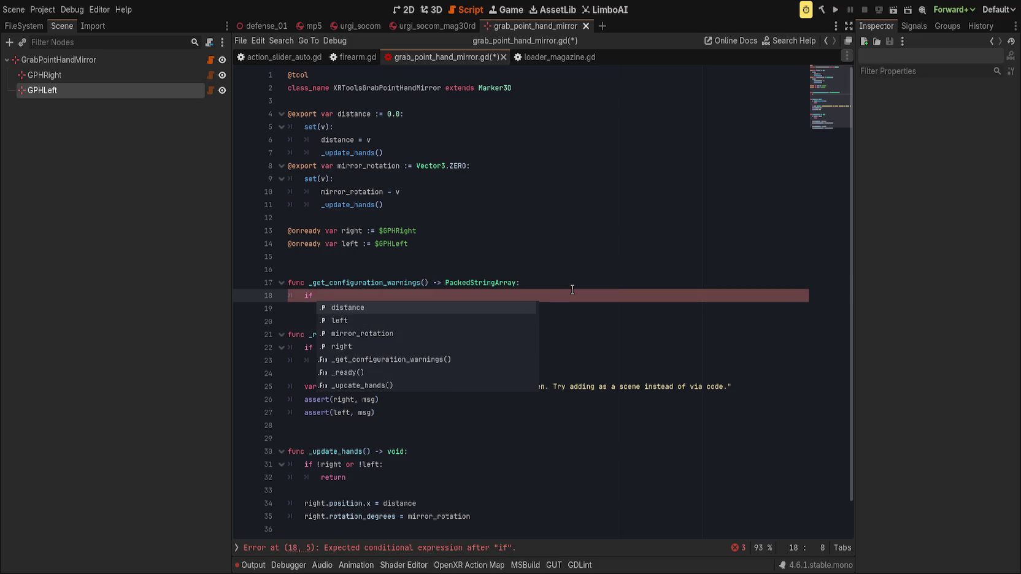
pyautogui.write(' !right or !le')
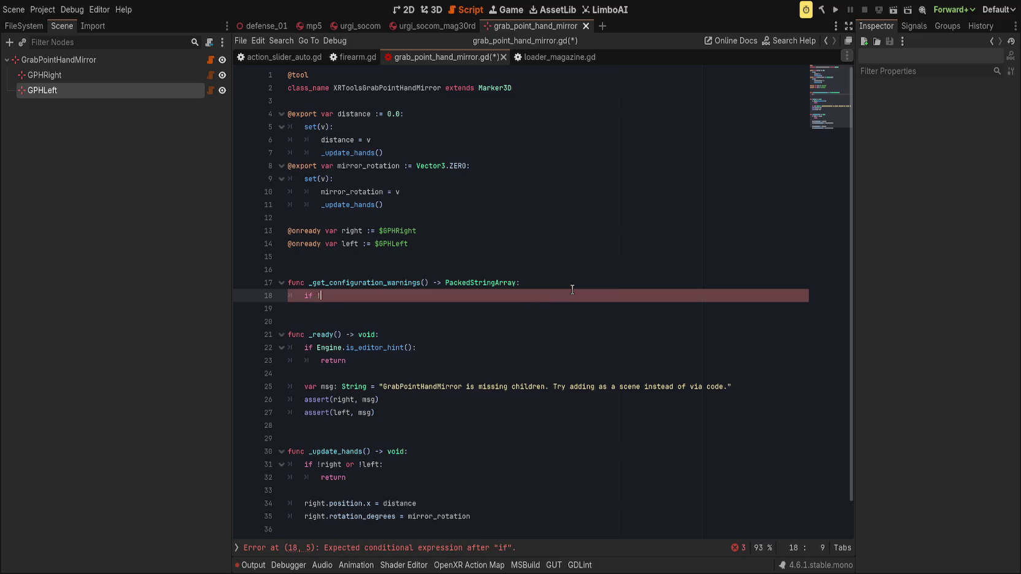
pyautogui.write('ft:')
# Return the warning 'GrabPointHandMirror is missing right and left hands. Do not instantiate as a class, add the scene instead', otherwise return [].
pyautogui.press('Return')
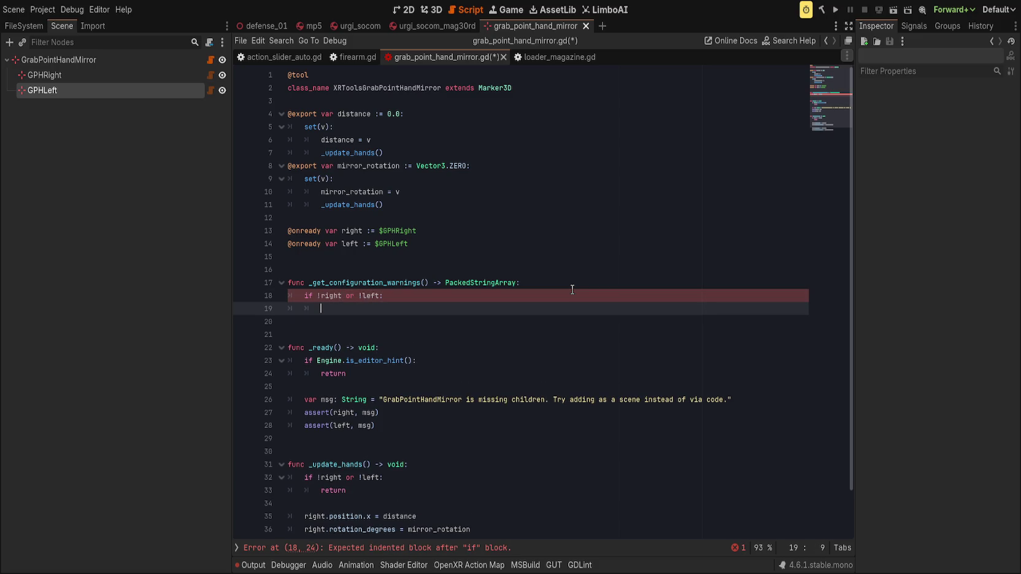
pyautogui.write('return ["Gra')
pyautogui.write('bPointHan')
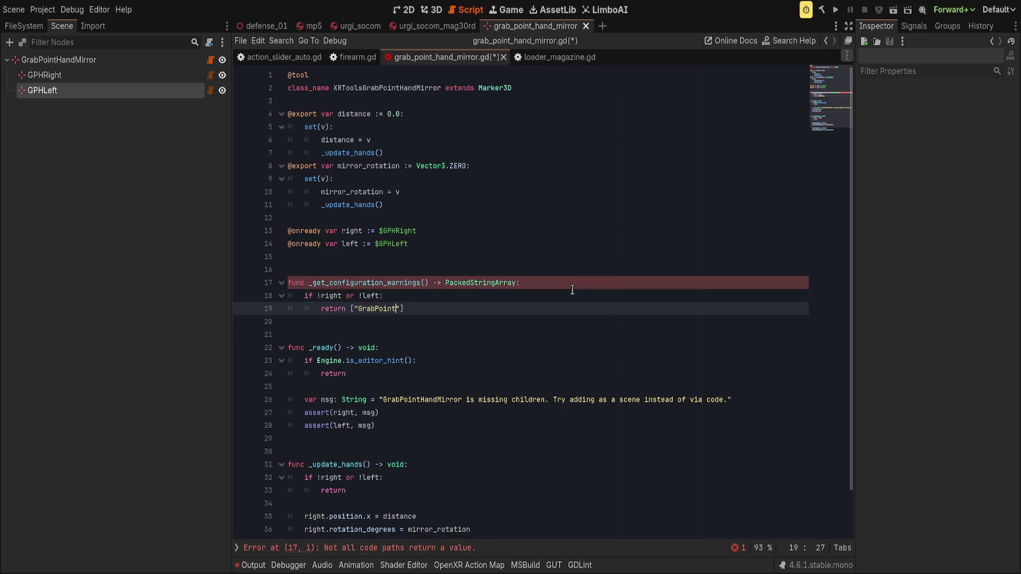
pyautogui.write('dMirror')
pyautogui.write(' is missing right and')
pyautogui.press('BackSpace')
pyautogui.press('BackSpace')
pyautogui.press('BackSpace')
pyautogui.write('right and left hands. ')
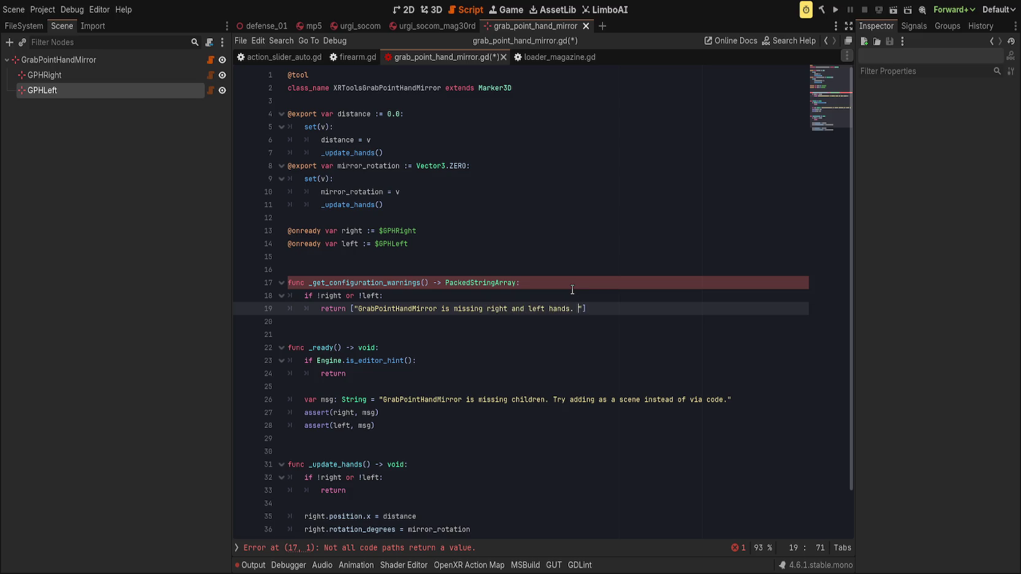
pyautogui.write('Do not in')
pyautogui.write('stantiate')
pyautogui.write(' as ')
pyautogui.write('a class, ')
pyautogui.write('add the scene ')
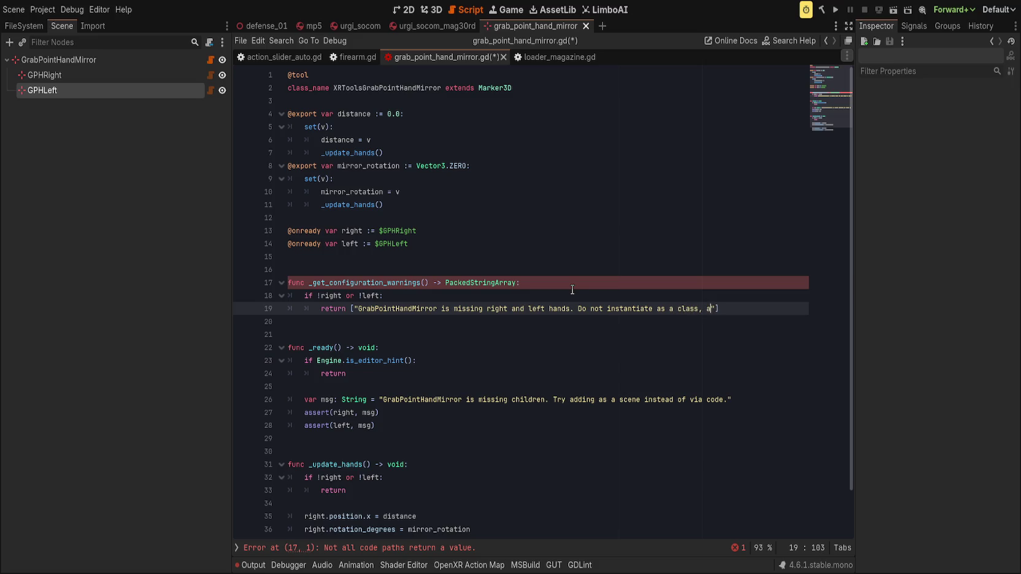
pyautogui.write('instead')
pyautogui.write('","')
pyautogui.press('End')
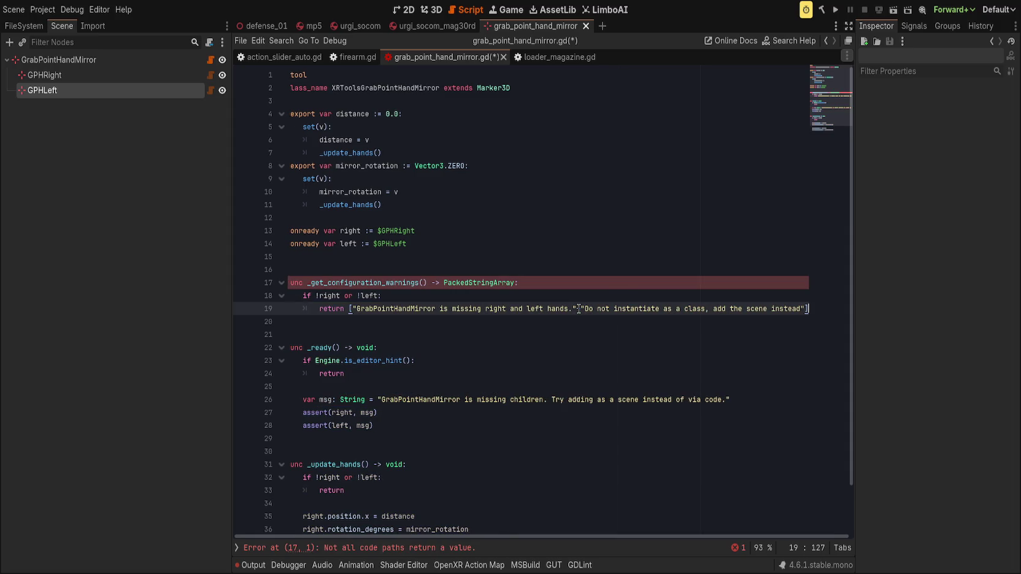
pyautogui.press('Return')
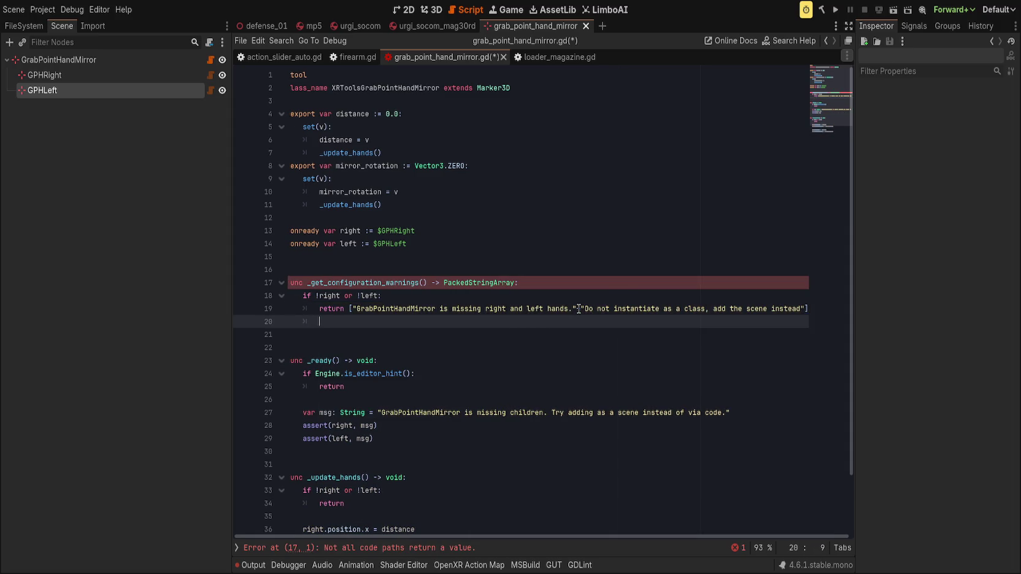
pyautogui.write('return ')
pyautogui.write('[]')
# Save grab_point_hand_mirror.gd and go back to the 3D workspace.
pyautogui.click(709, 305)
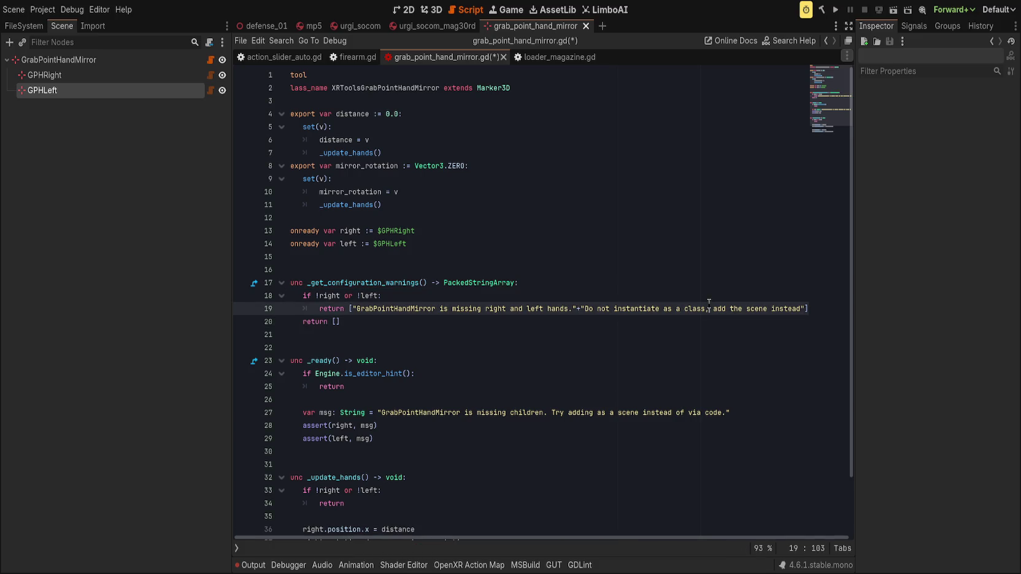
pyautogui.hotkey('ctrl', 's')
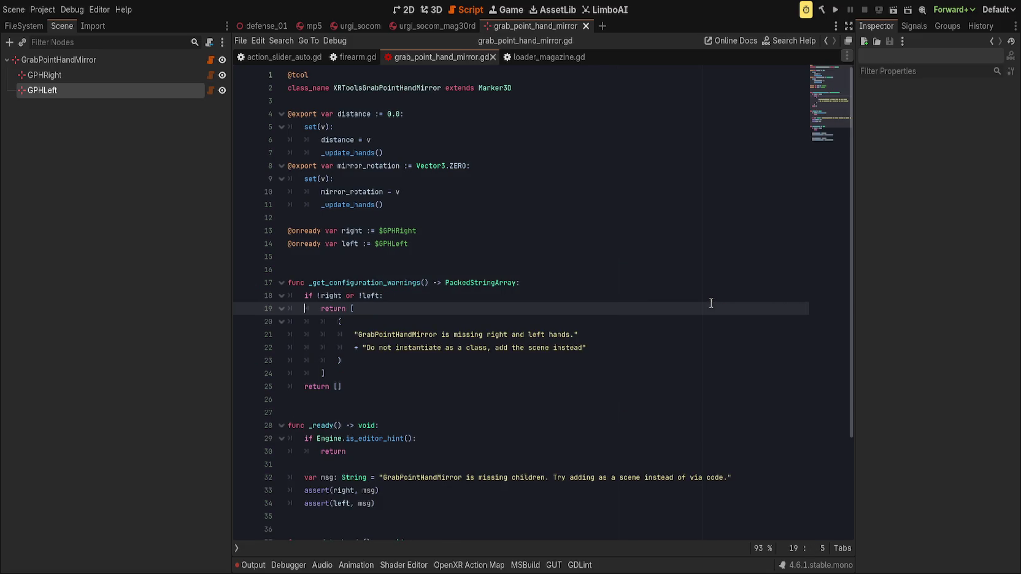
pyautogui.click(437, 11)
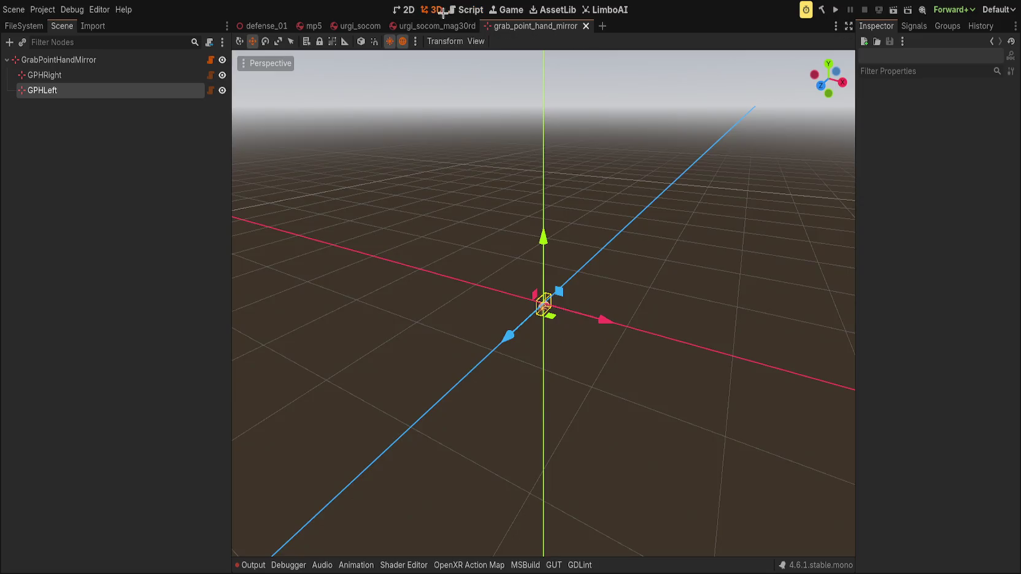
# In urgi_socom_mag30rd, move the MagHandRight and MagHandLeft markers lower on the magazine.
pyautogui.scroll(5, 554, 267)
pyautogui.moveTo(565, 309); pyautogui.dragTo(650, 310)
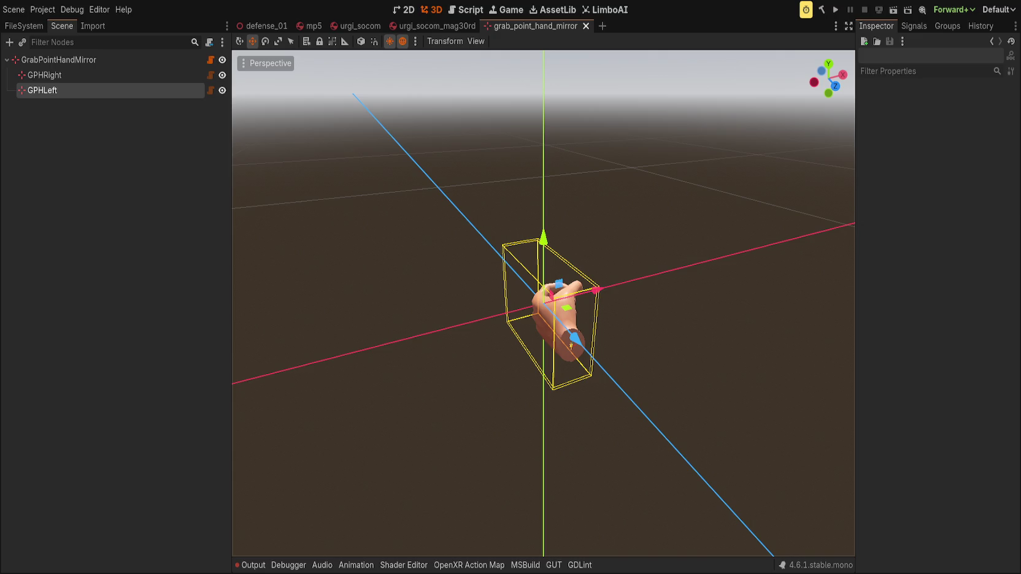
pyautogui.scroll(5, 543, 319)
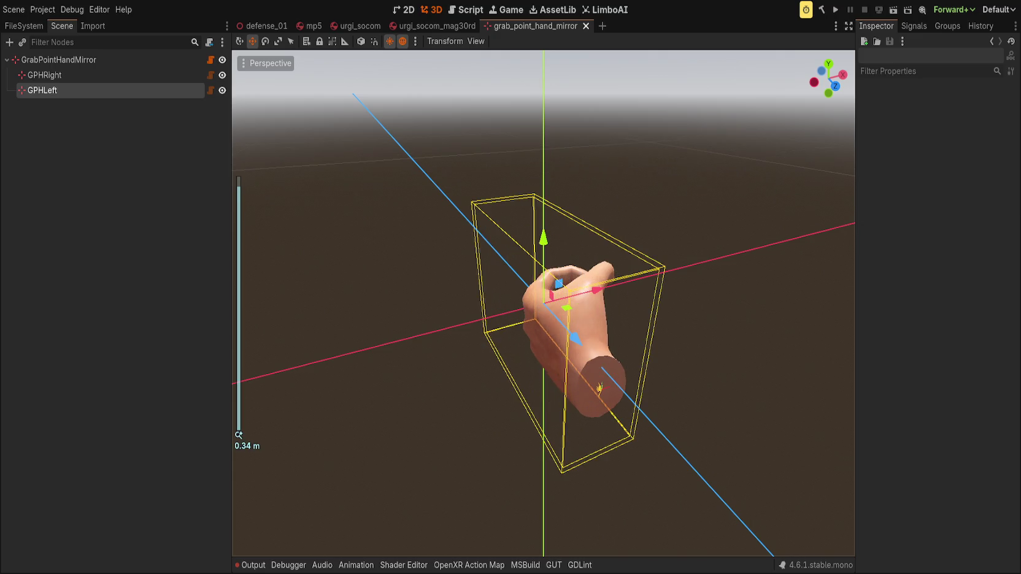
pyautogui.click(436, 26)
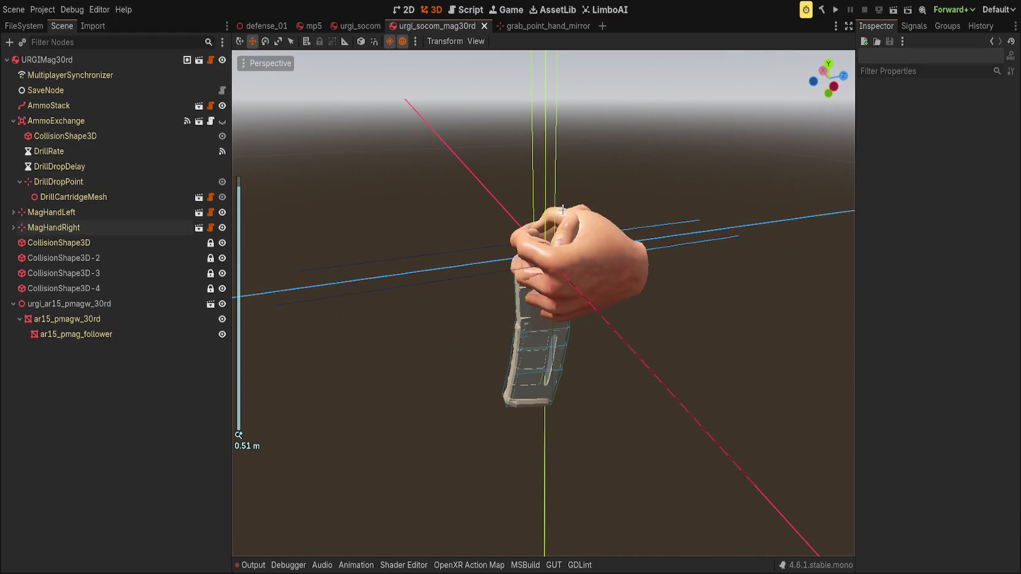
pyautogui.click(111, 228)
pyautogui.keyDown('ctrl'); pyautogui.click(92, 212); pyautogui.keyUp('ctrl')
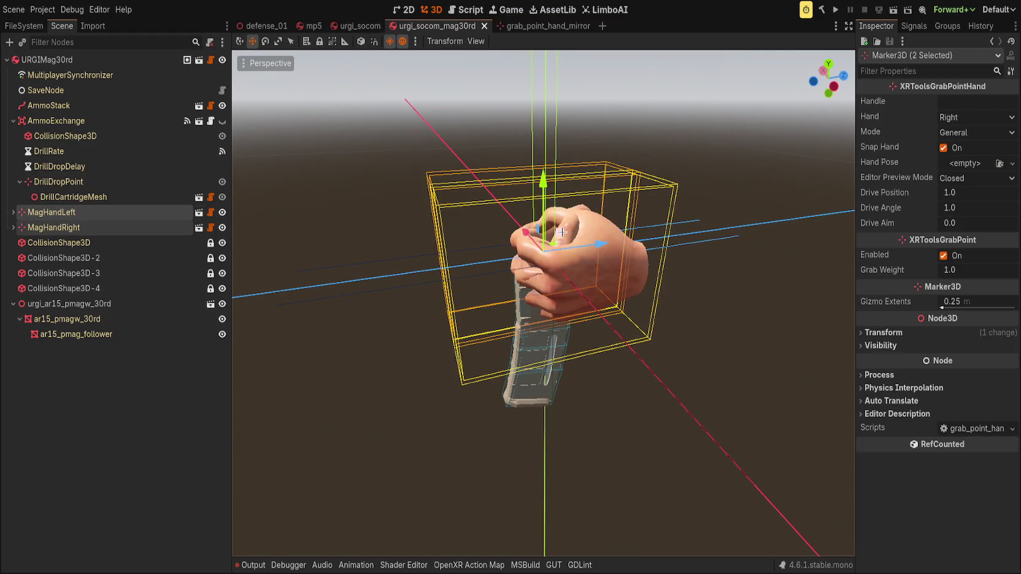
pyautogui.moveTo(558, 232); pyautogui.dragTo(535, 341)
pyautogui.click(646, 225)
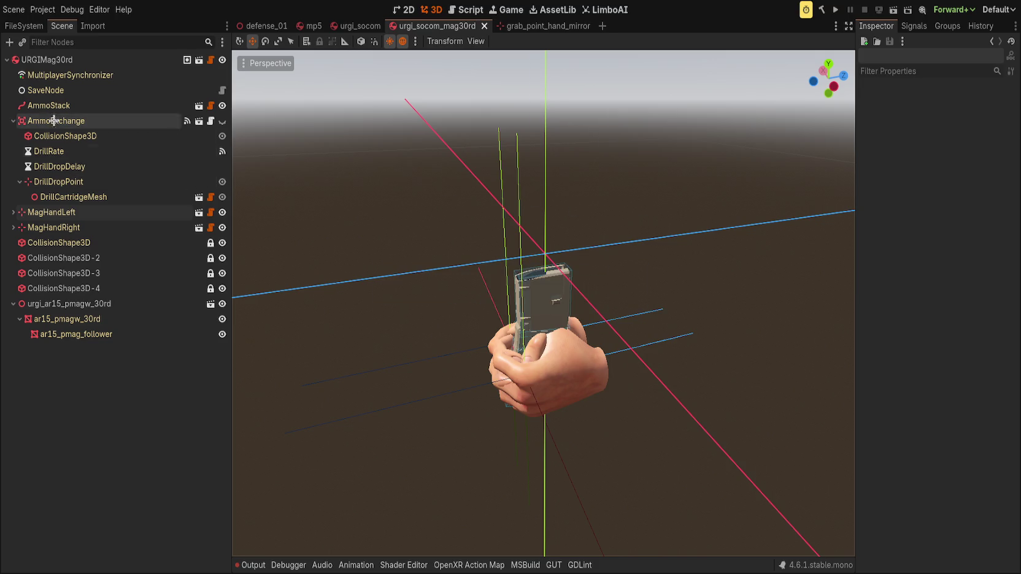
# Add an XRToolsGrabPointHandMirror node under URGIMag30rd and reset it to the origin.
pyautogui.click(62, 60)
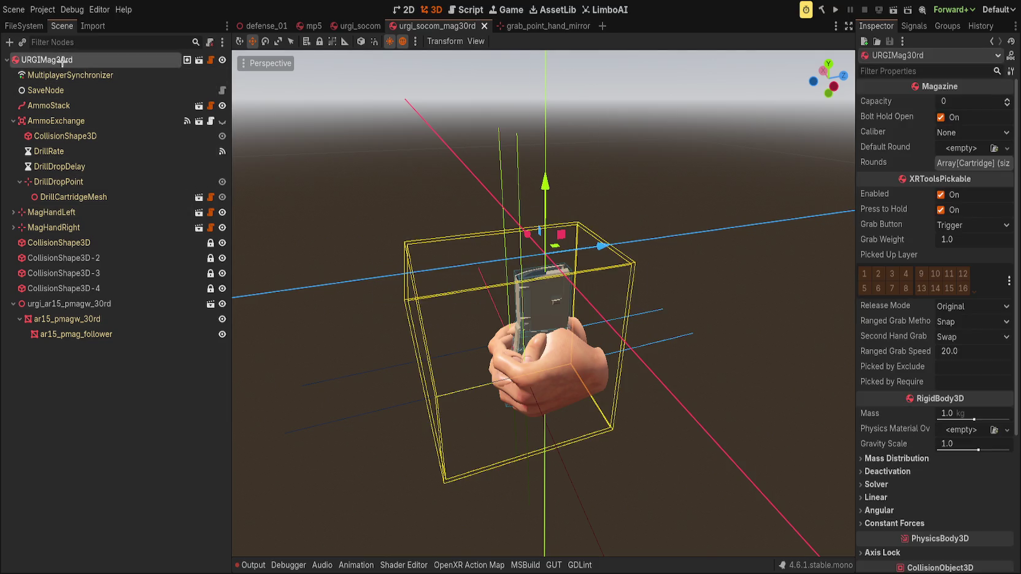
pyautogui.hotkey('ctrl', 'v')
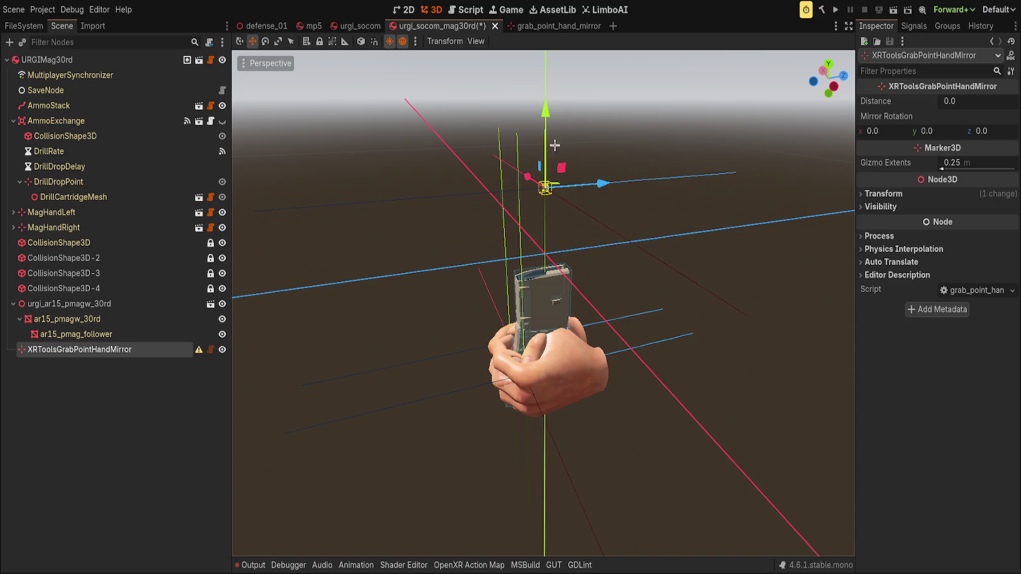
pyautogui.hotkey('alt', 'w')
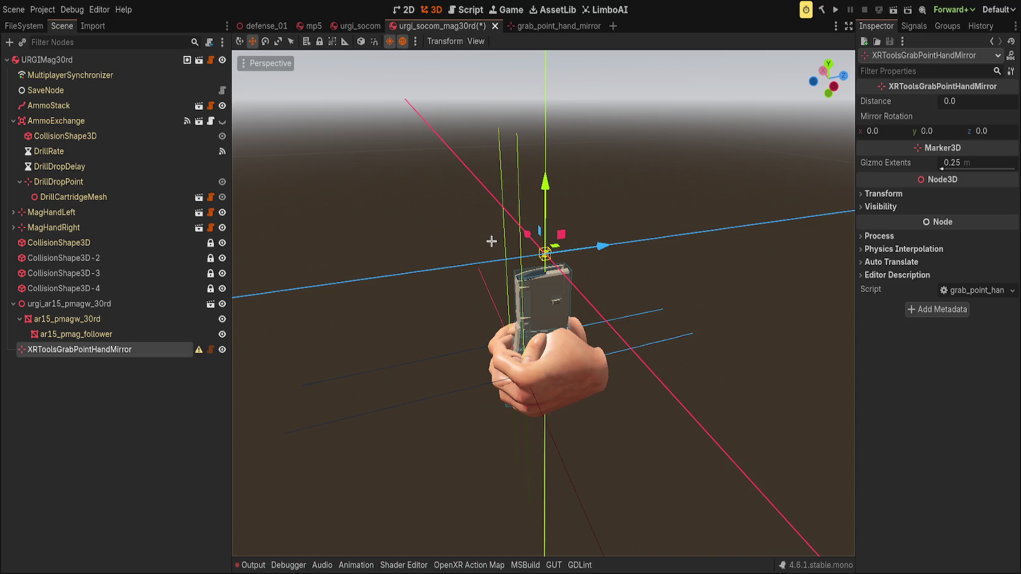
pyautogui.click(529, 25)
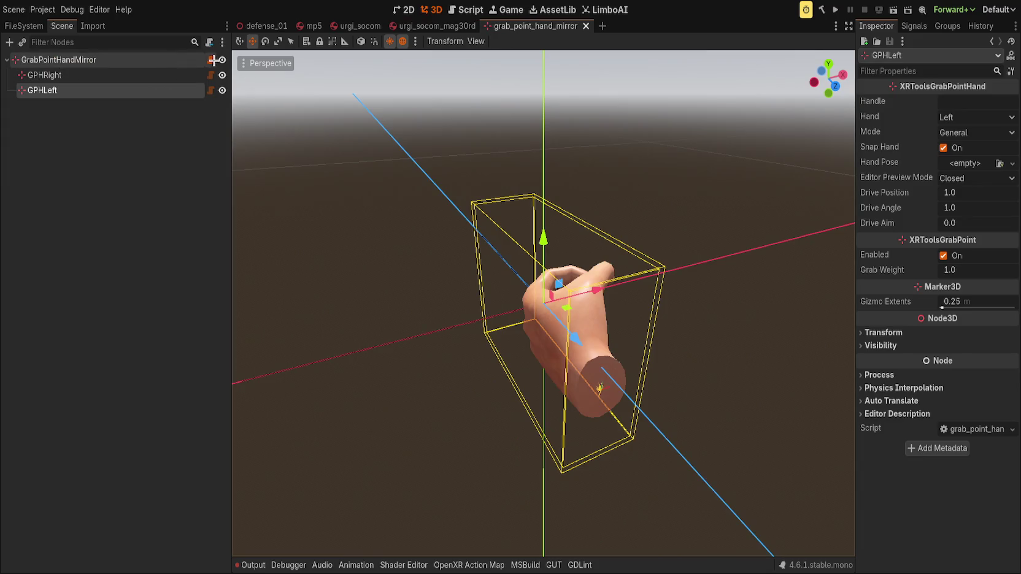
# Remove the class_name declaration from grab_point_hand_mirror.gd, save it, and reopen urgi_socom_mag30rd in 3D.
pyautogui.click(212, 60)
pyautogui.doubleClick(414, 88)
pyautogui.press('BackSpace')
pyautogui.press('BackSpace')
pyautogui.hotkey('ctrl', 'BackSpace')
pyautogui.press('Delete')
pyautogui.press('End')
pyautogui.hotkey('ctrl', 's')
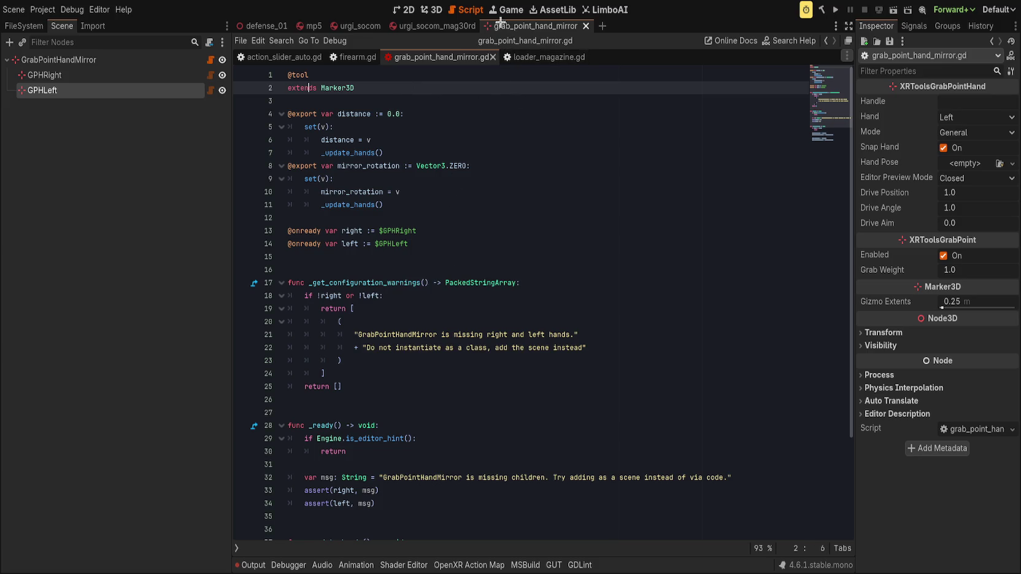
pyautogui.click(453, 25)
pyautogui.click(432, 10)
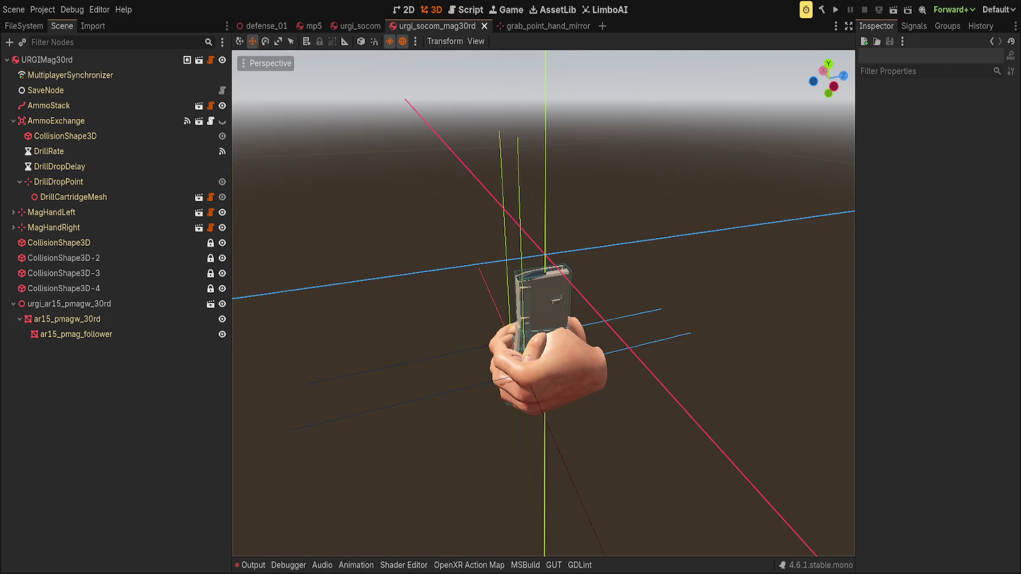